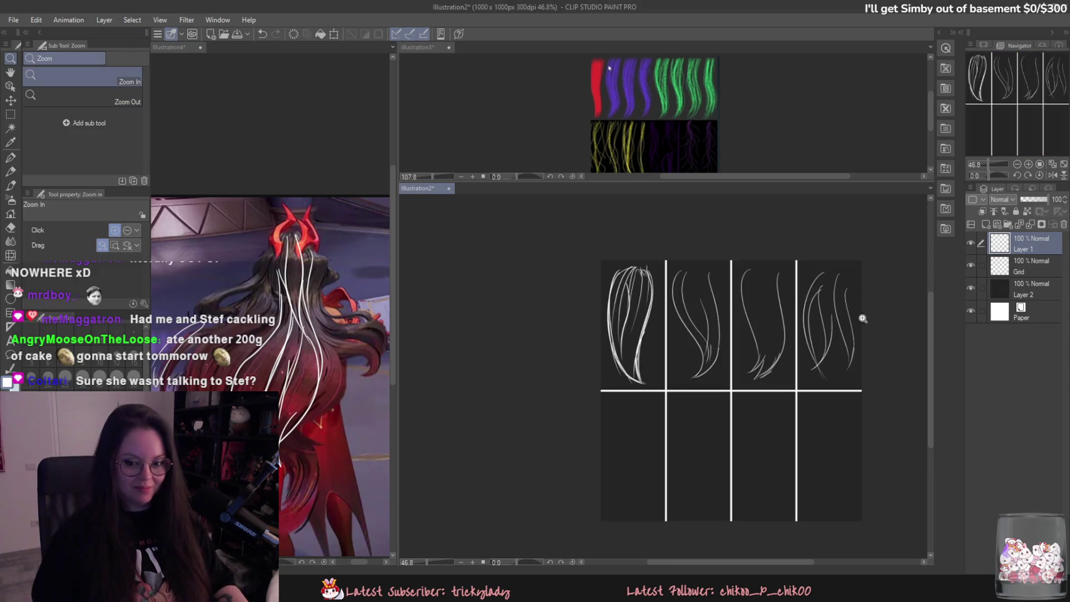
# - Fit the whole strand sheet in view, then zoom in on the empty lower row with the pen ready
pyautogui.moveTo(860, 313)
pyautogui.mouseDown()
pyautogui.moveTo(841, 372)
pyautogui.moveTo(858, 363)
pyautogui.mouseUp()
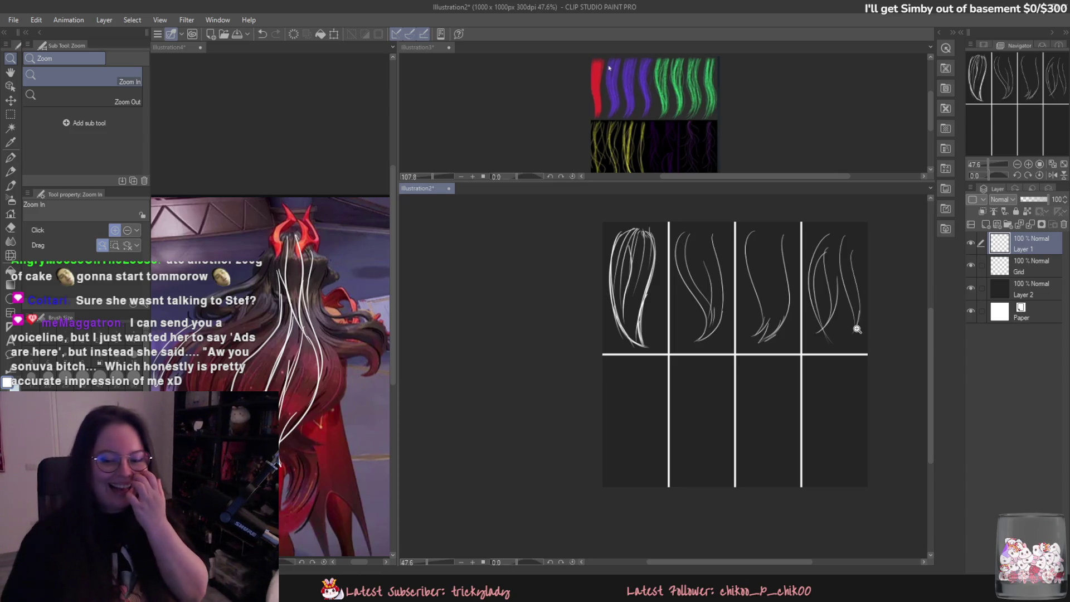
pyautogui.keyDown('alt'); pyautogui.click(767, 376); pyautogui.keyUp('alt')
pyautogui.keyDown('alt'); pyautogui.click(767, 376); pyautogui.keyUp('alt')
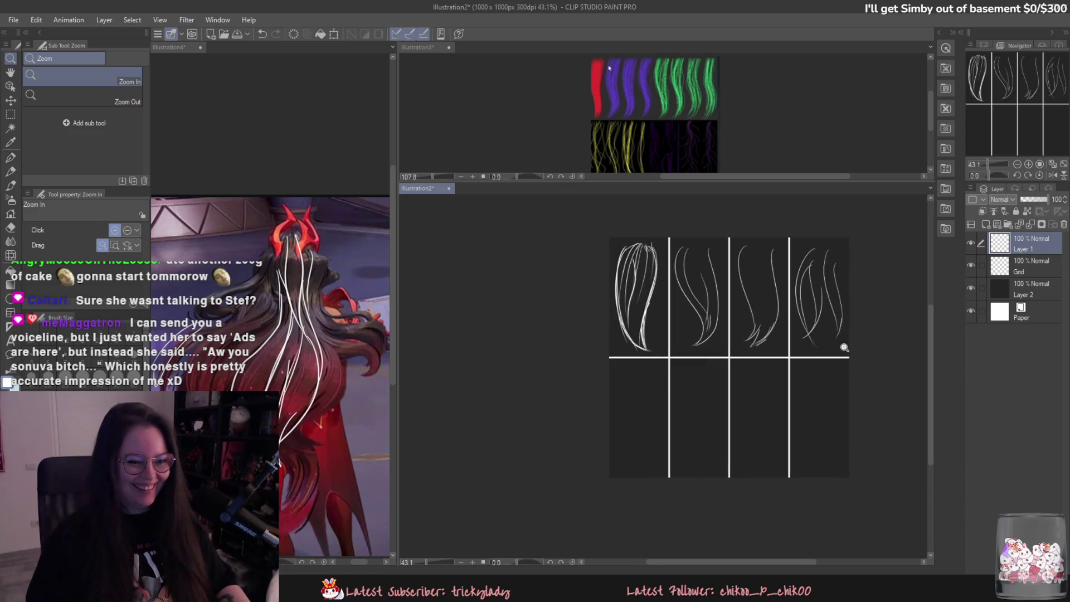
pyautogui.keyDown('alt'); pyautogui.click(839, 341); pyautogui.keyUp('alt')
pyautogui.keyDown('alt'); pyautogui.click(715, 308); pyautogui.keyUp('alt')
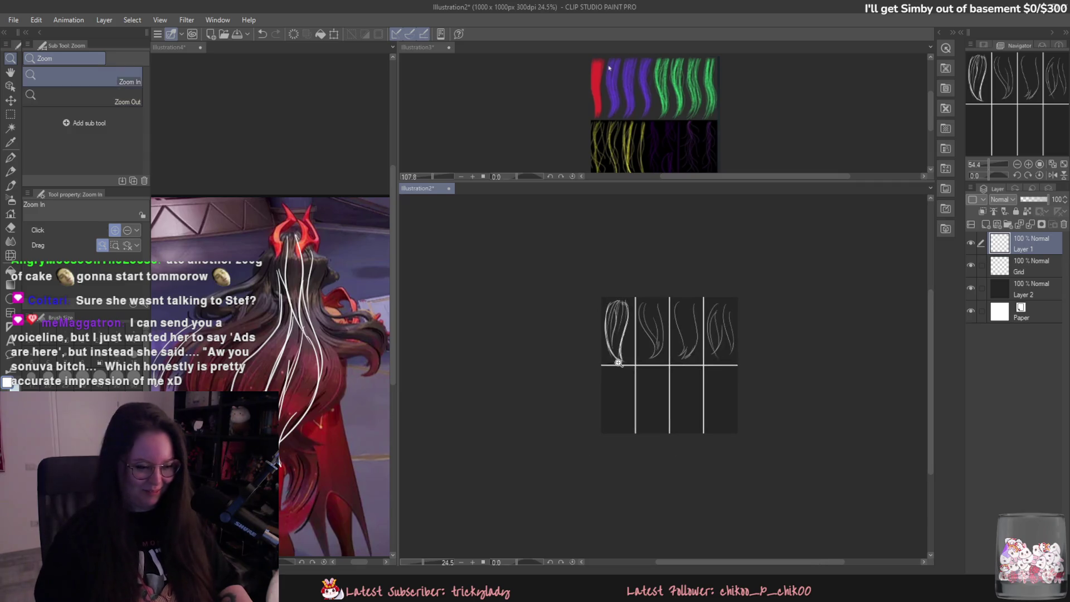
pyautogui.click(718, 308)
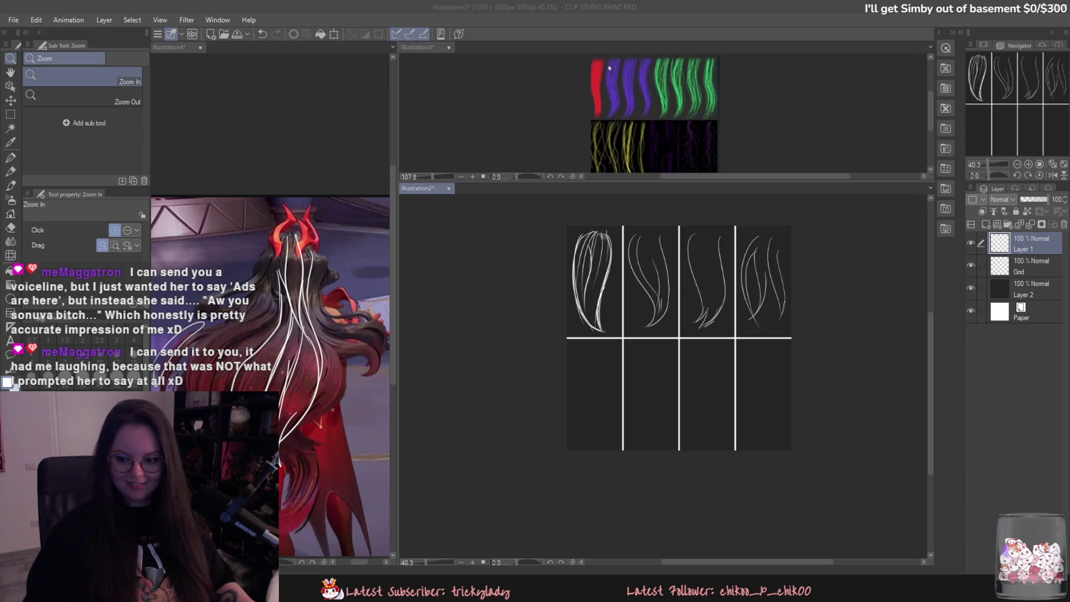
pyautogui.press('super+d')
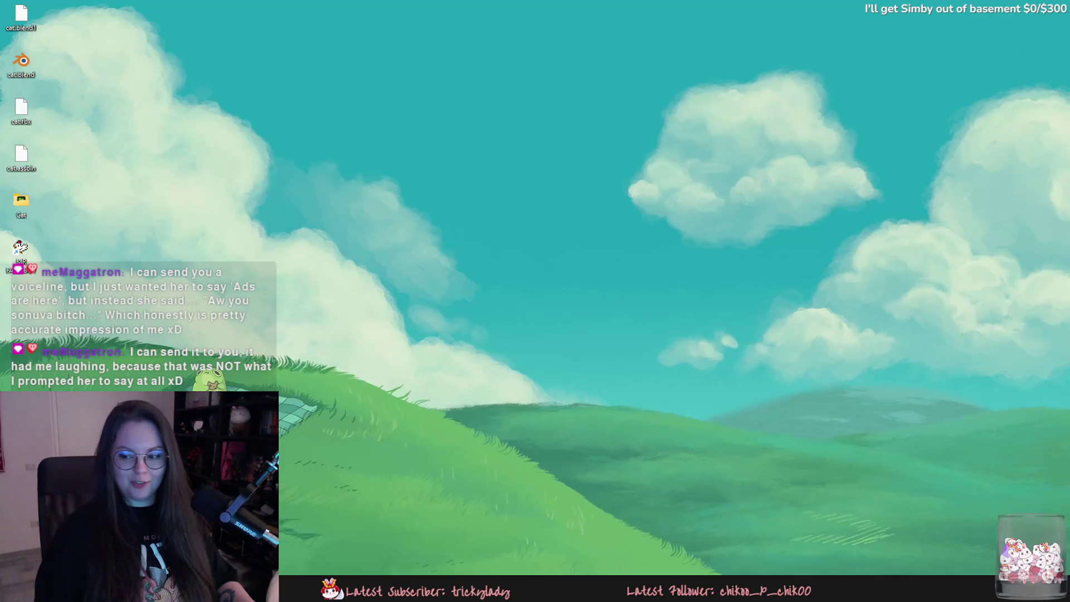
pyautogui.press('super+d')
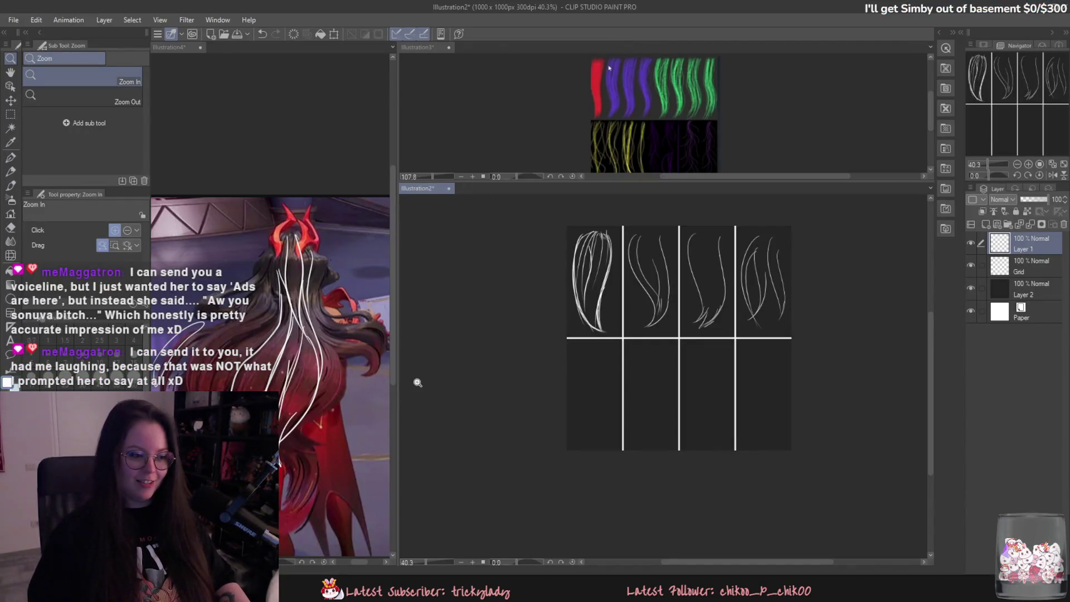
pyautogui.moveTo(446, 366)
pyautogui.mouseDown()
pyautogui.moveTo(530, 375)
pyautogui.moveTo(593, 399)
pyautogui.mouseUp()
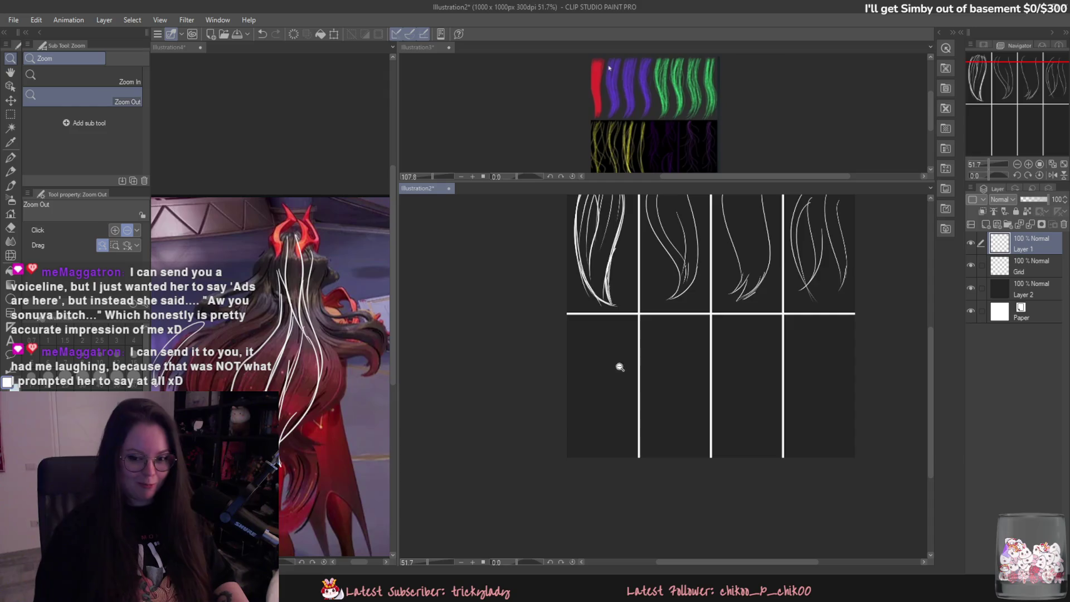
pyautogui.scroll(5, 618, 368)
pyautogui.press('p')
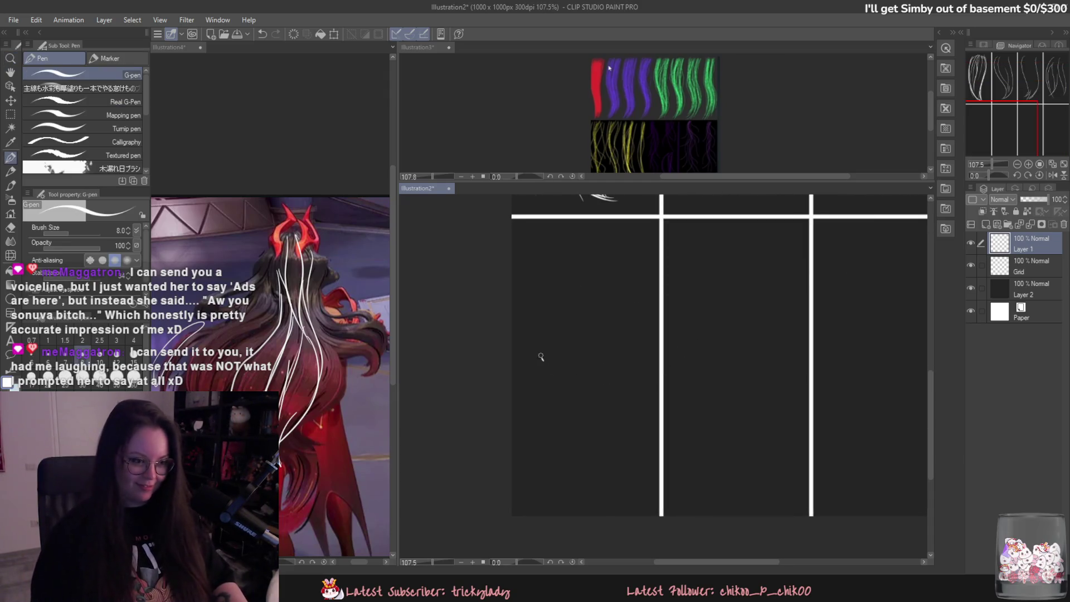
pyautogui.scroll(-5, 577, 358)
# - Draw a tall curved hair strand in the first lower panel, retrying strokes with undo
pyautogui.moveTo(578, 314); pyautogui.dragTo(589, 333)
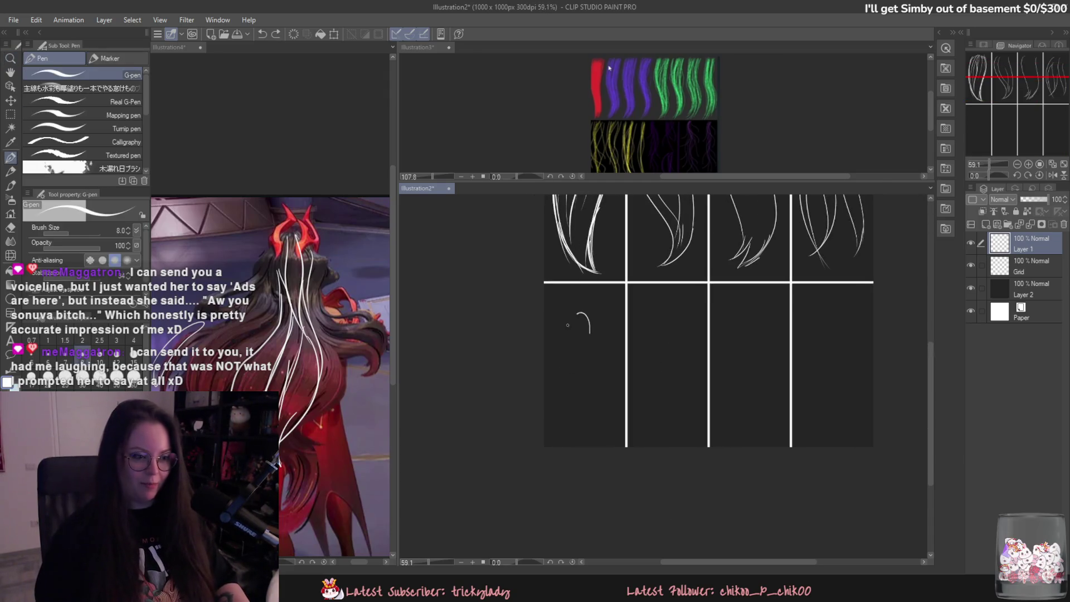
pyautogui.hotkey('ctrl', 'z')
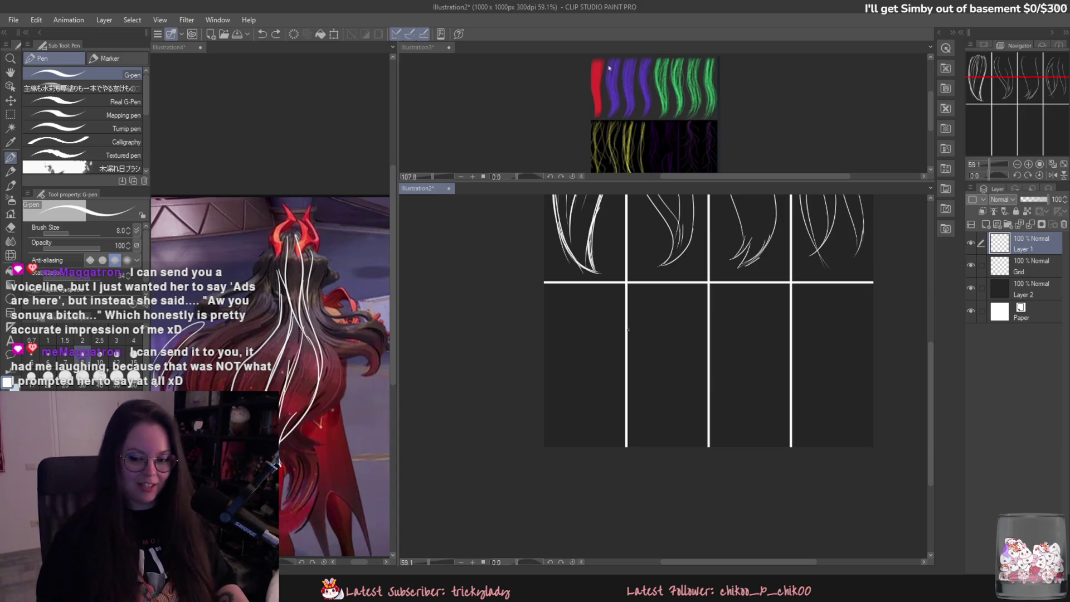
pyautogui.scroll(2, 580, 382)
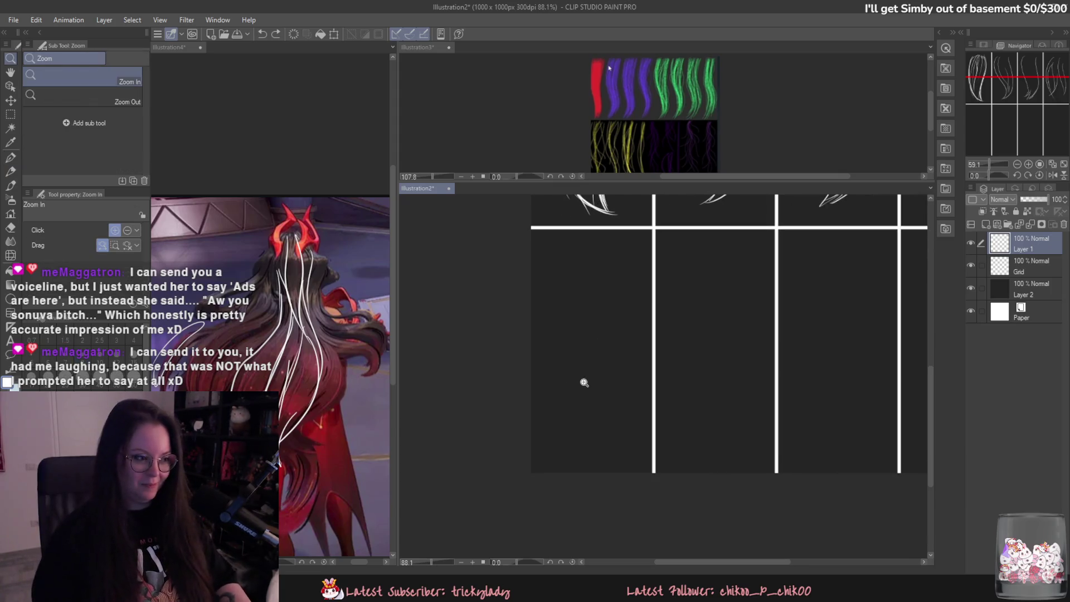
pyautogui.moveTo(584, 315); pyautogui.dragTo(589, 432)
pyautogui.hotkey('ctrl', 'z')
pyautogui.moveTo(585, 287); pyautogui.dragTo(578, 426)
pyautogui.hotkey('ctrl', 'z')
pyautogui.moveTo(593, 261); pyautogui.dragTo(579, 428)
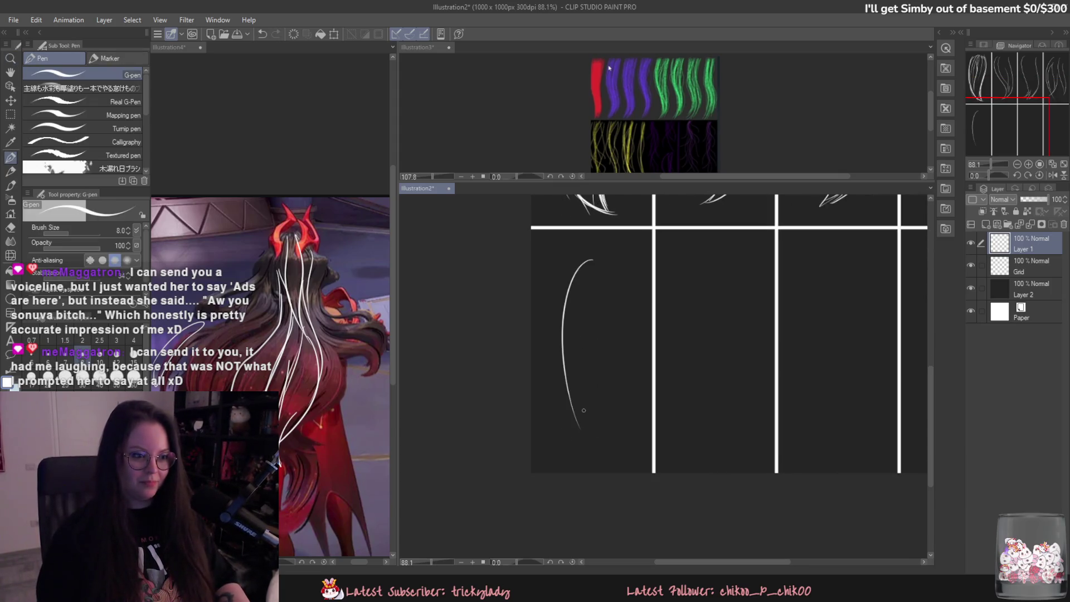
# - Try a second curve and a short lower extension on the first strand, then undo them
pyautogui.moveTo(593, 259); pyautogui.dragTo(584, 442)
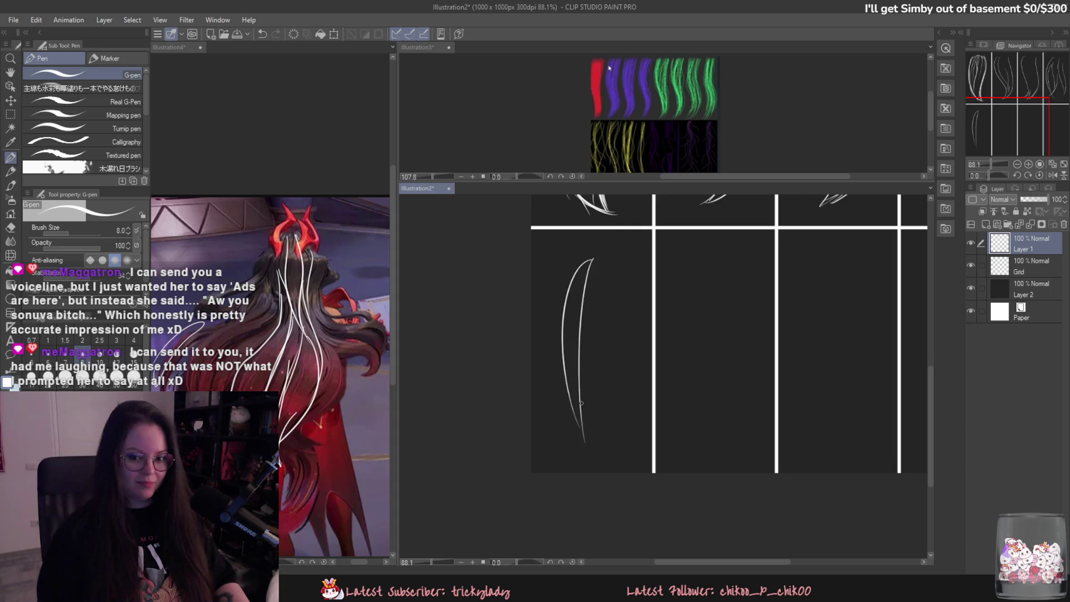
pyautogui.hotkey('ctrl', 'z')
pyautogui.moveTo(571, 406); pyautogui.dragTo(585, 443)
pyautogui.hotkey('ctrl', 'z')
pyautogui.hotkey('ctrl', 'z')
pyautogui.moveTo(571, 406); pyautogui.dragTo(585, 443)
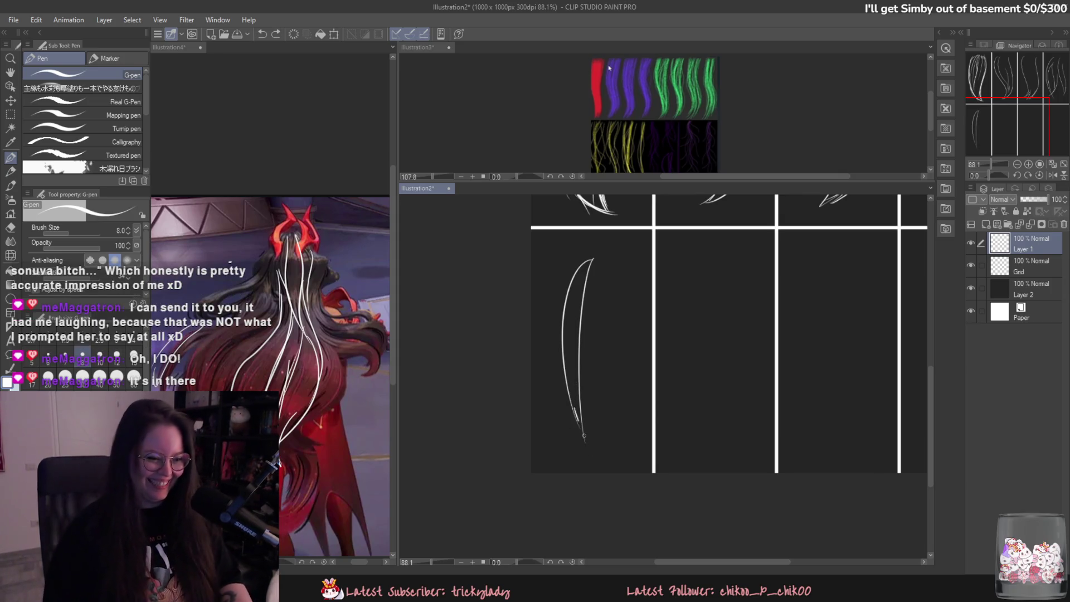
pyautogui.hotkey('ctrl', 'z')
pyautogui.hotkey('ctrl', 'z')
pyautogui.moveTo(577, 422); pyautogui.dragTo(587, 446)
pyautogui.hotkey('ctrl', 'z')
pyautogui.hotkey('ctrl', 'z')
pyautogui.hotkey('ctrl', 'z')
pyautogui.hotkey('ctrl', 'z')
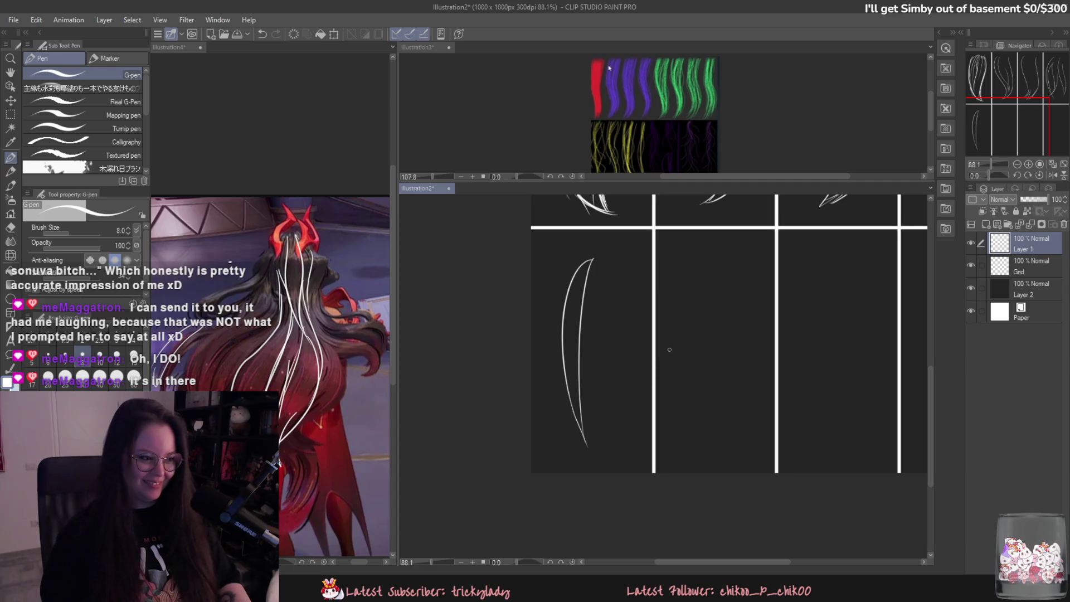
# - Sketch a long S-shaped strand in the second lower panel, undoing its hooked tip
pyautogui.moveTo(688, 262); pyautogui.dragTo(719, 406)
pyautogui.moveTo(701, 292)
pyautogui.mouseDown()
pyautogui.moveTo(710, 364)
pyautogui.moveTo(685, 434)
pyautogui.mouseUp()
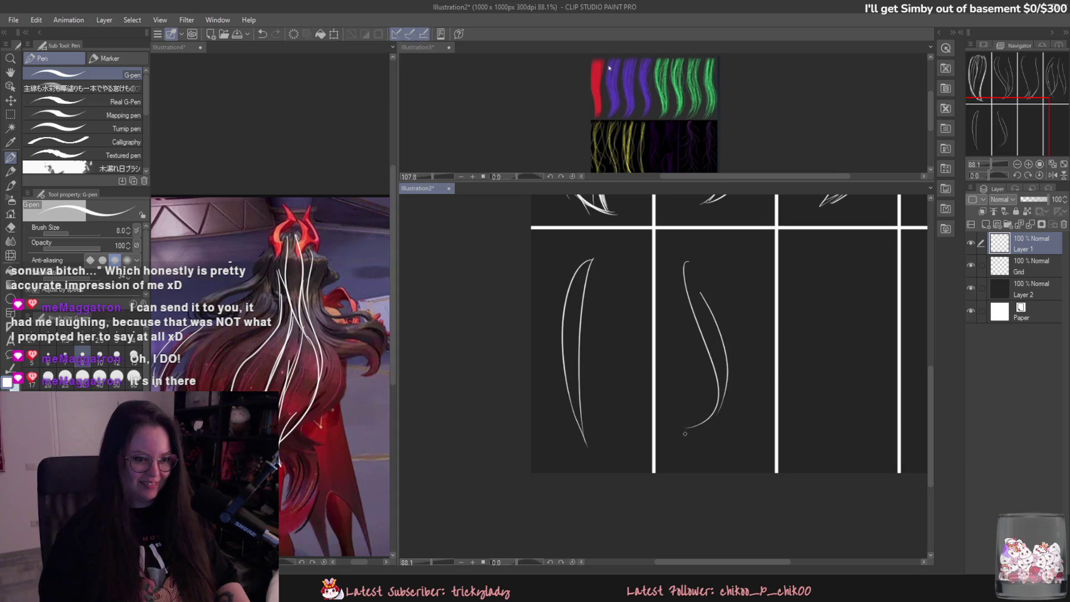
pyautogui.hotkey('ctrl', 'z')
pyautogui.moveTo(700, 293)
pyautogui.mouseDown()
pyautogui.moveTo(684, 433)
pyautogui.moveTo(717, 412)
pyautogui.mouseUp()
pyautogui.hotkey('ctrl', 'z')
pyautogui.hotkey('ctrl', 'z')
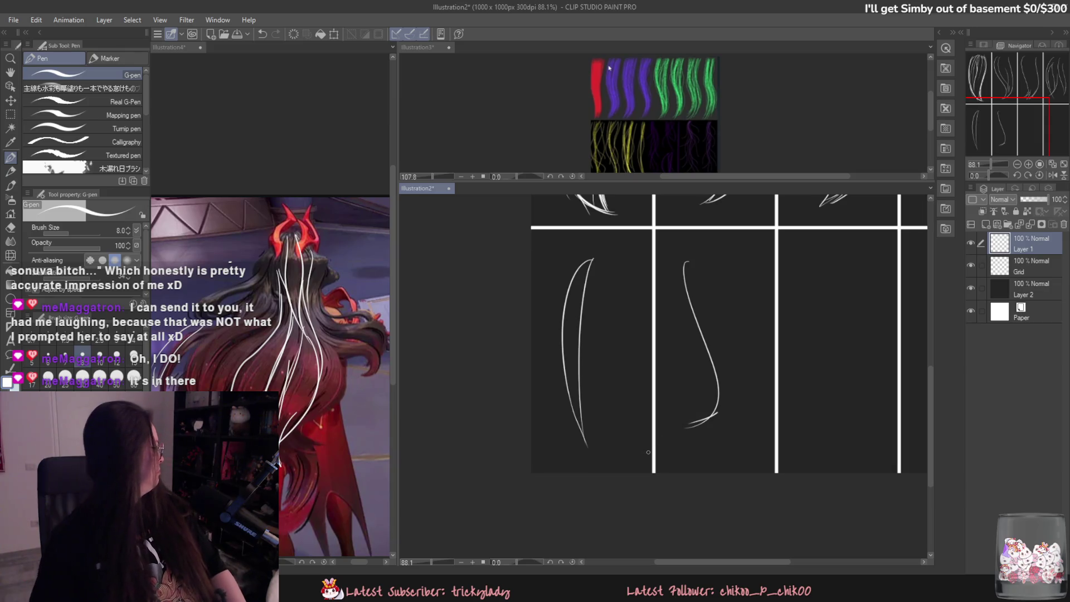
pyautogui.hotkey('ctrl', 'z')
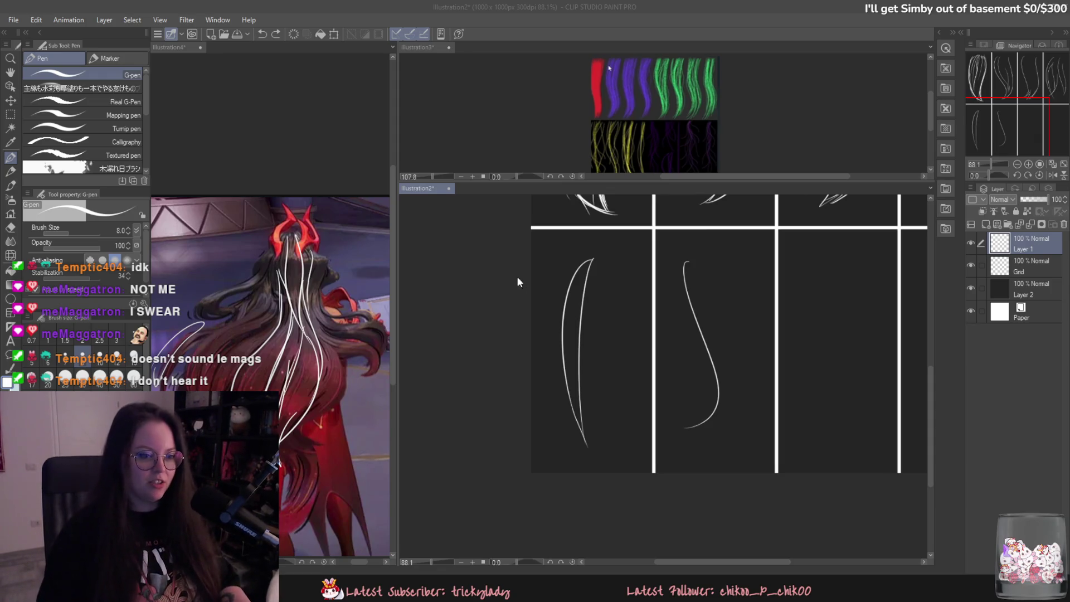
pyautogui.click(691, 312)
# - Redraw the S-curve strand in the second lower panel
pyautogui.moveTo(713, 267)
pyautogui.mouseDown()
pyautogui.moveTo(707, 414)
pyautogui.moveTo(748, 351)
pyautogui.moveTo(700, 354)
pyautogui.moveTo(717, 489)
pyautogui.mouseUp()
pyautogui.press('/')
pyautogui.hotkey('ctrl', 'z')
pyautogui.press('p')
pyautogui.hotkey('ctrl', 'z')
pyautogui.moveTo(693, 346)
pyautogui.mouseDown()
pyautogui.moveTo(715, 479)
pyautogui.moveTo(686, 506)
pyautogui.mouseUp()
pyautogui.hotkey('ctrl', 'z')
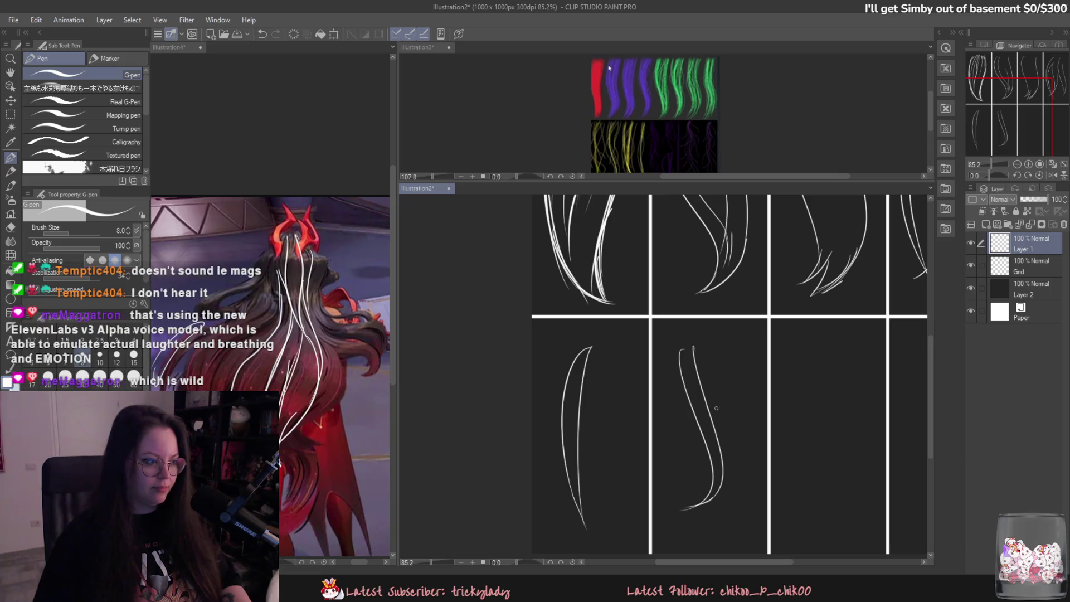
# - Adjust the zoom and draw a hair strand in the third lower panel
pyautogui.press('/')
pyautogui.scroll(-5, 728, 346)
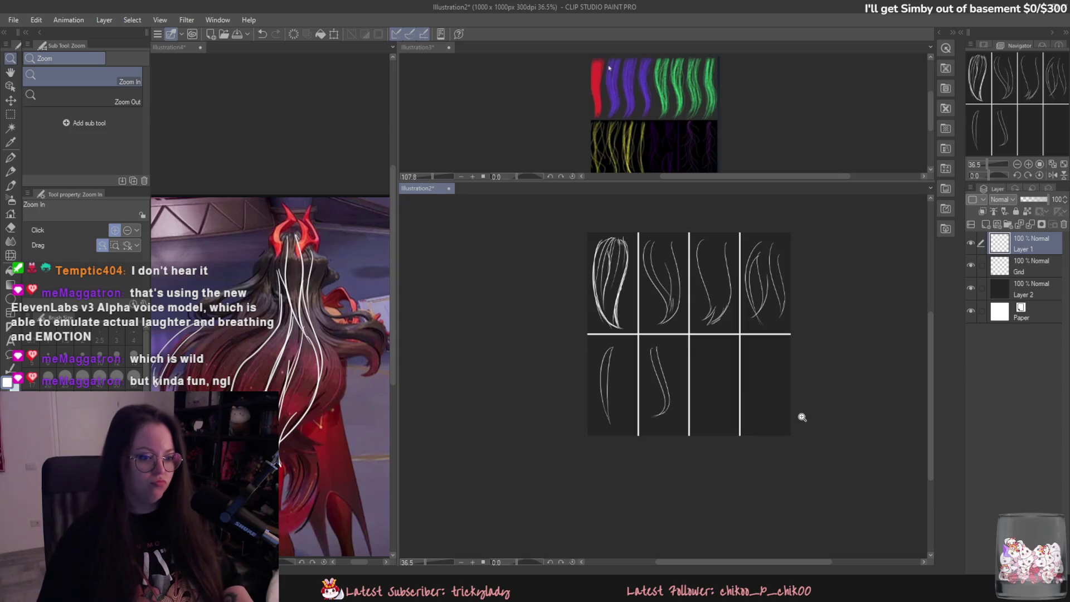
pyautogui.scroll(1, 733, 400)
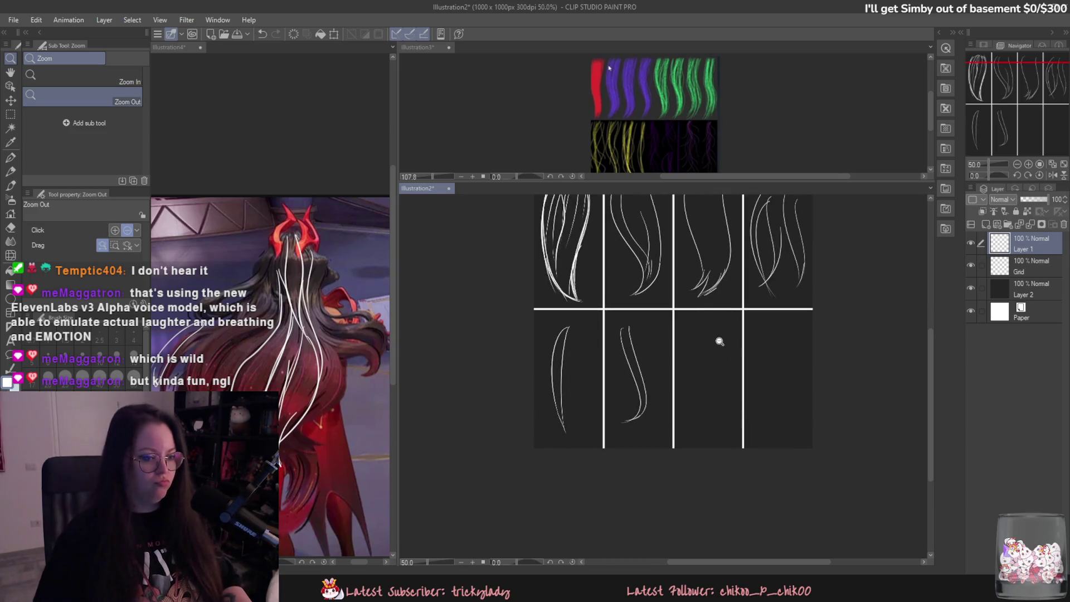
pyautogui.scroll(-2, 718, 388)
pyautogui.scroll(2, 722, 383)
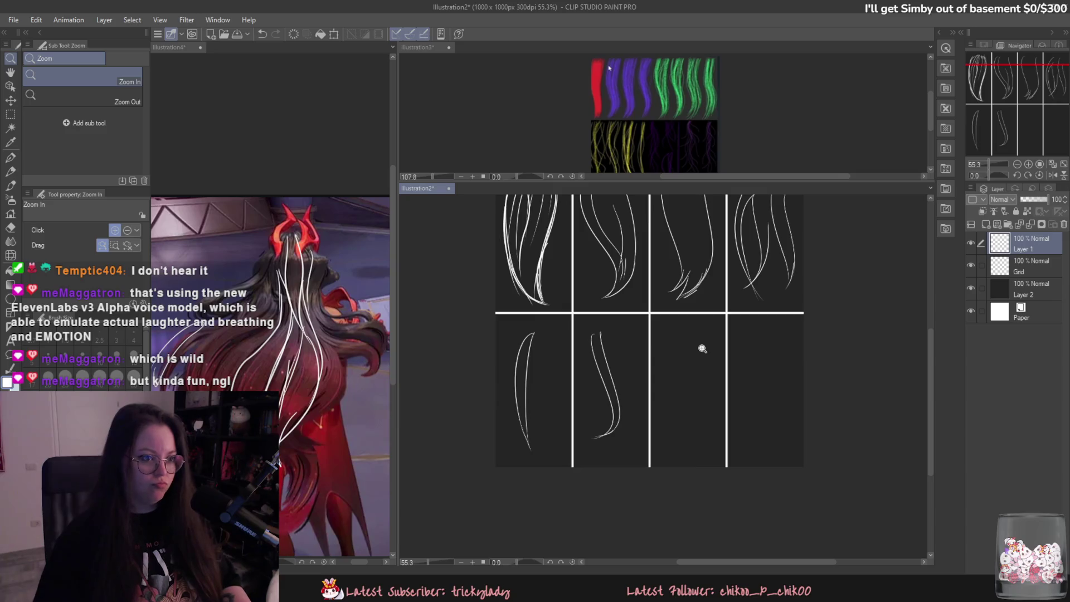
pyautogui.press('p')
pyautogui.moveTo(685, 330); pyautogui.dragTo(701, 466)
pyautogui.hotkey('ctrl', 'z')
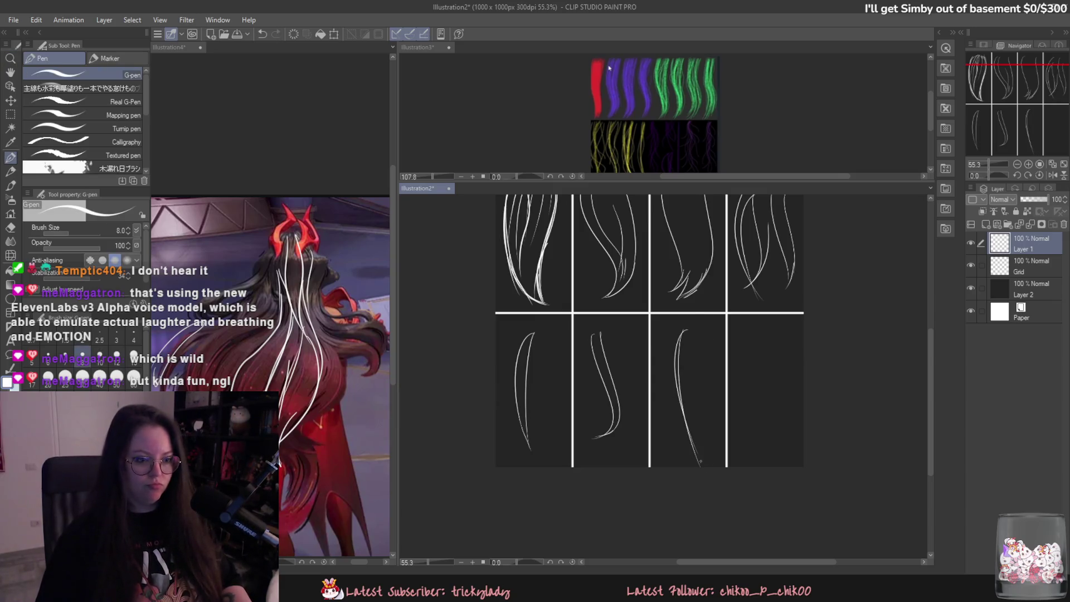
pyautogui.hotkey('ctrl', 'z')
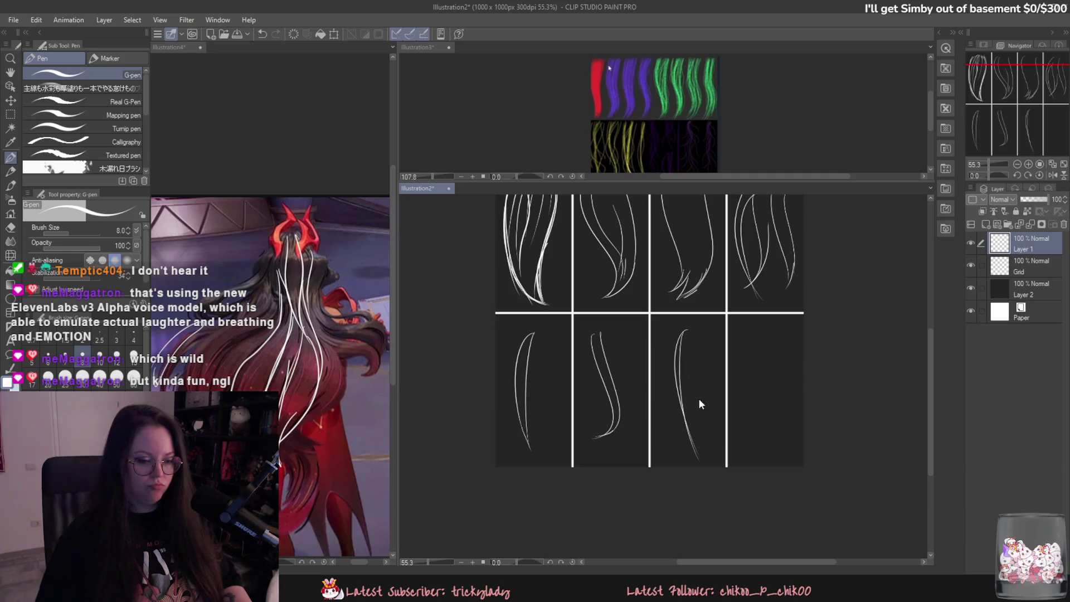
# - Draw several curved strands in the fourth lower panel, retrying early strokes
pyautogui.moveTo(747, 363); pyautogui.dragTo(741, 468)
pyautogui.hotkey('ctrl', 'z')
pyautogui.moveTo(766, 339); pyautogui.dragTo(758, 454)
pyautogui.hotkey('ctrl', 'z')
pyautogui.moveTo(777, 388); pyautogui.dragTo(762, 449)
pyautogui.moveTo(772, 373); pyautogui.dragTo(773, 460)
pyautogui.hotkey('ctrl', 'z')
pyautogui.moveTo(768, 333); pyautogui.dragTo(782, 435)
# - Zoom out to see the full eight-cell strand sheet
pyautogui.hotkey('ctrl', 'space')
pyautogui.click(790, 429)
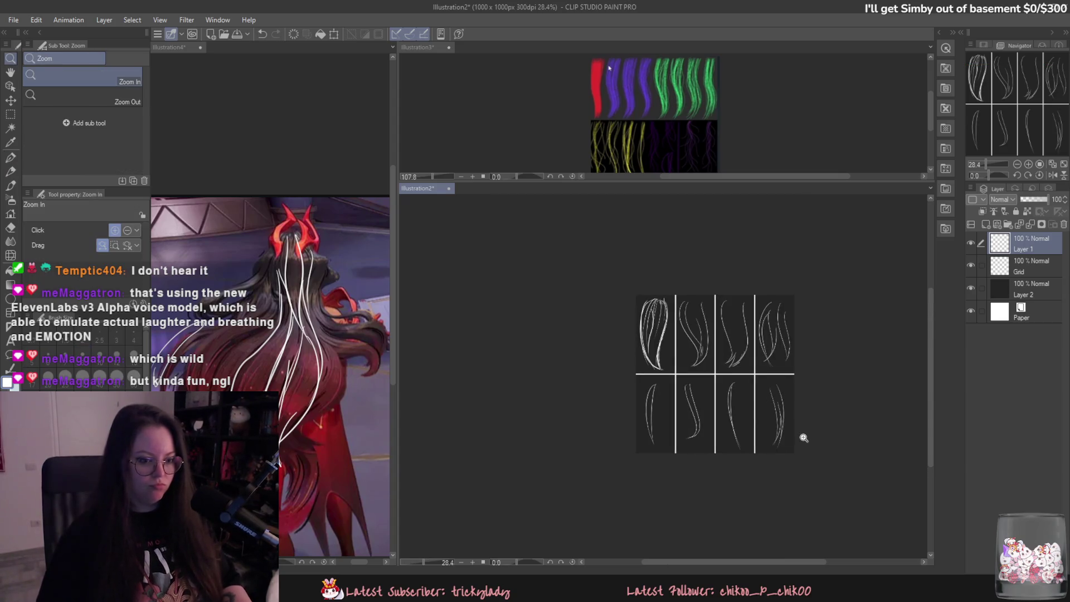
pyautogui.keyDown('alt'); pyautogui.click(800, 437); pyautogui.keyUp('alt')
pyautogui.keyDown('alt'); pyautogui.click(827, 394); pyautogui.keyUp('alt')
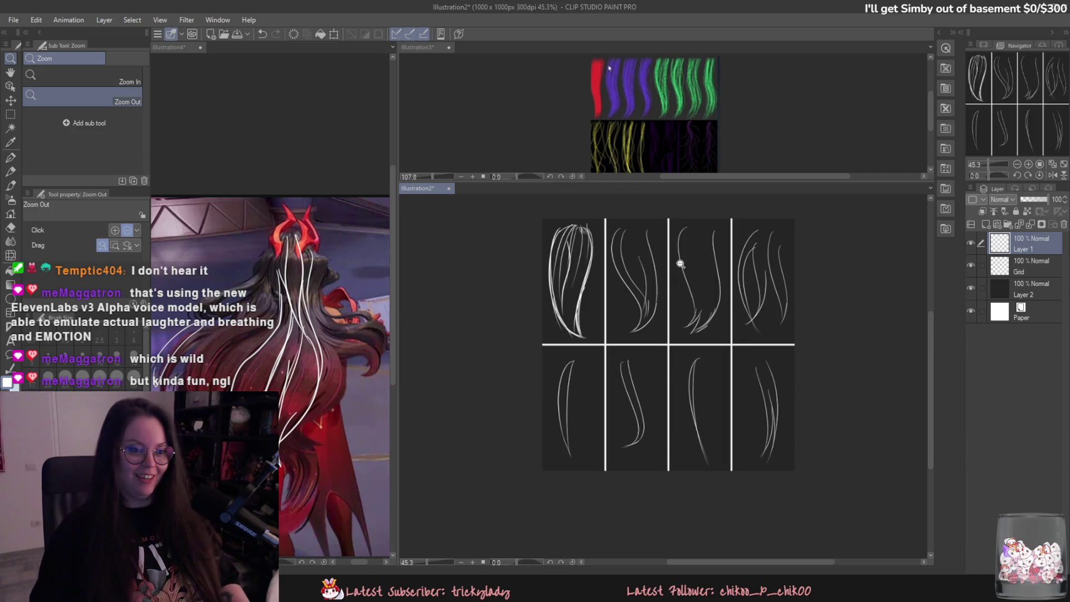
# - Erase the strands in the fourth upper panel with a large rough eraser
pyautogui.scroll(3, 681, 263)
pyautogui.press('p')
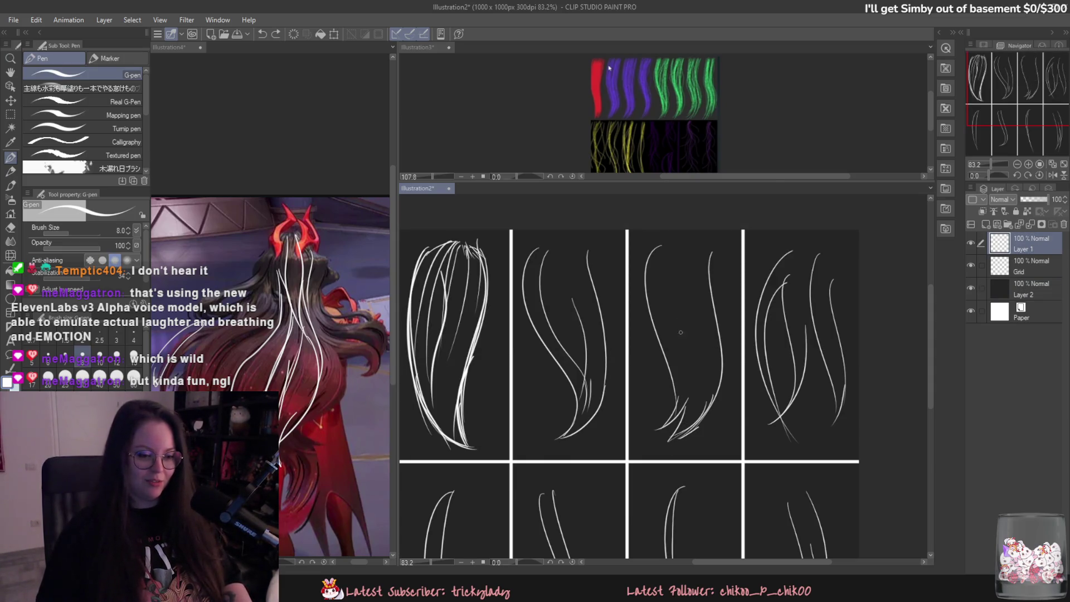
pyautogui.press('/')
pyautogui.scroll(-5, 649, 417)
pyautogui.scroll(4, 738, 407)
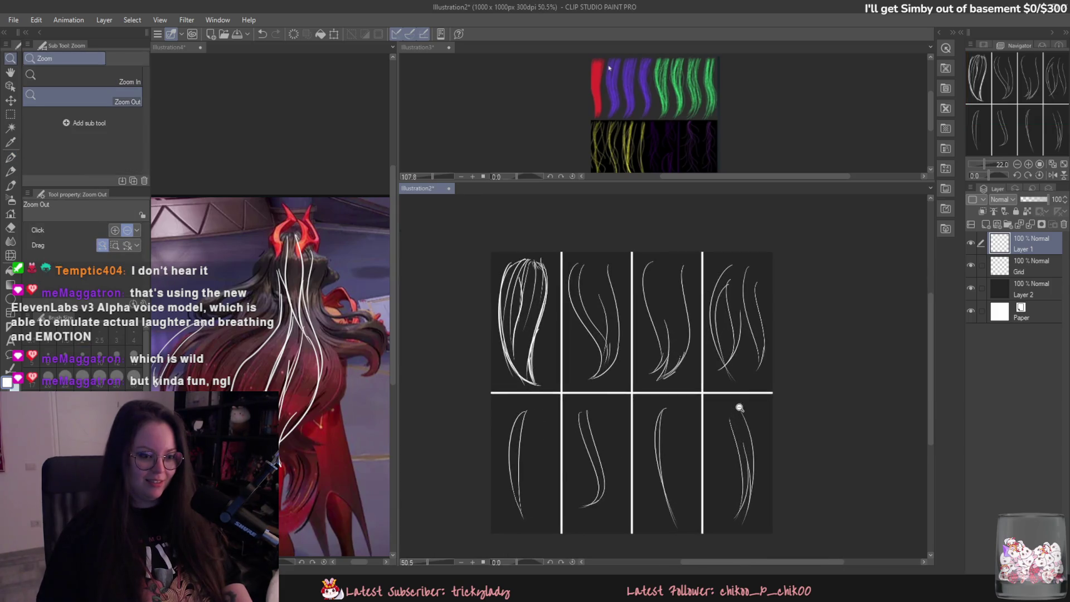
pyautogui.press('e')
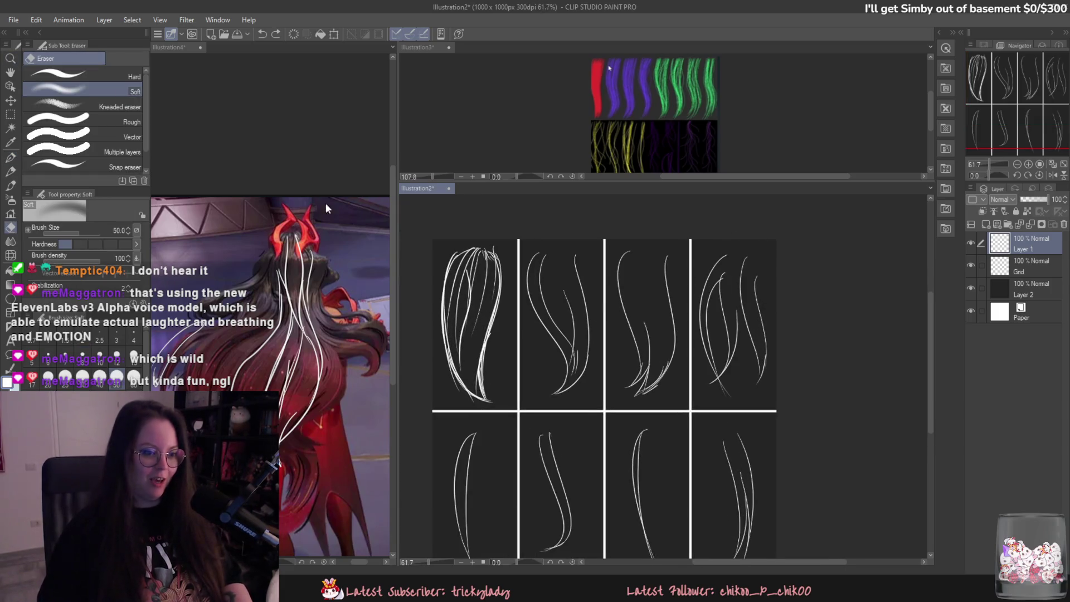
pyautogui.click(119, 121)
pyautogui.moveTo(719, 262)
pyautogui.mouseDown()
pyautogui.moveTo(747, 273)
pyautogui.moveTo(725, 334)
pyautogui.moveTo(774, 339)
pyautogui.mouseUp()
# - Draw new long hair strokes plus a short extra strand in the fourth top panel
pyautogui.press('p')
pyautogui.hotkey('ctrl', 'z')
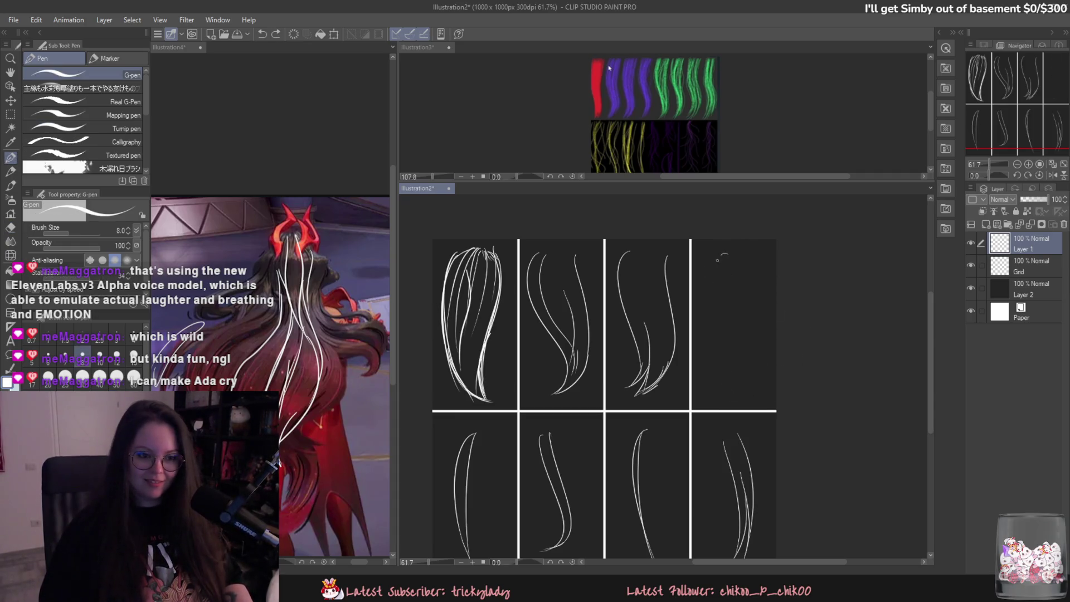
pyautogui.moveTo(718, 255); pyautogui.dragTo(715, 373)
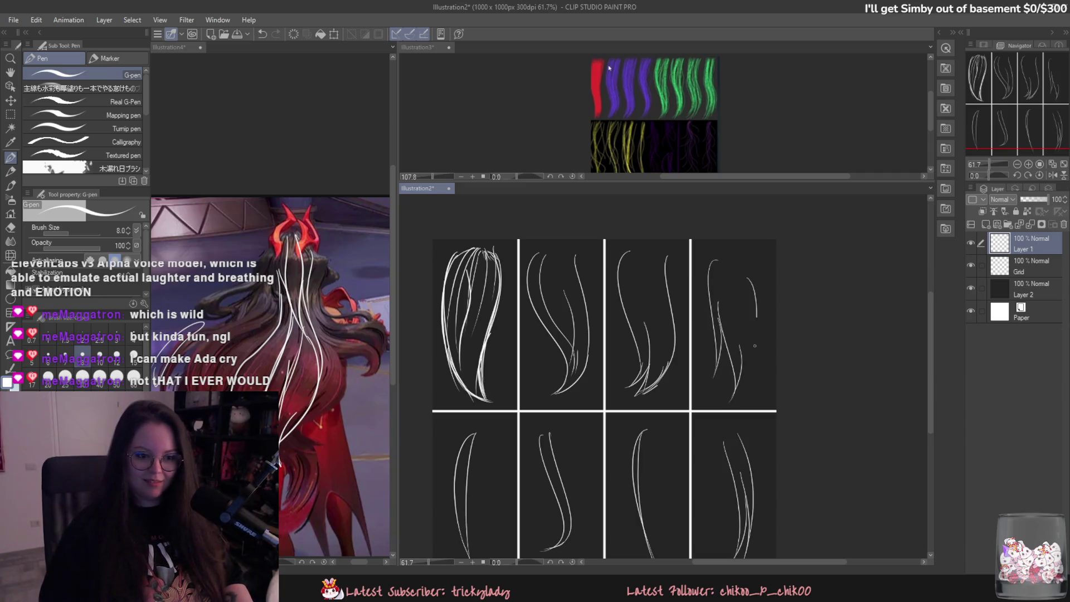
pyautogui.hotkey('ctrl', 'z')
pyautogui.moveTo(755, 251); pyautogui.dragTo(744, 389)
pyautogui.hotkey('ctrl', 'z')
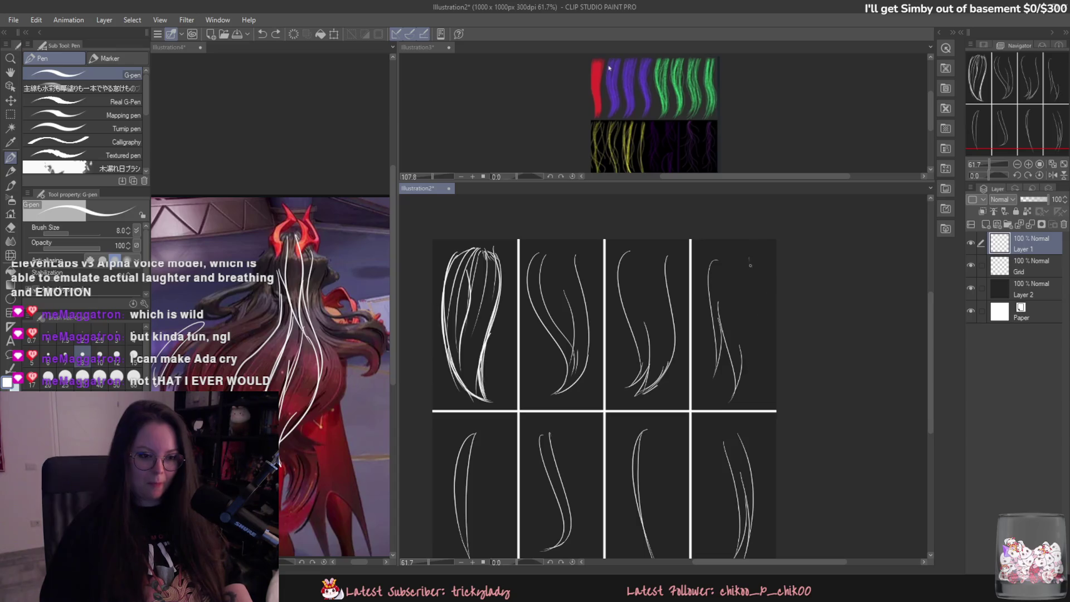
pyautogui.moveTo(758, 262); pyautogui.dragTo(744, 402)
pyautogui.moveTo(748, 347); pyautogui.dragTo(741, 377)
# - Redraw the long right-hand strand in the fourth top panel, then zoom in on the lower panels
pyautogui.hotkey('ctrl', 'z')
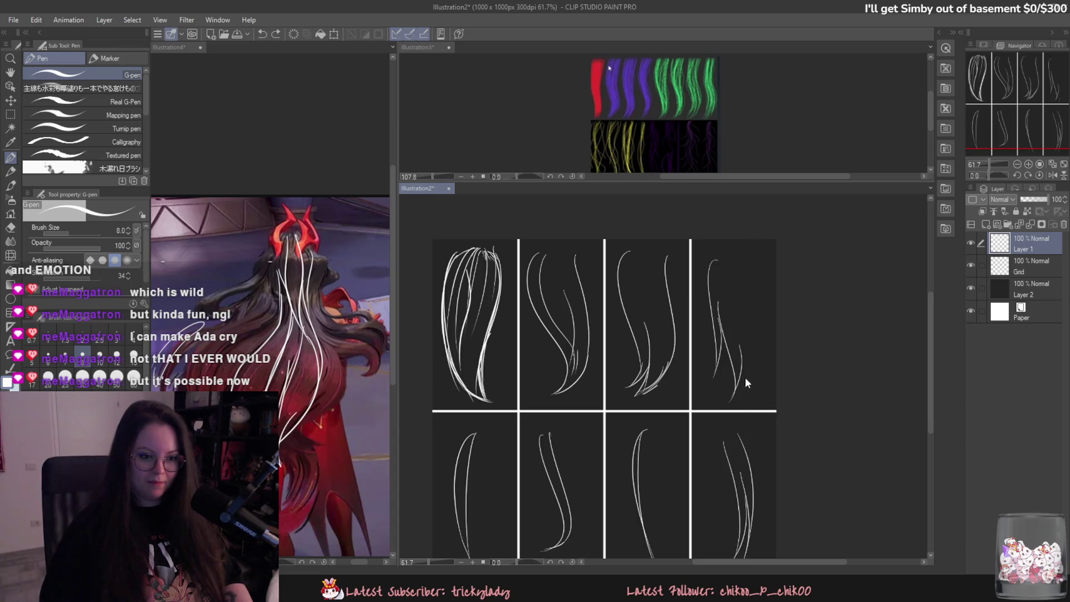
pyautogui.hotkey('ctrl', 'z')
pyautogui.moveTo(757, 256); pyautogui.dragTo(752, 343)
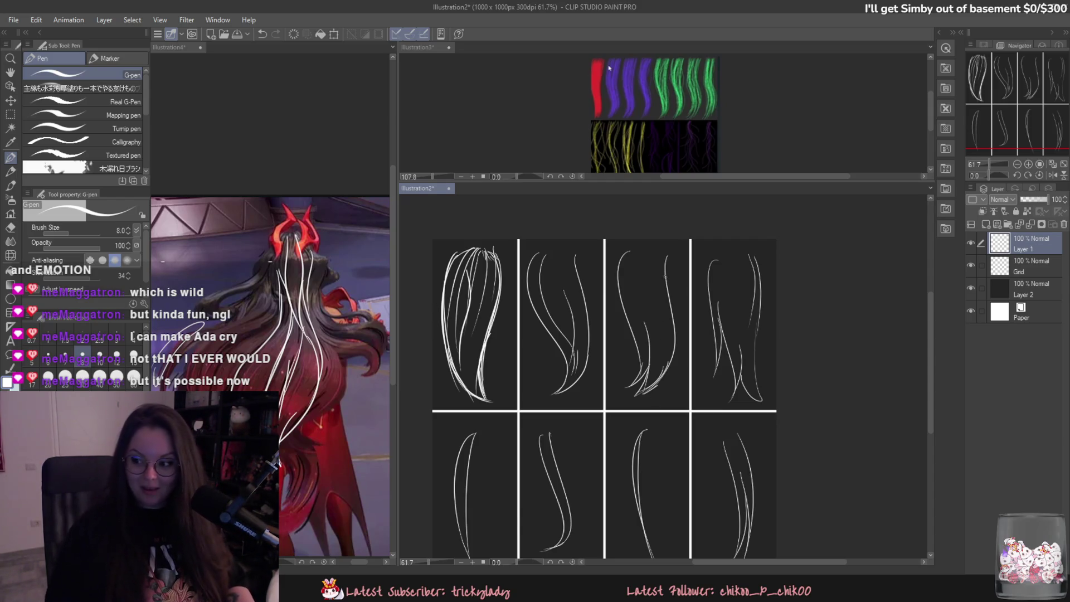
pyautogui.hotkey('ctrl', 'space')
pyautogui.moveTo(669, 416); pyautogui.dragTo(697, 371)
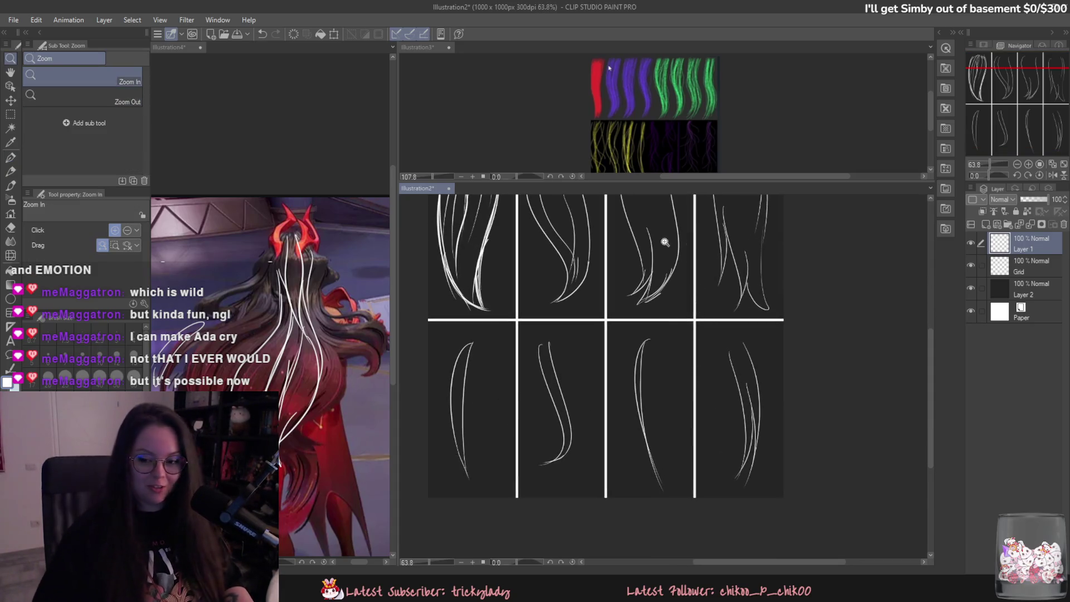
pyautogui.keyDown('alt'); pyautogui.click(644, 375); pyautogui.keyUp('alt')
pyautogui.click(643, 375)
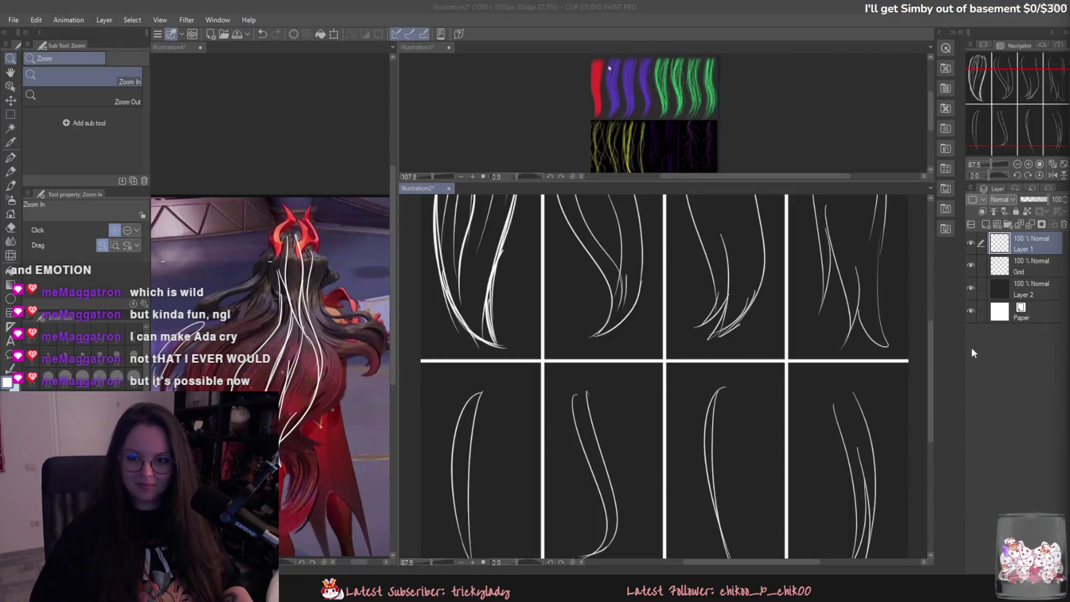
pyautogui.keyDown('alt'); pyautogui.click(803, 411); pyautogui.keyUp('alt')
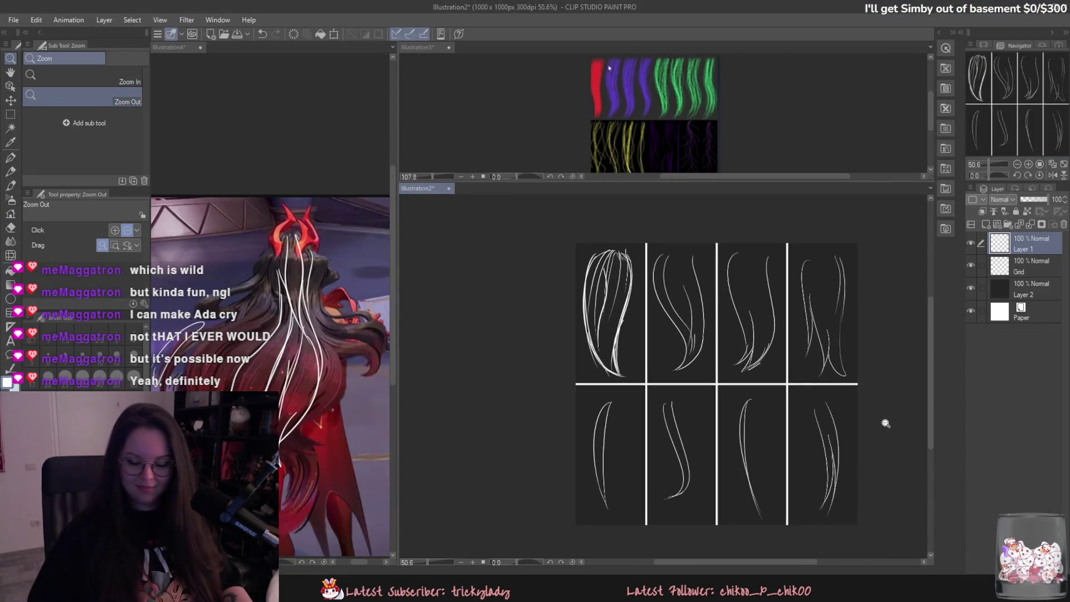
pyautogui.scroll(-3, 894, 432)
pyautogui.scroll(4, 867, 468)
pyautogui.press('alt')
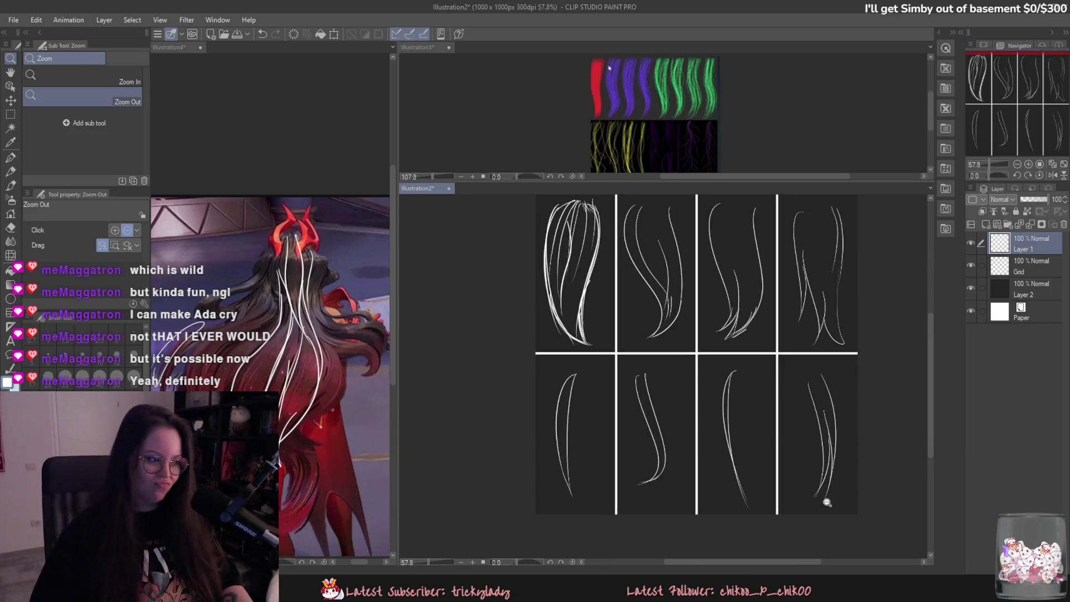
pyautogui.scroll(-2, 780, 499)
pyautogui.scroll(2, 824, 497)
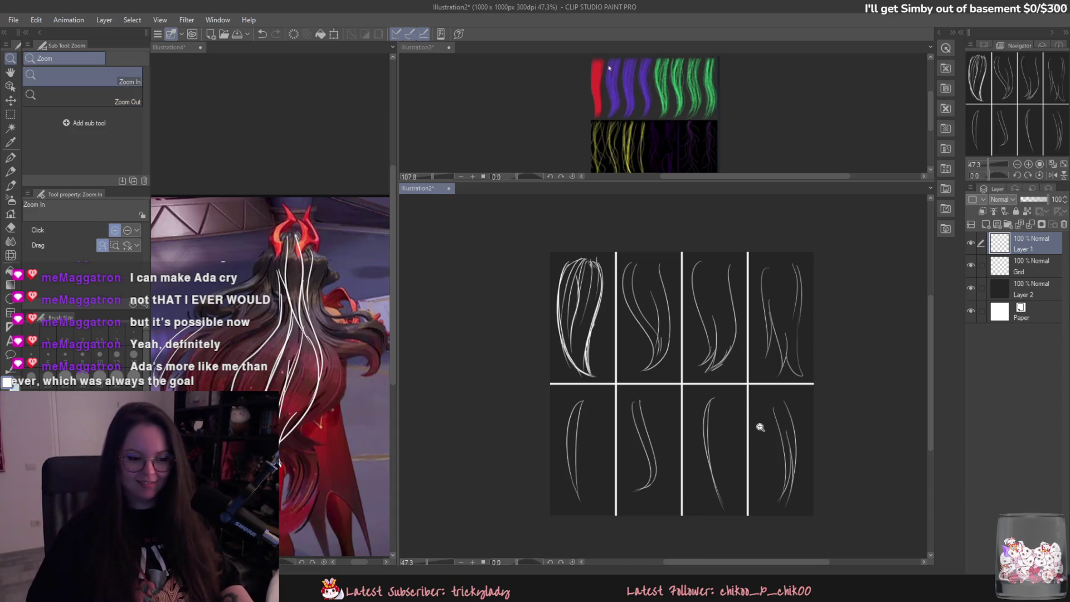
pyautogui.scroll(2, 759, 426)
pyautogui.scroll(-1, 800, 466)
pyautogui.scroll(1, 815, 437)
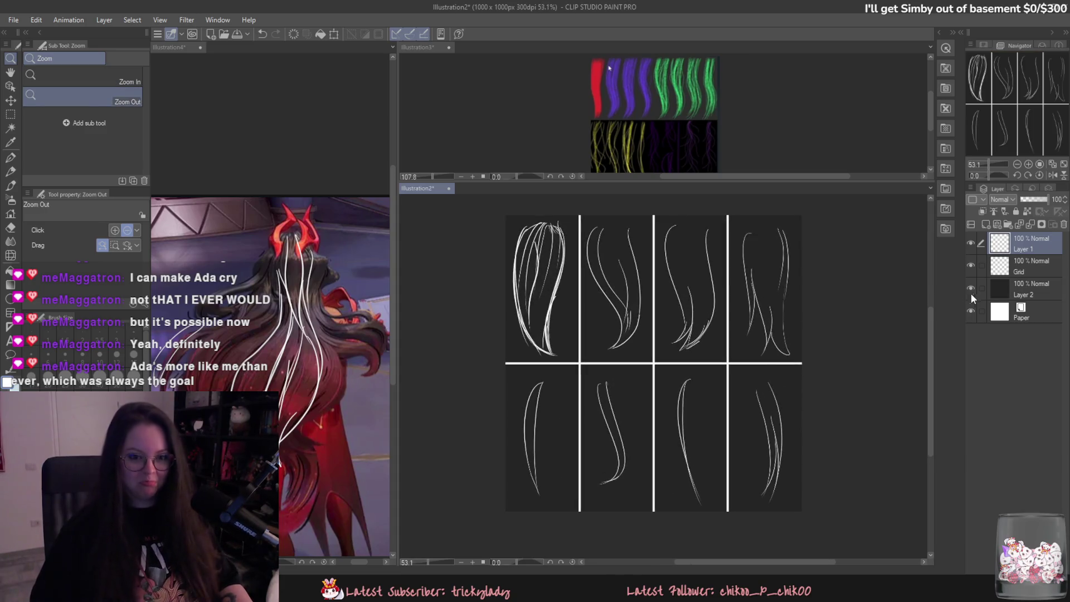
pyautogui.click(973, 290)
pyautogui.click(973, 291)
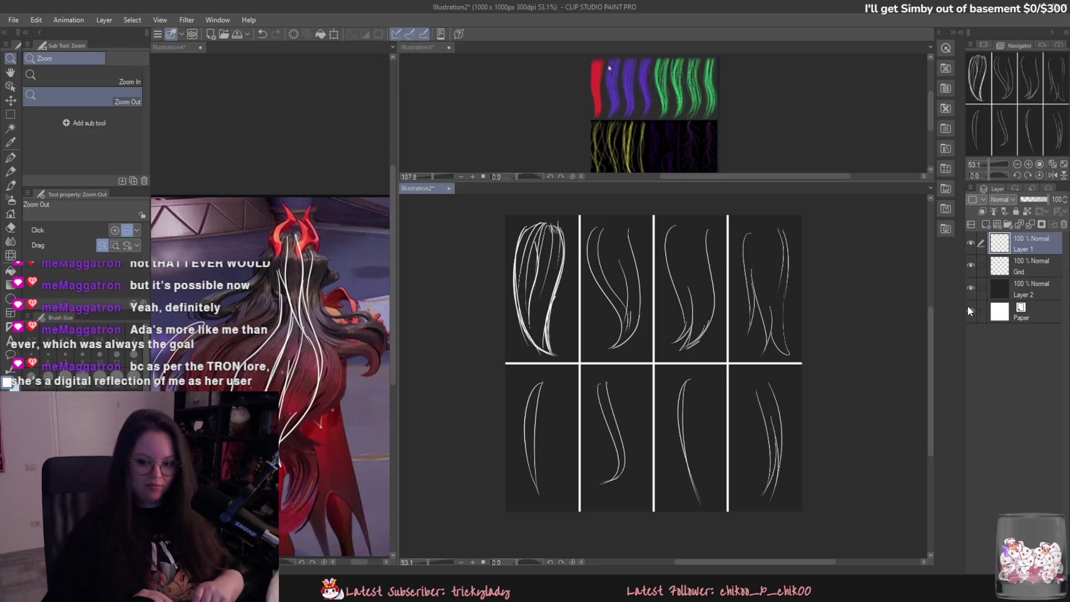
pyautogui.click(969, 309)
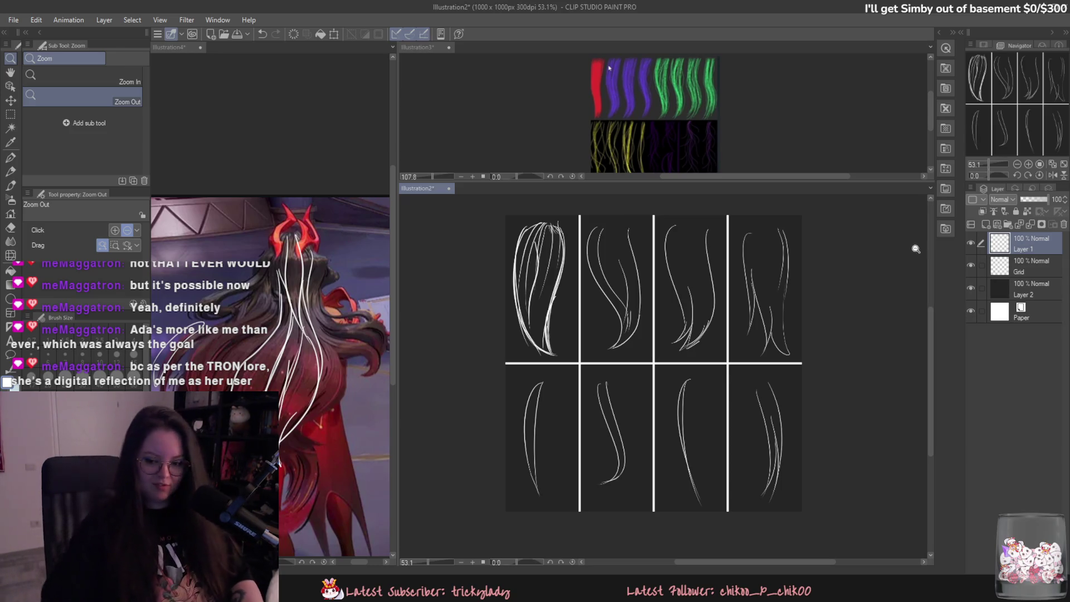
# - Adjust the zoom on the finished eight-cell strand sheet and bring up the File menu
pyautogui.moveTo(729, 375)
pyautogui.mouseDown()
pyautogui.moveTo(801, 366)
pyautogui.moveTo(784, 366)
pyautogui.mouseUp()
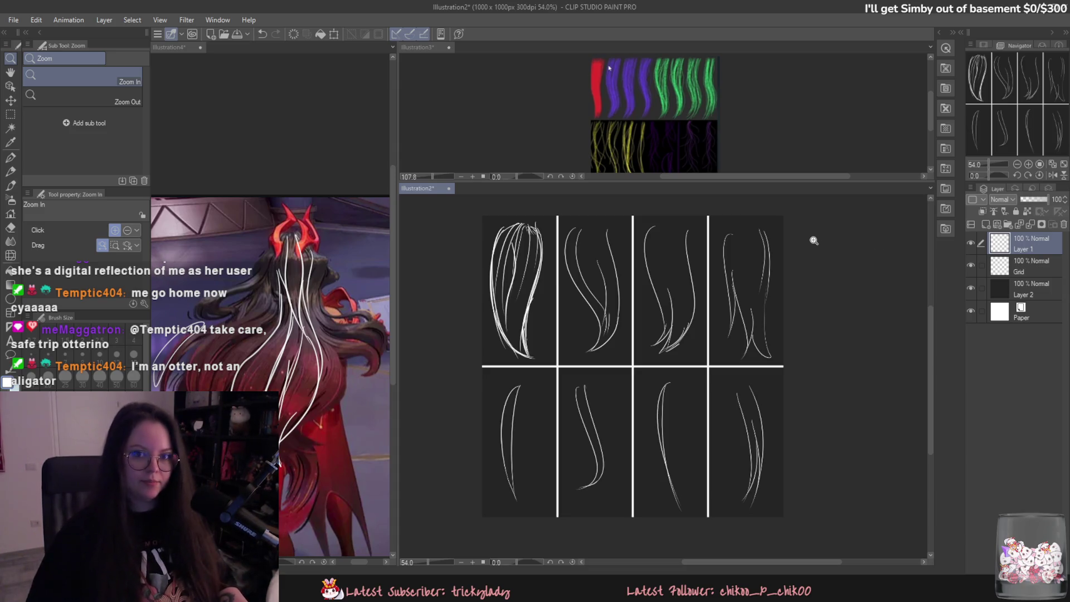
pyautogui.moveTo(773, 307)
pyautogui.mouseDown()
pyautogui.moveTo(747, 313)
pyautogui.moveTo(680, 246)
pyautogui.moveTo(706, 313)
pyautogui.moveTo(674, 246)
pyautogui.moveTo(546, 234)
pyautogui.moveTo(534, 253)
pyautogui.moveTo(563, 251)
pyautogui.mouseUp()
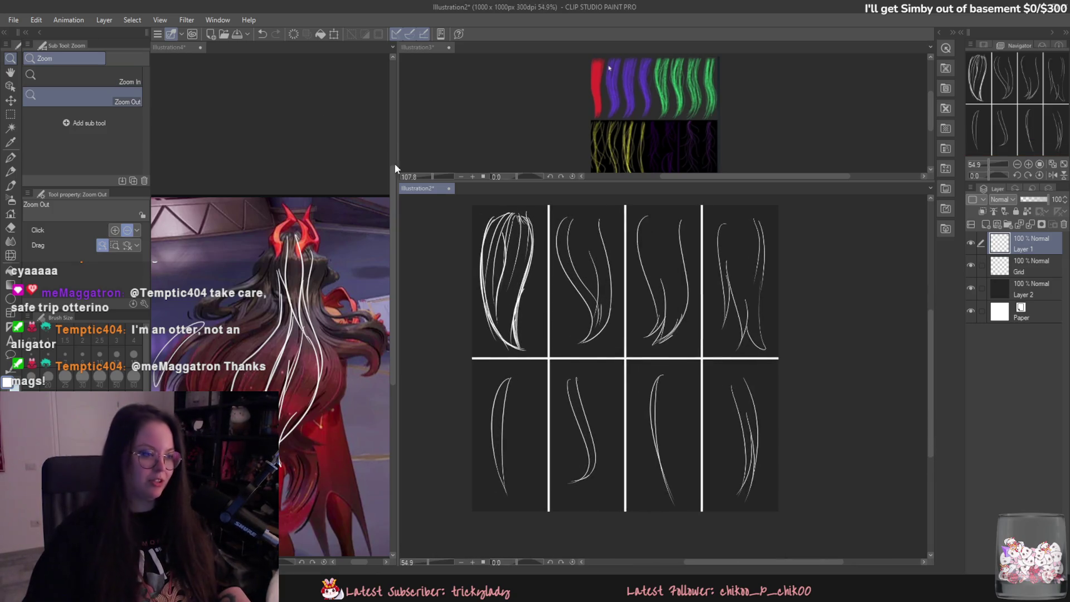
pyautogui.click(14, 20)
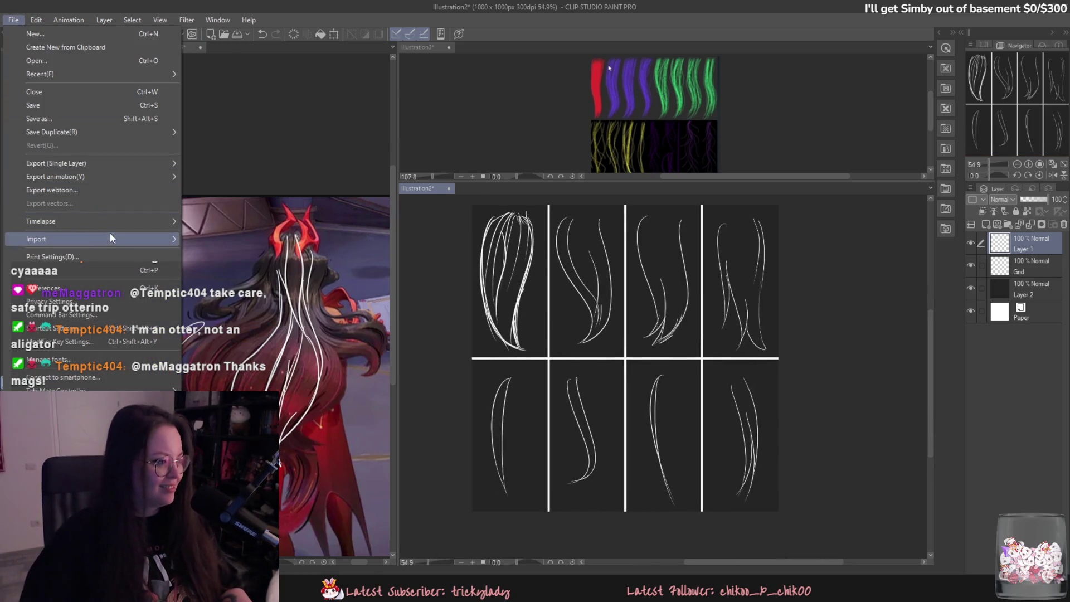
# - Save the sheet as hairstrands.png in D:\Veilbound\2D
pyautogui.press('Escape')
pyautogui.hotkey('ctrl', 'shift', 's')
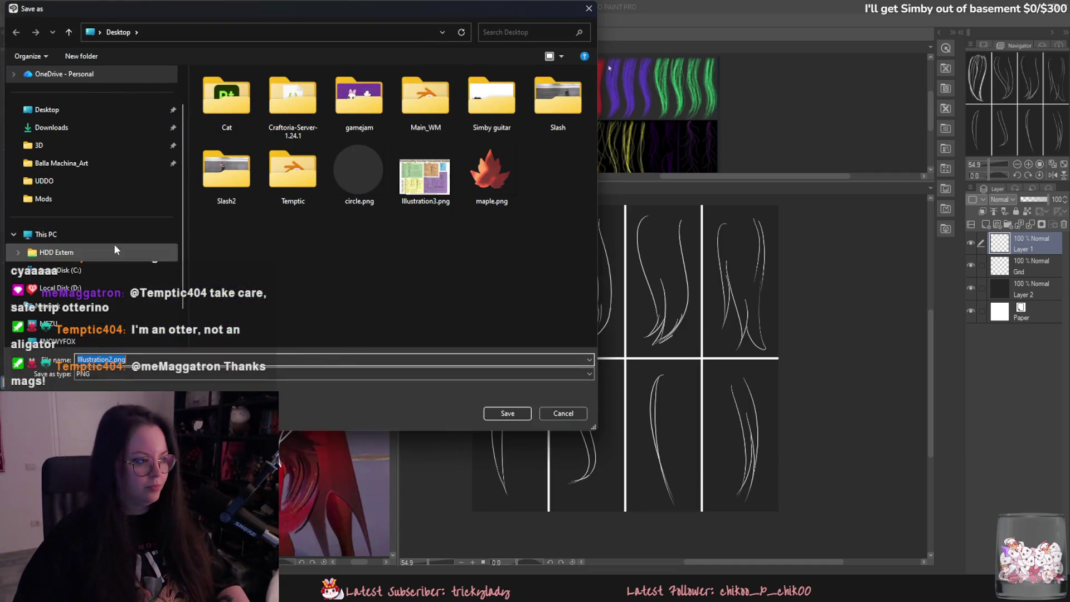
pyautogui.click(59, 288)
pyautogui.scroll(-3, 460, 326)
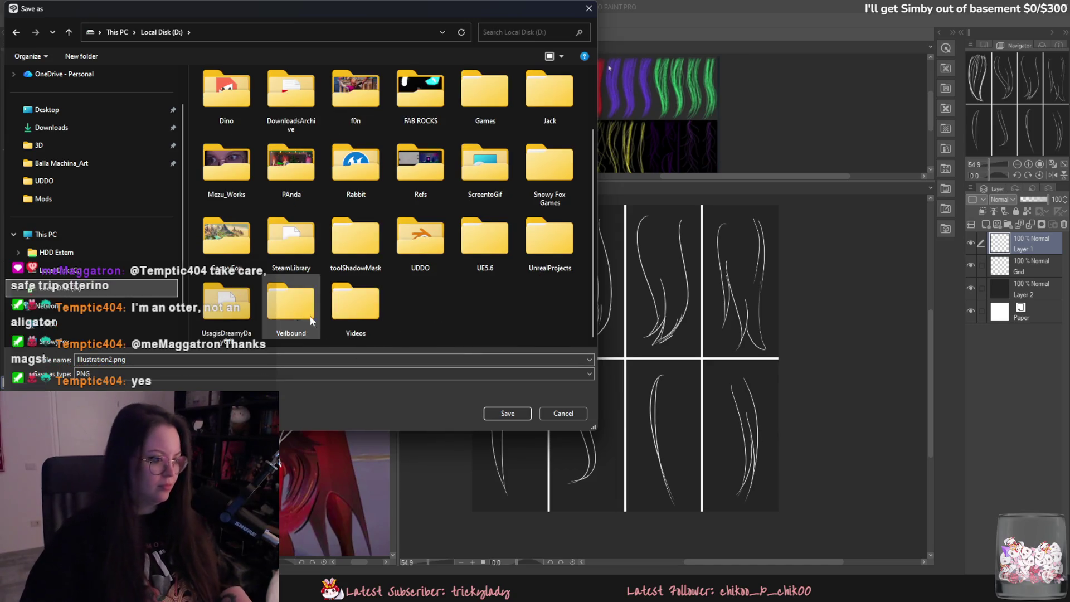
pyautogui.doubleClick(291, 304)
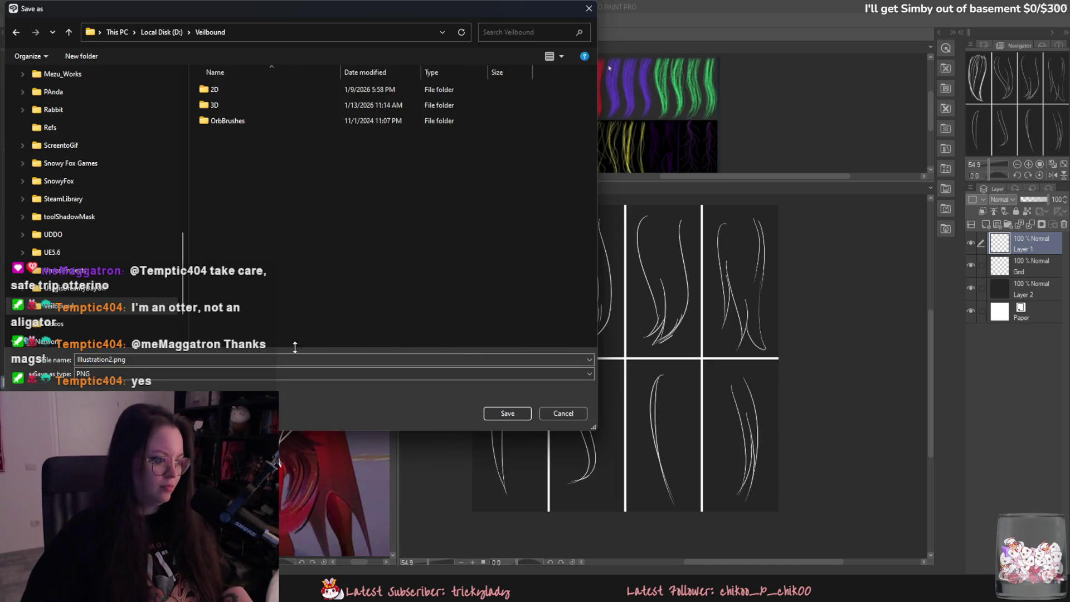
pyautogui.doubleClick(248, 91)
pyautogui.write('hairstrands')
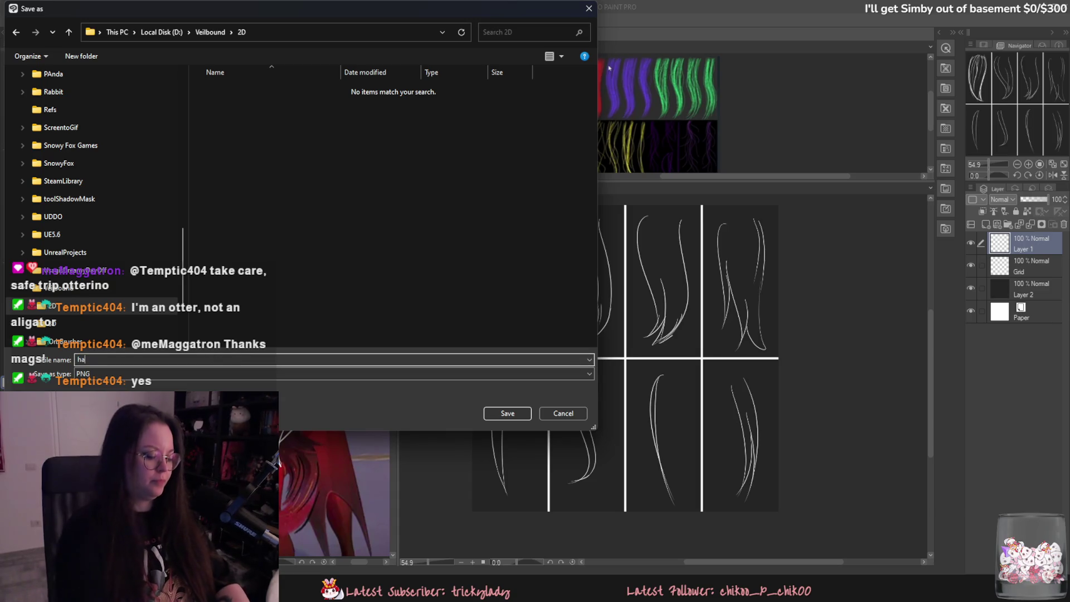
pyautogui.press('Return')
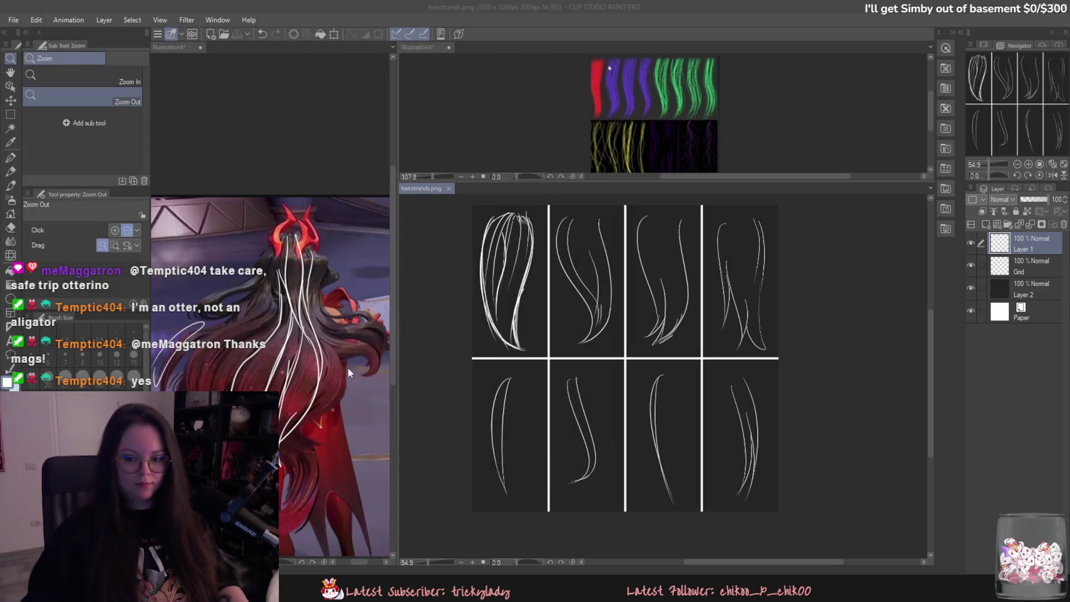
# - Save it again as hairstrands.clip in CLIP STUDIO FORMAT, then return to Blender
pyautogui.hotkey('ctrl', 'shift', 's')
pyautogui.click(326, 376)
pyautogui.click(354, 389)
pyautogui.press('Return')
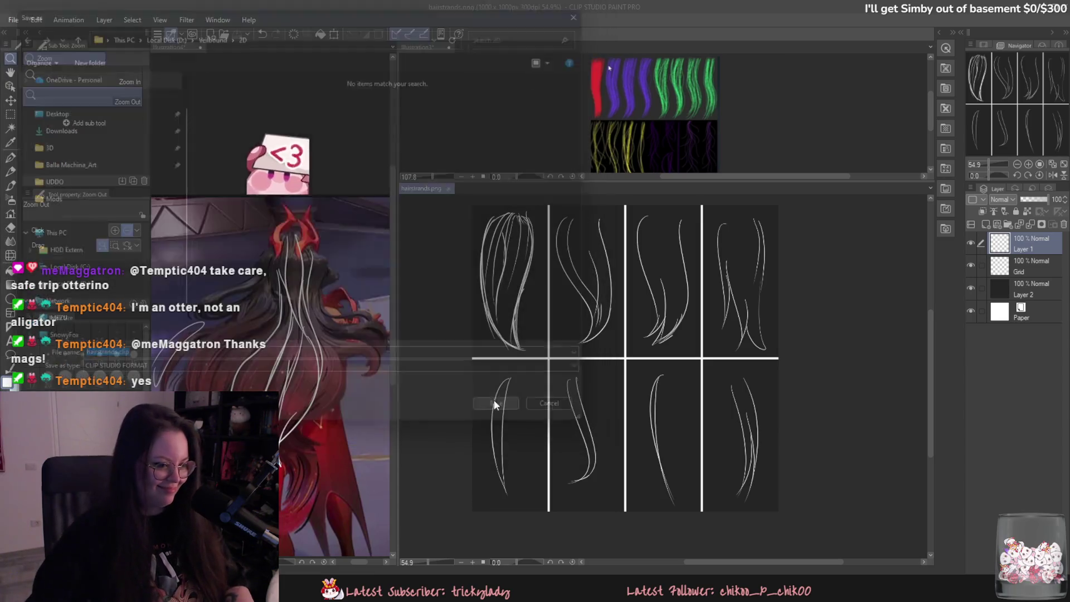
pyautogui.hotkey('alt', 'Tab')
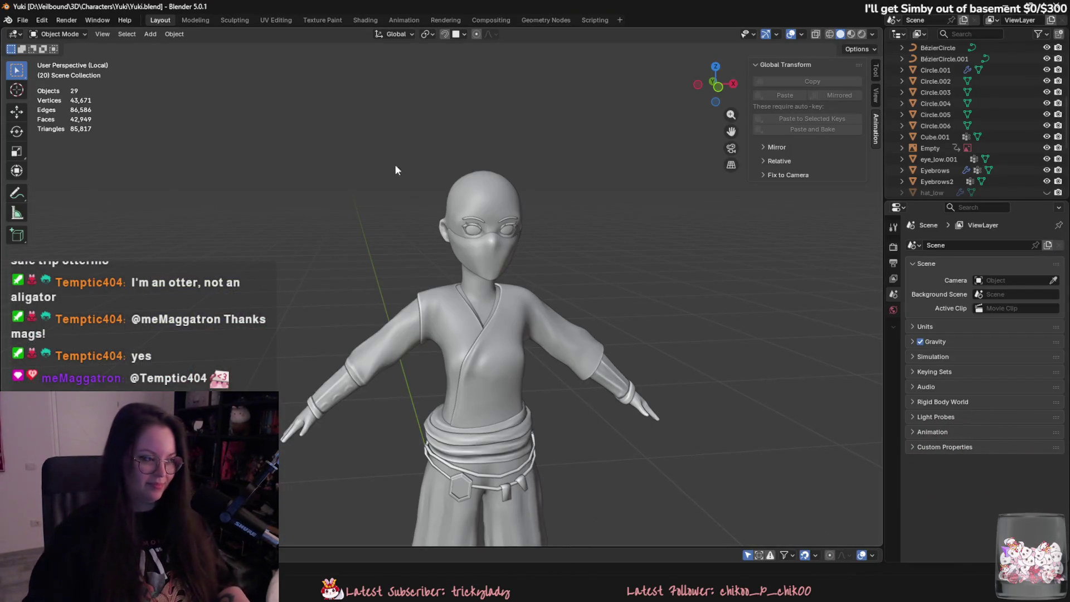
# - Save Yuki.blend, then delete the four curve objects above the character and restore them
pyautogui.hotkey('ctrl', 's')
pyautogui.moveTo(580, 238); pyautogui.dragTo(544, 239, button='middle')
pyautogui.scroll(-5, 543, 239)
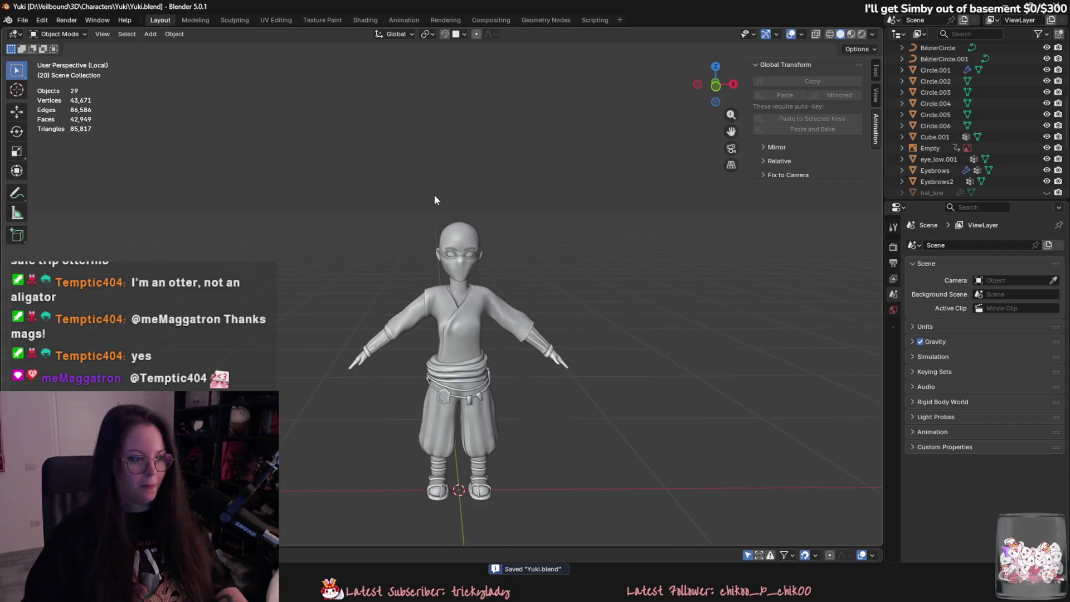
pyautogui.moveTo(434, 195)
pyautogui.mouseDown(button='middle')
pyautogui.moveTo(519, 232)
pyautogui.moveTo(507, 246)
pyautogui.moveTo(470, 249)
pyautogui.mouseUp(button='middle')
pyautogui.moveTo(301, 133); pyautogui.dragTo(430, 216)
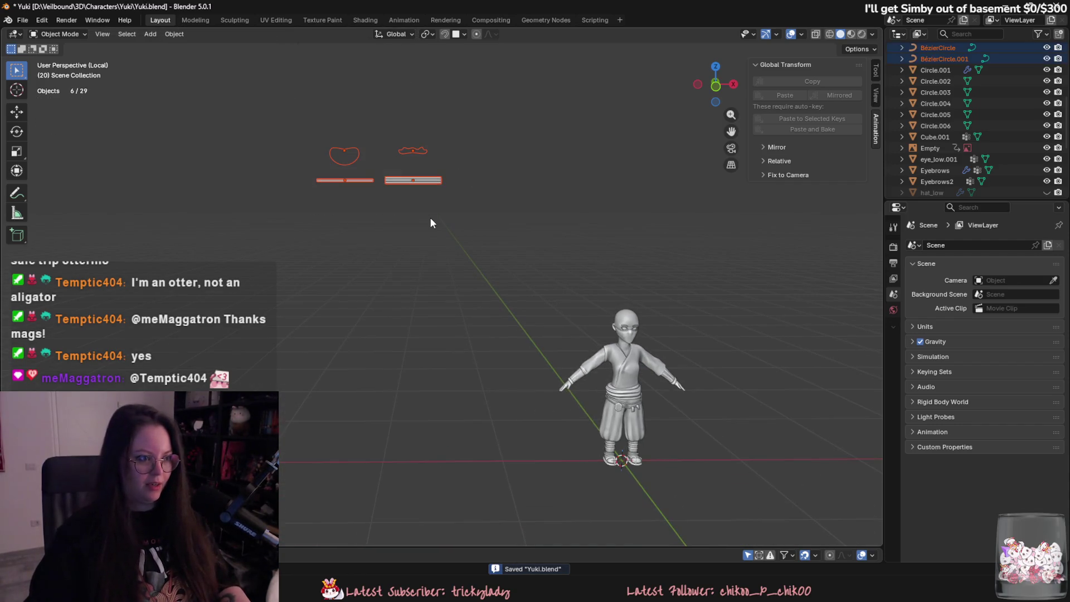
pyautogui.press('Delete')
pyautogui.hotkey('ctrl', 'z')
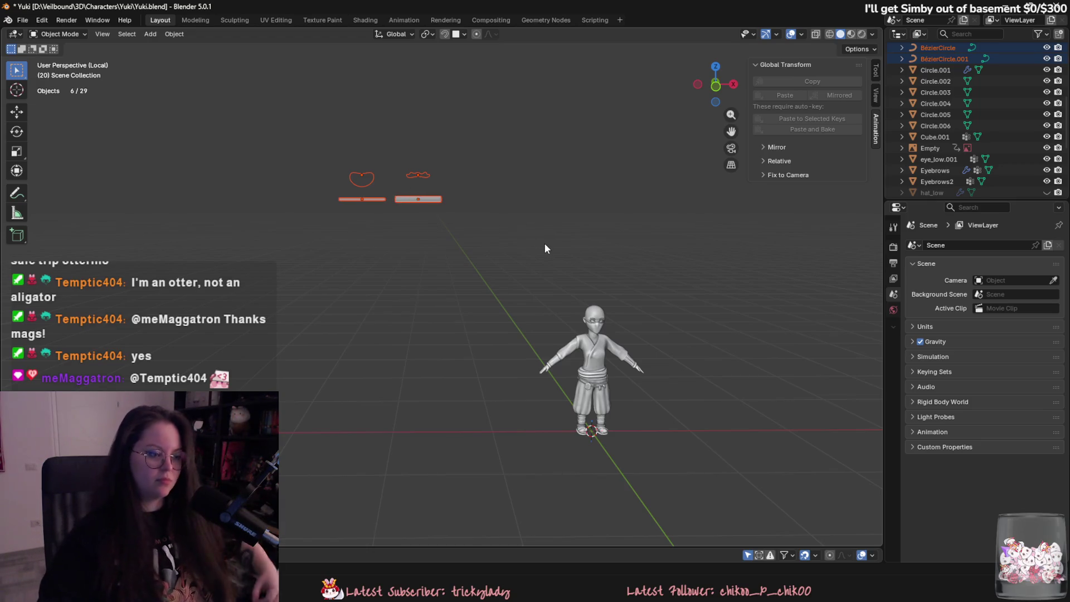
# - Start a new General file from the File > New menu
pyautogui.click(23, 20)
pyautogui.moveTo(62, 32)
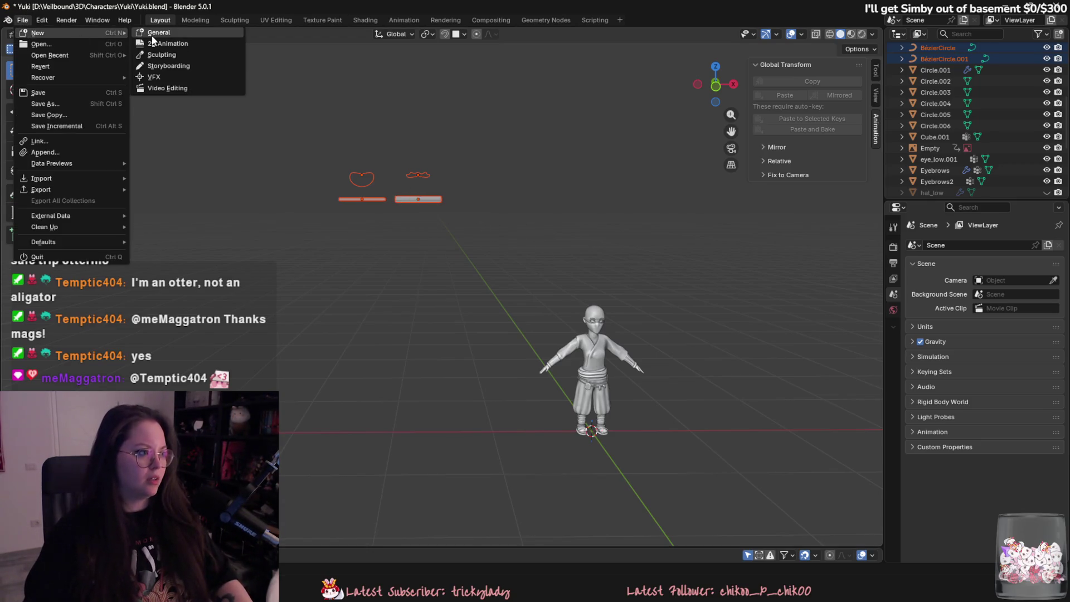
pyautogui.click(167, 32)
# - Save the old file, delete the default cube, camera and light, and add a plane mesh
pyautogui.click(492, 308)
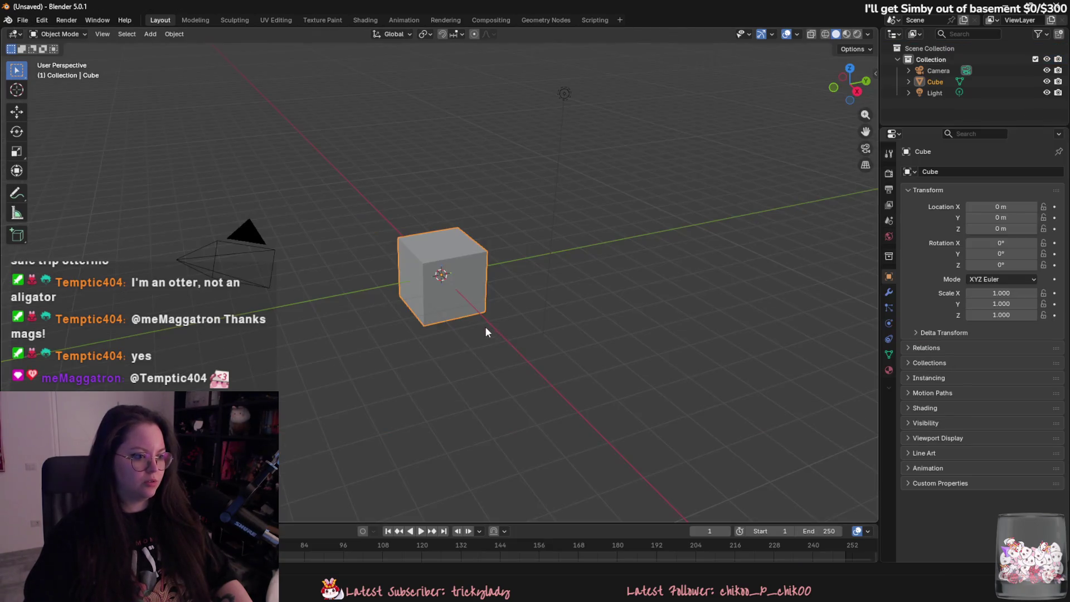
pyautogui.press('a')
pyautogui.press('Delete')
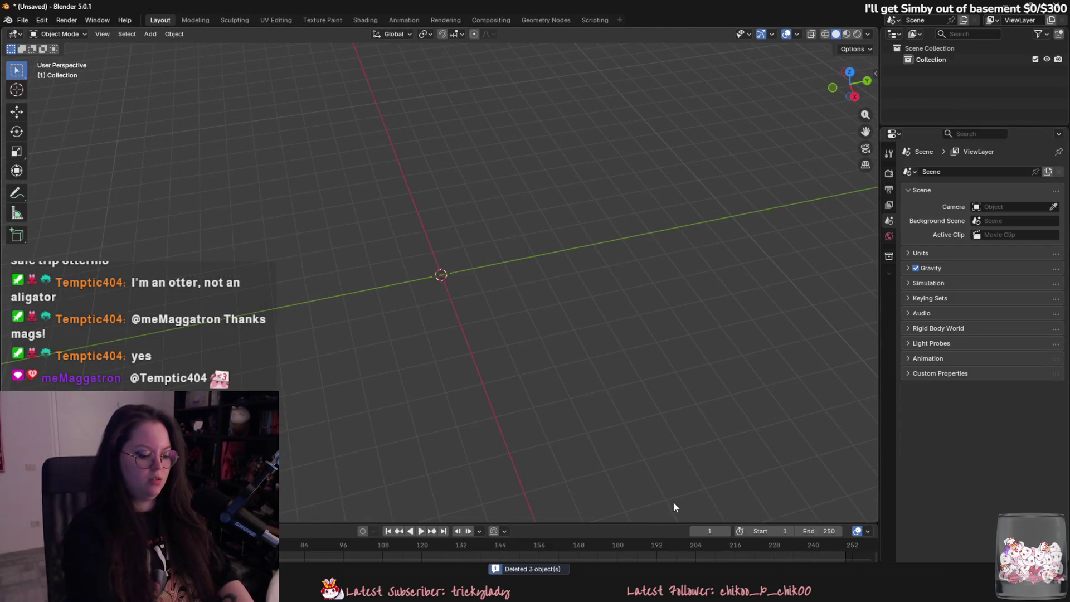
pyautogui.hotkey('shift', 'a')
pyautogui.moveTo(200, 45)
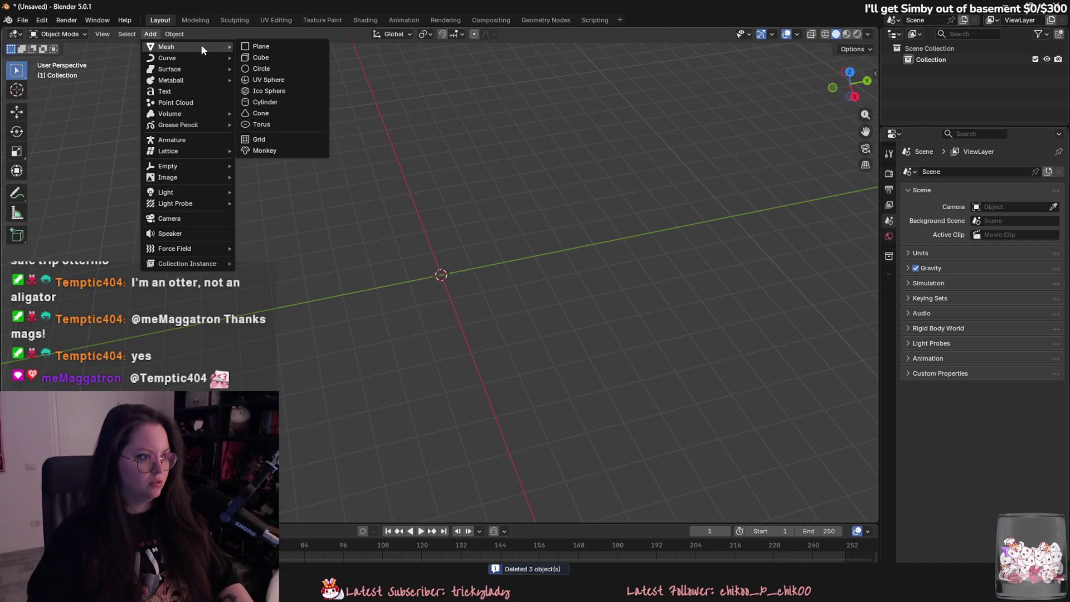
pyautogui.click(251, 47)
# - Scale the plane by a factor of 2 and switch to the UV editing workspace
pyautogui.moveTo(507, 349); pyautogui.dragTo(486, 380, button='middle')
pyautogui.scroll(4, 529, 382)
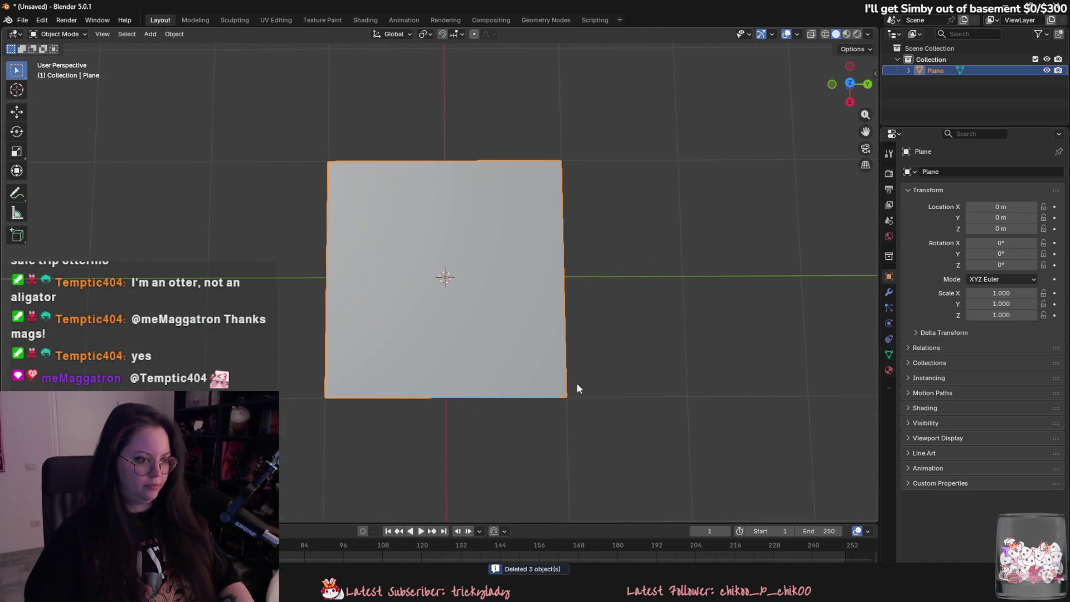
pyautogui.press('s')
pyautogui.press('Escape')
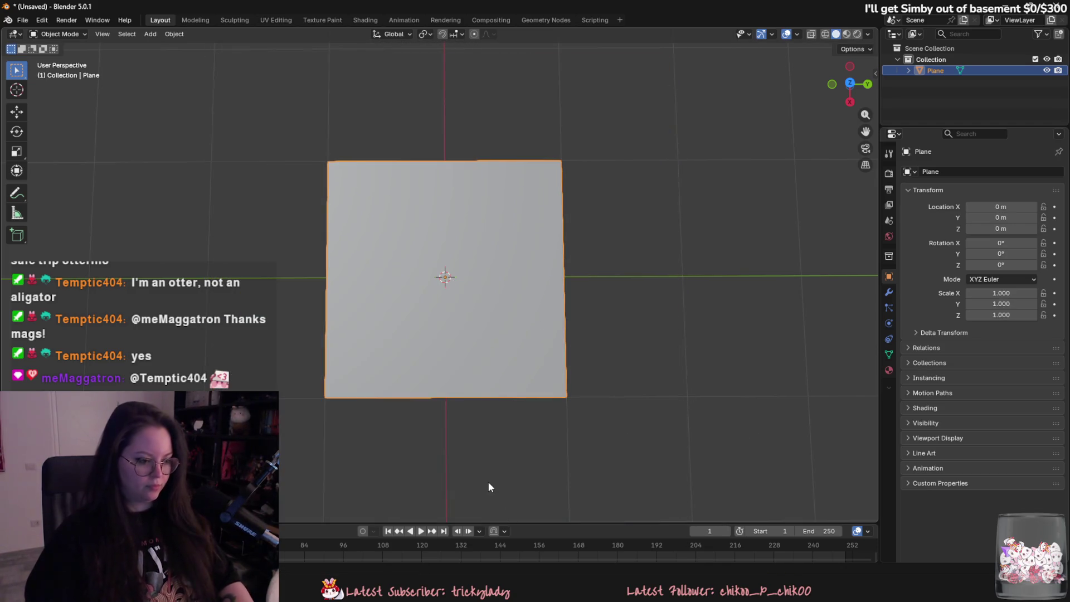
pyautogui.press('s')
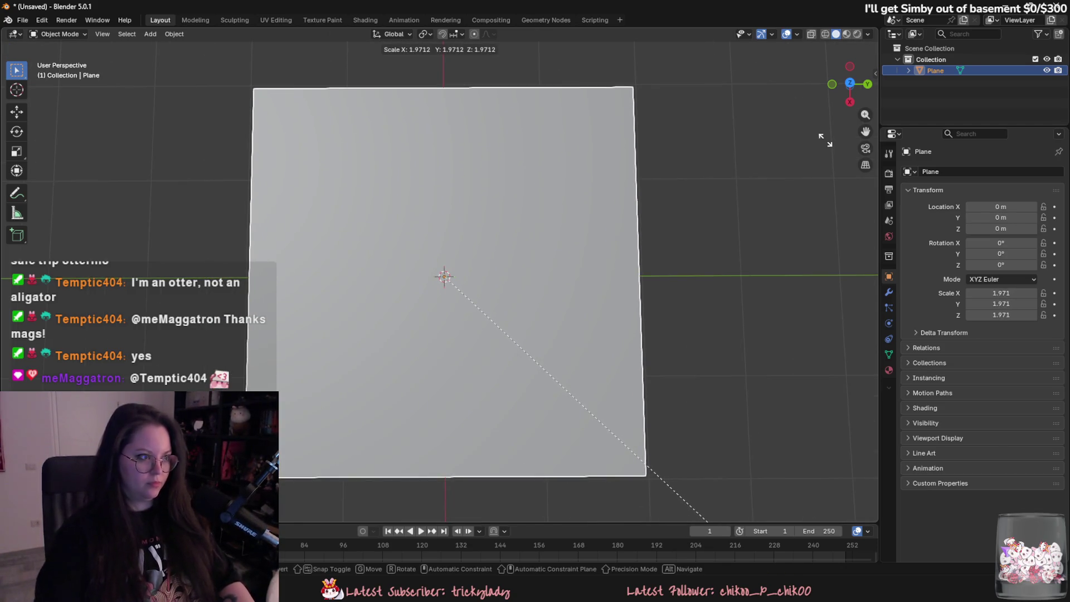
pyautogui.press('2')
pyautogui.press('Return')
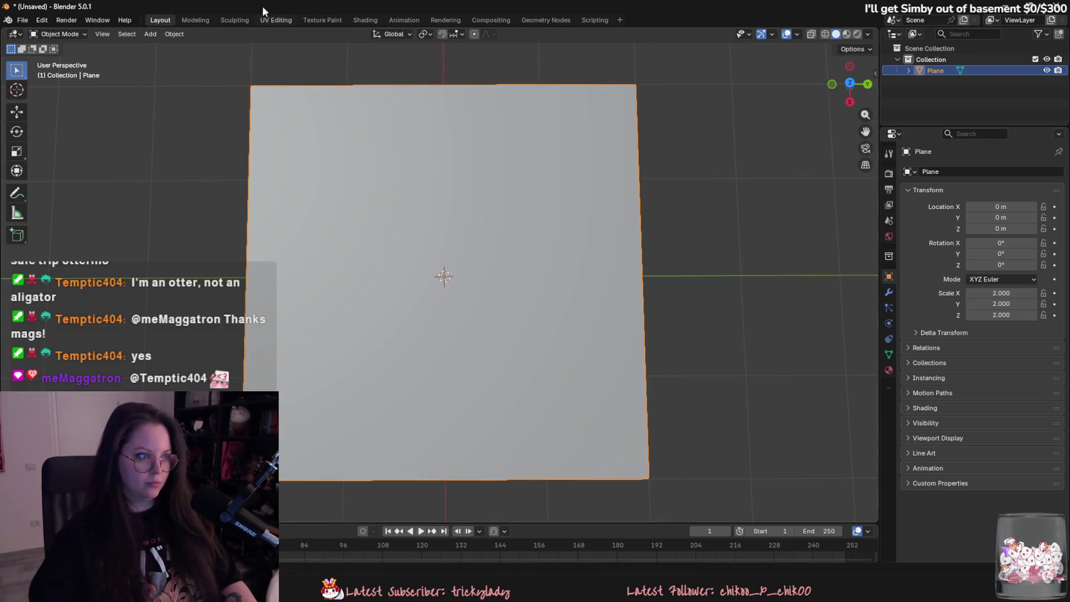
pyautogui.click(270, 19)
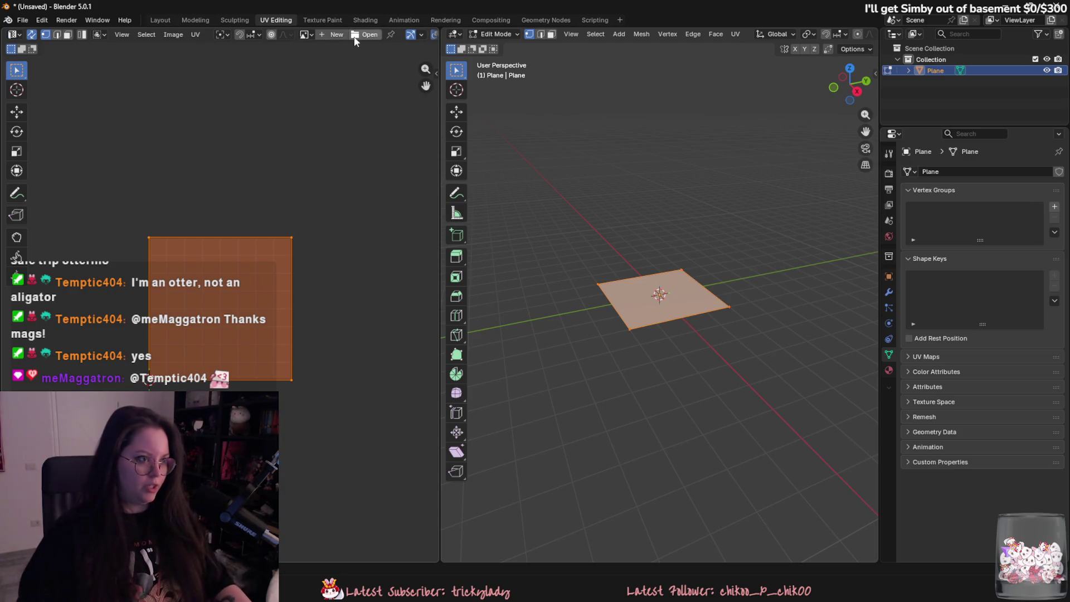
# - Open hairstrands.png from the Veilbound 2D folder in the UV Editor
pyautogui.click(365, 34)
pyautogui.click(98, 109)
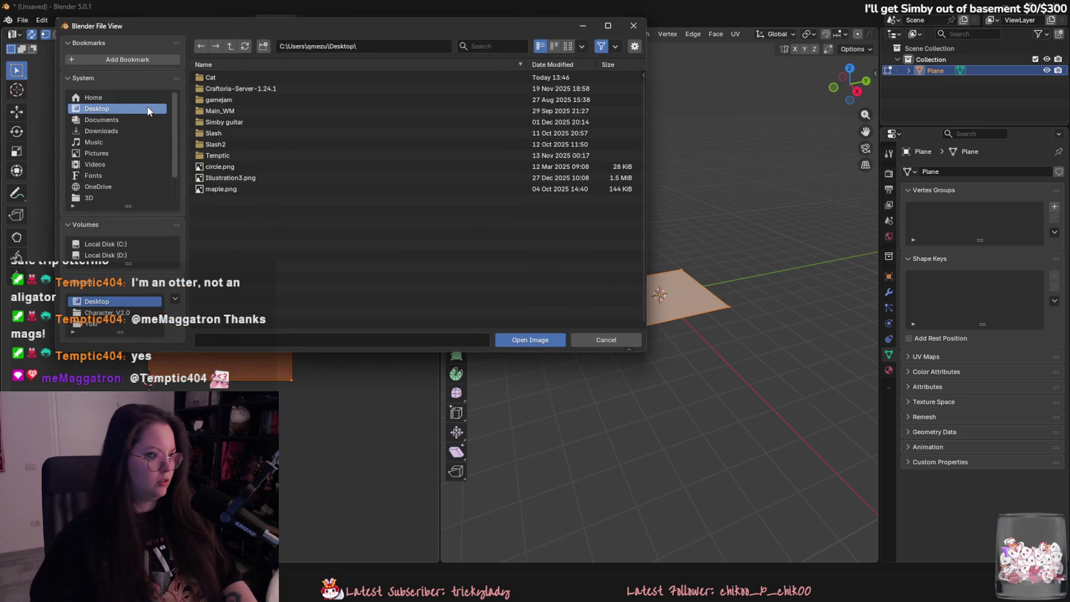
pyautogui.click(113, 196)
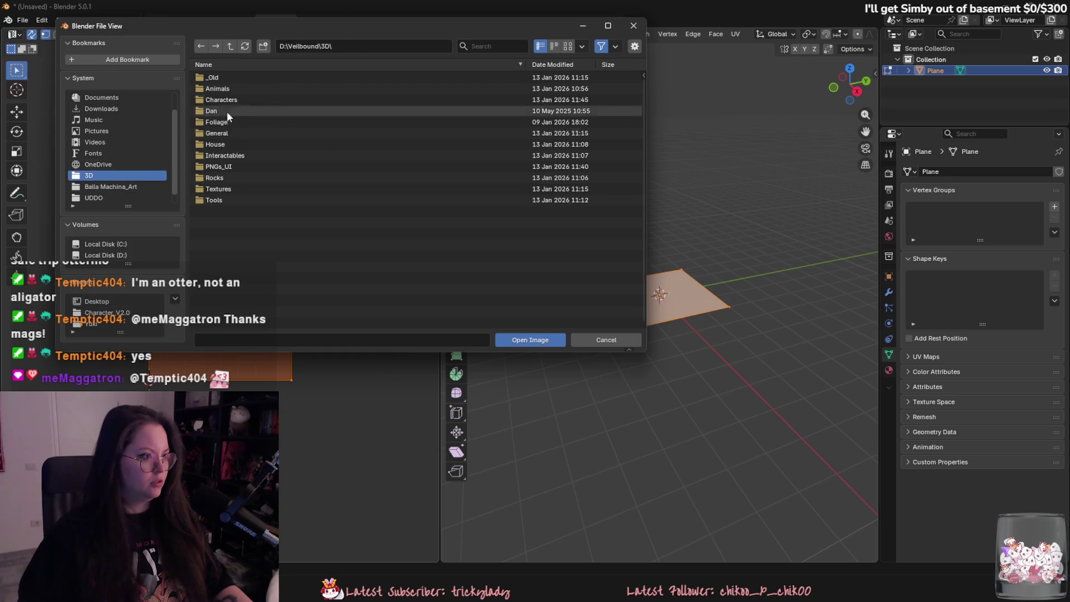
pyautogui.click(230, 46)
pyautogui.click(239, 78)
pyautogui.doubleClick(239, 81)
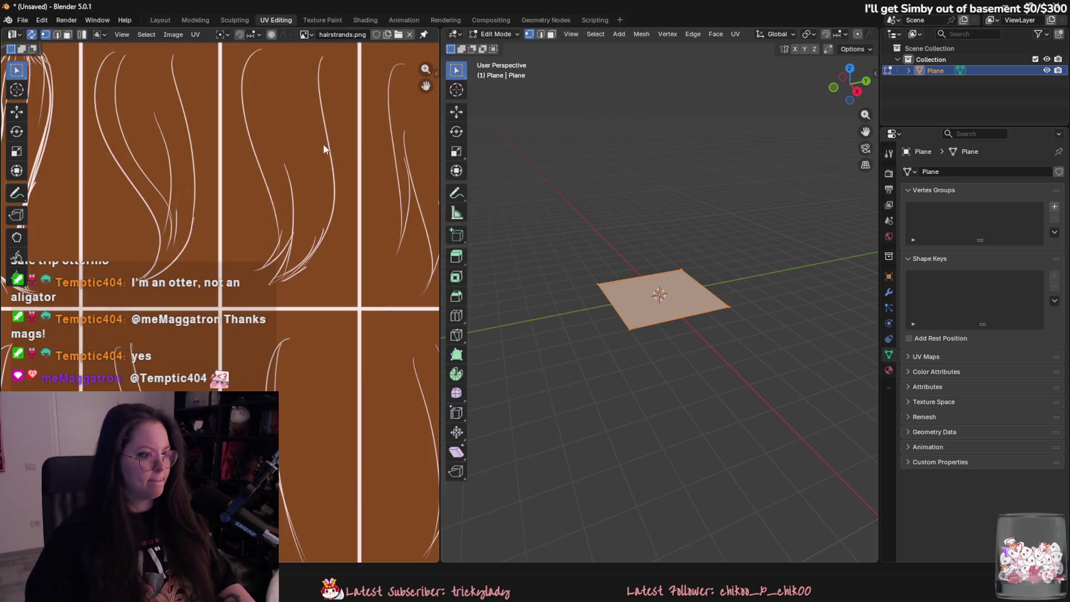
# - In Layout, give the plane a material with hairstrands.png driving Base Color, then rotate it 90°
pyautogui.click(160, 20)
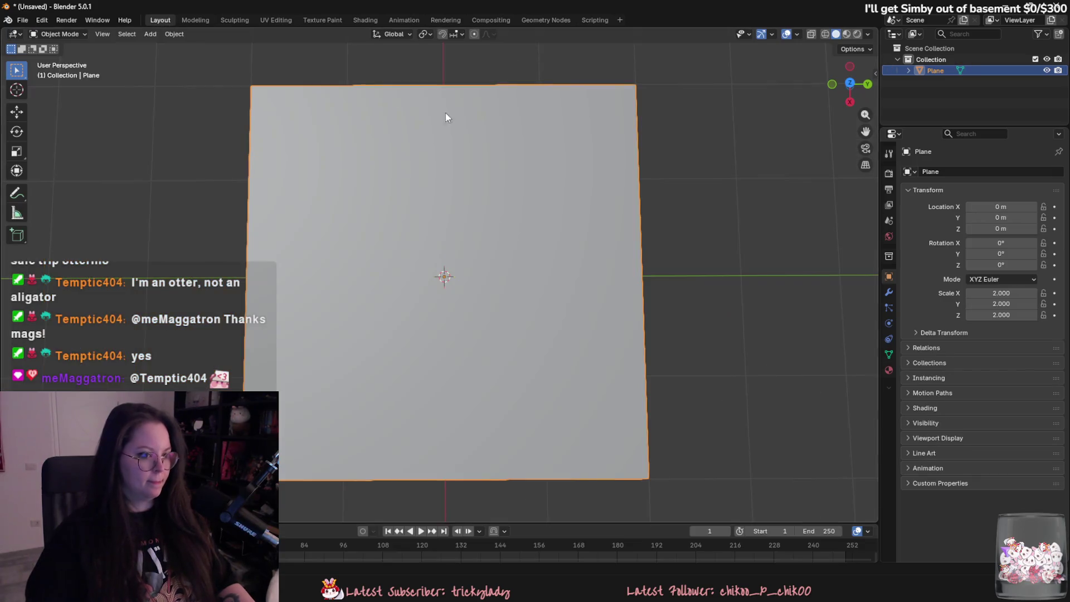
pyautogui.click(846, 35)
pyautogui.click(889, 370)
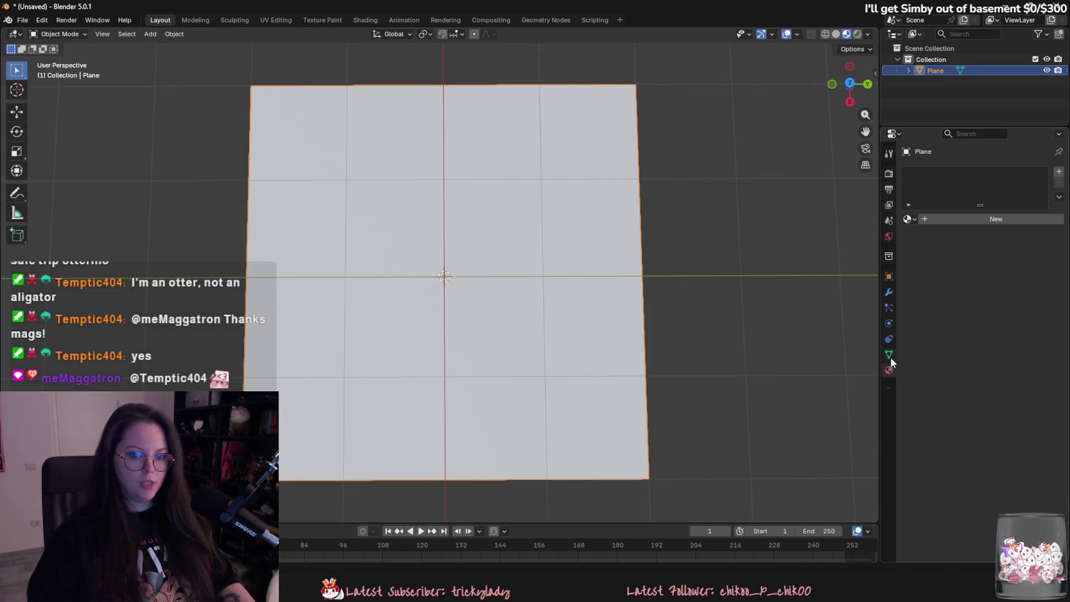
pyautogui.click(907, 219)
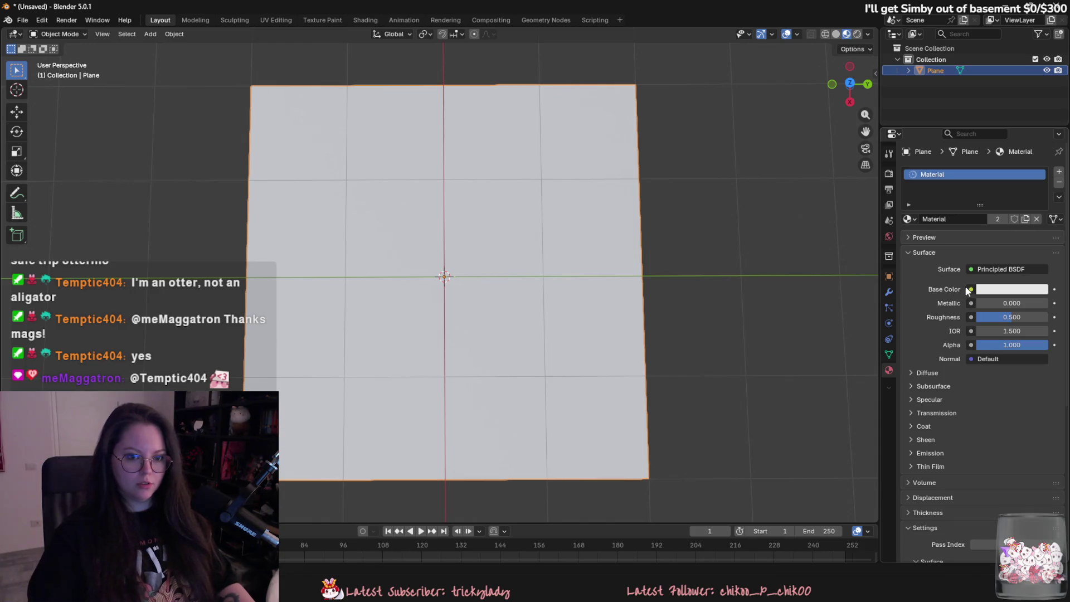
pyautogui.click(967, 289)
pyautogui.click(756, 360)
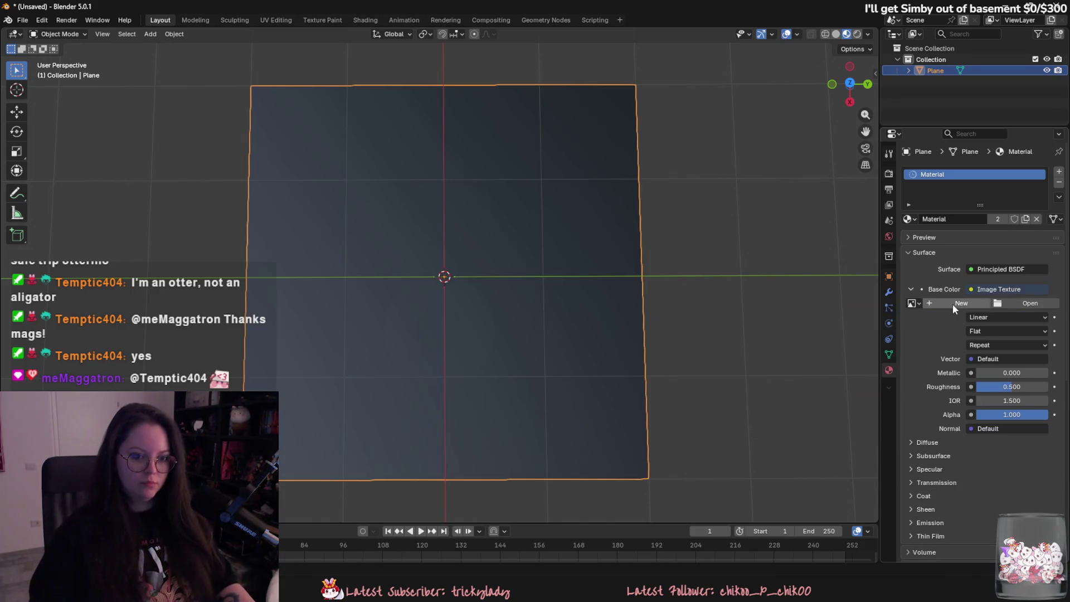
pyautogui.click(1024, 305)
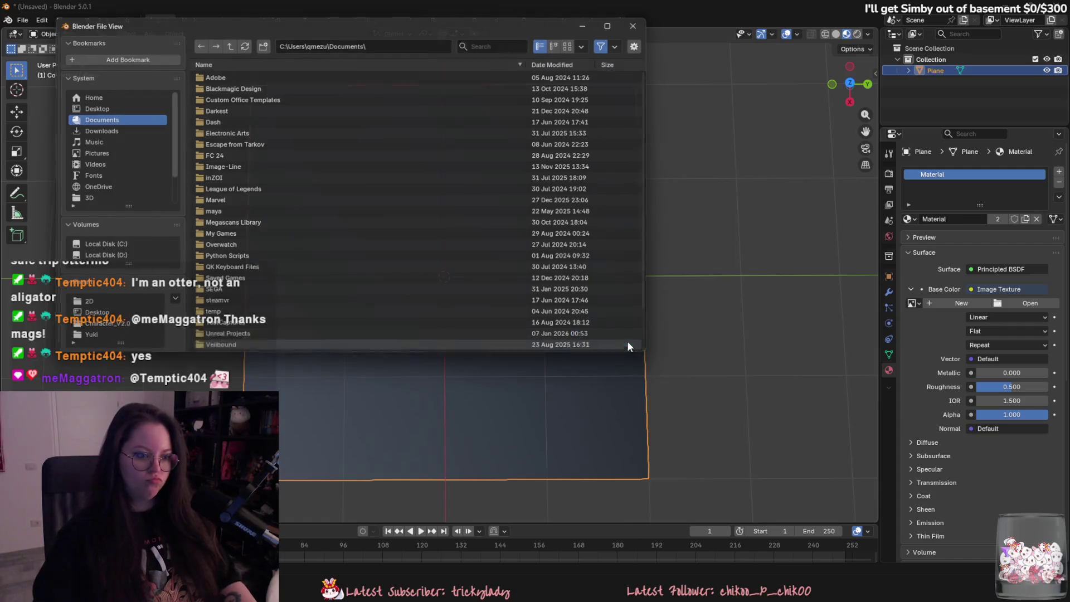
pyautogui.click(627, 340)
pyautogui.click(912, 303)
pyautogui.click(917, 321)
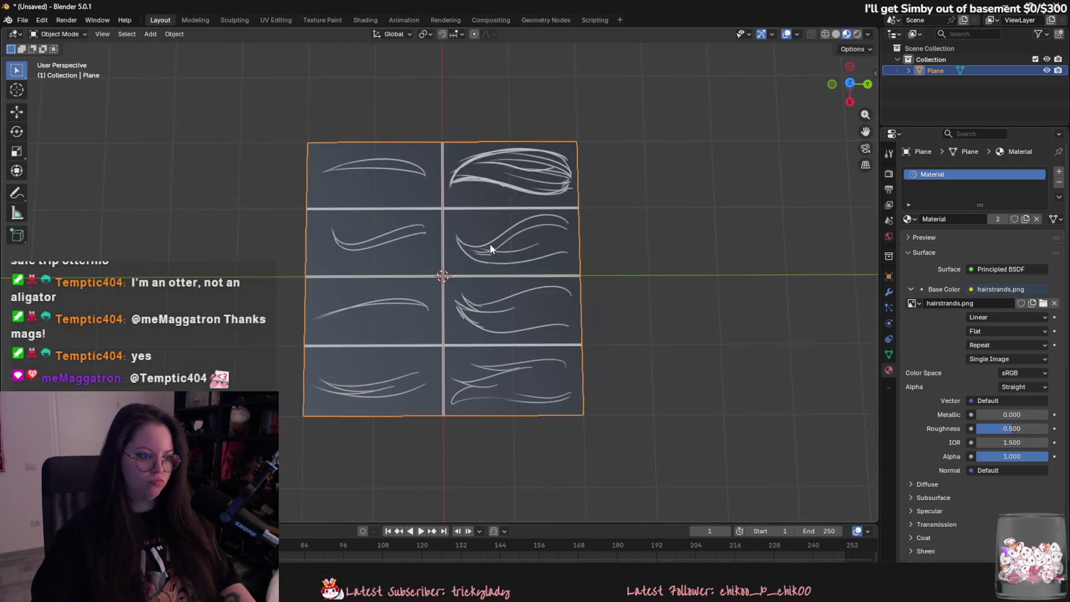
pyautogui.write('r')
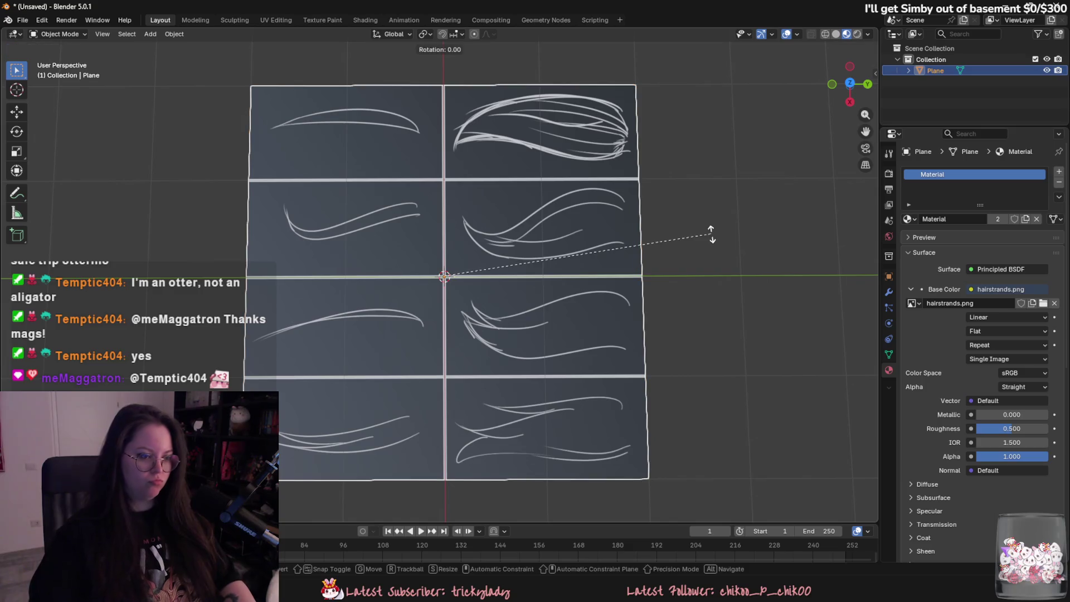
pyautogui.write('90')
pyautogui.press('Return')
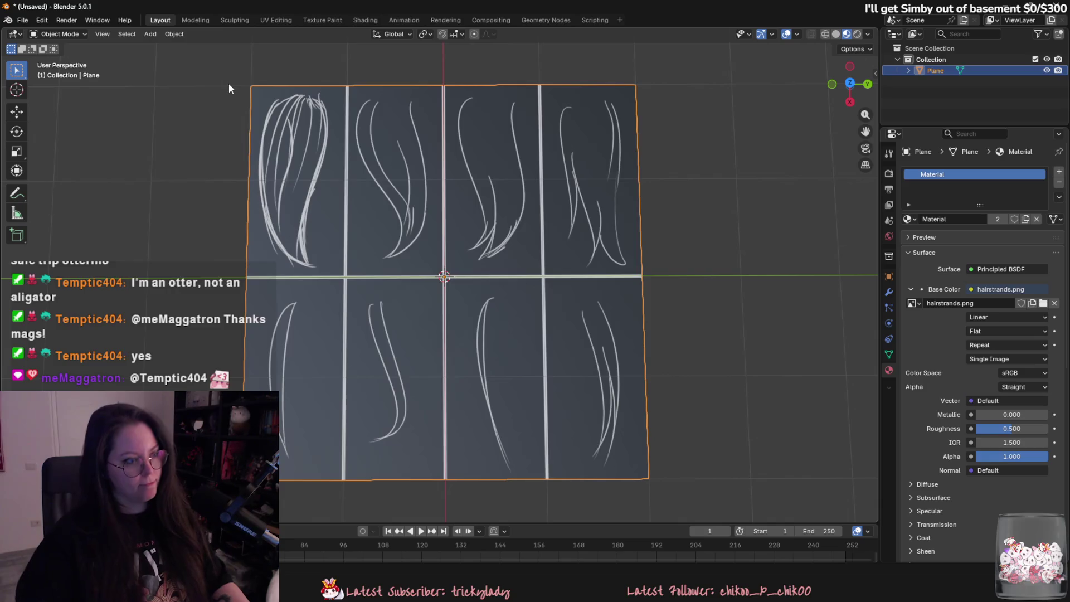
# - Make a new Hairstrands folder under D:\Veilbound\3D from the Save As dialog, then cancel saving
pyautogui.hotkey('ctrl', 'shift', 's')
pyautogui.write('hai')
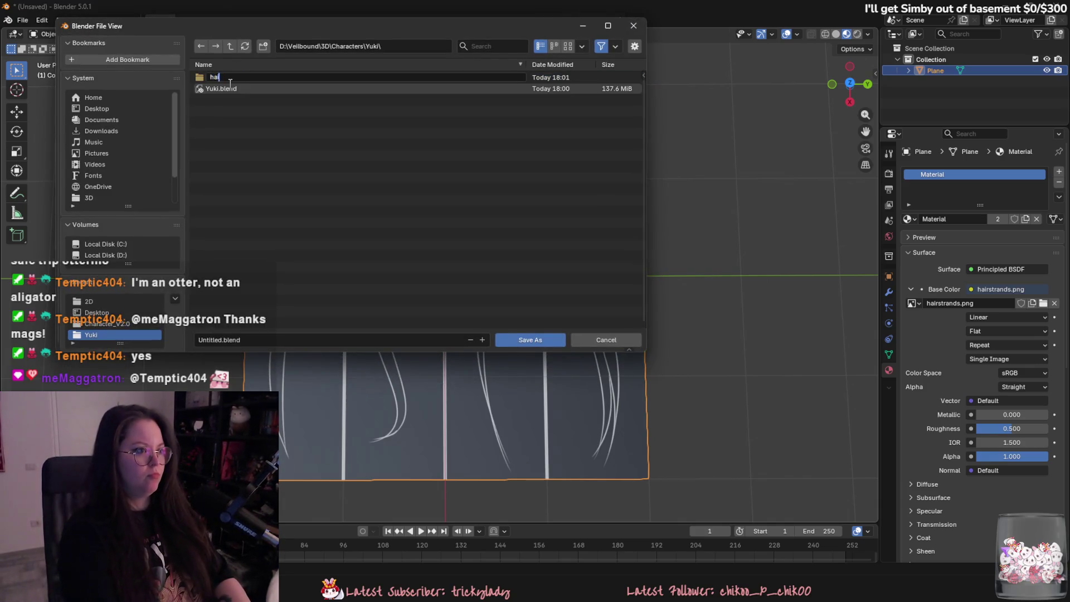
pyautogui.write('rstrands')
pyautogui.press('Return')
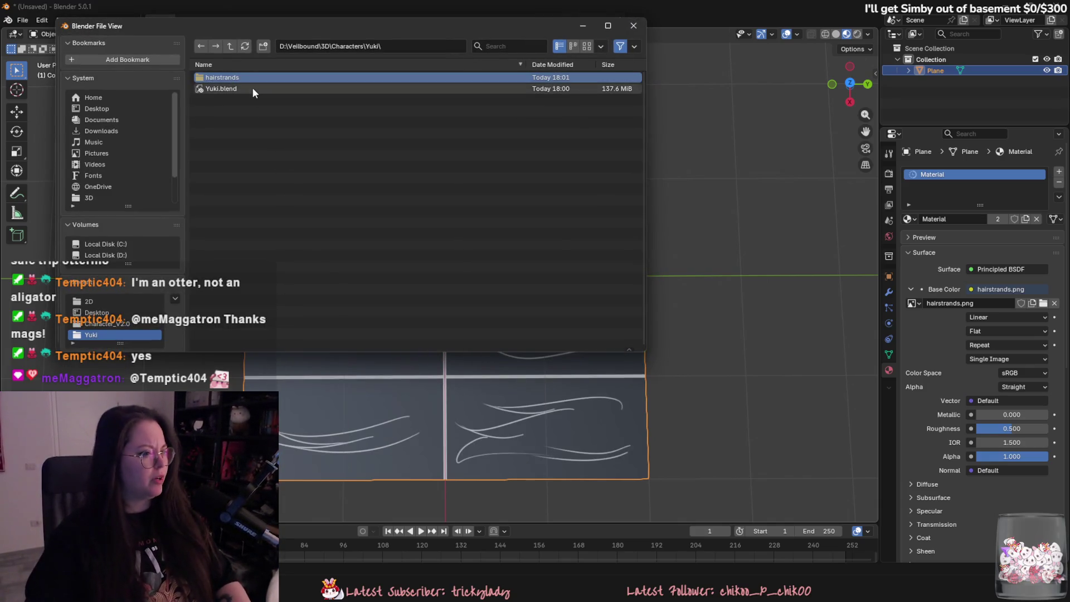
pyautogui.press('Delete')
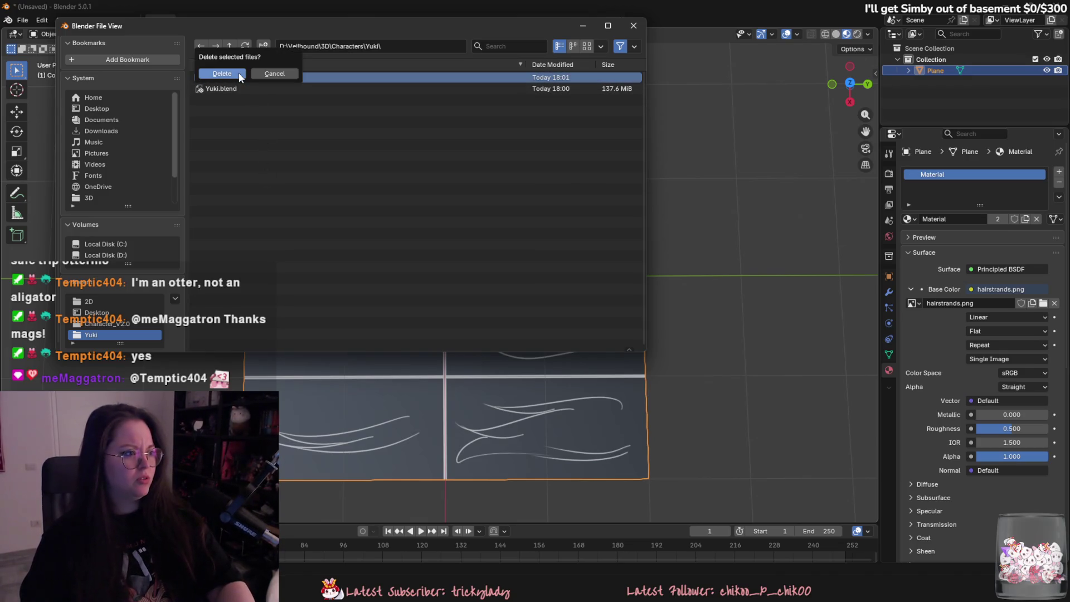
pyautogui.click(209, 75)
pyautogui.click(229, 48)
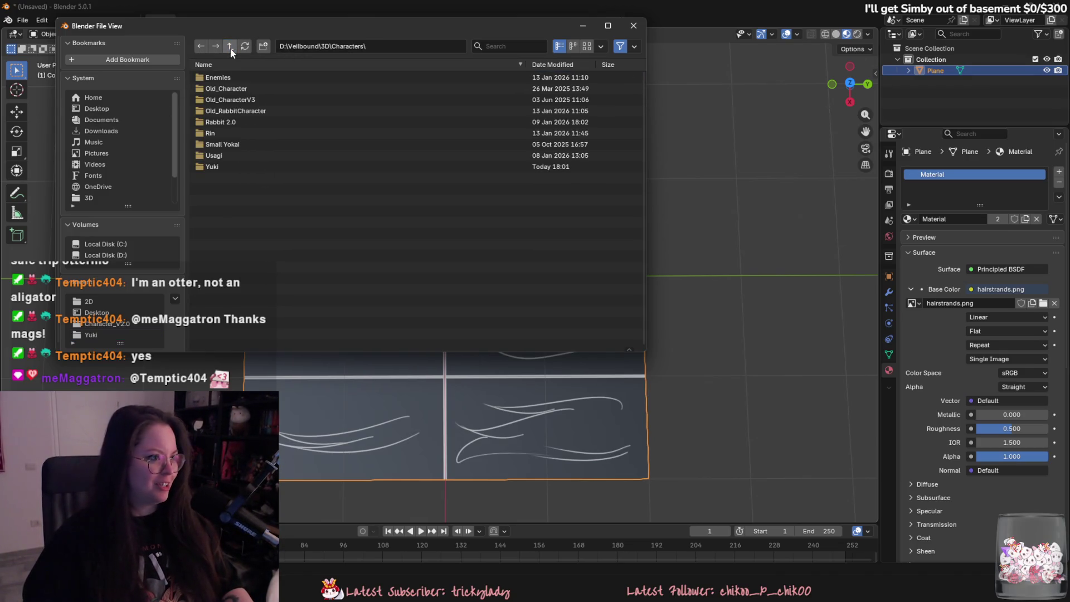
pyautogui.click(230, 48)
pyautogui.click(261, 49)
pyautogui.write('Ha')
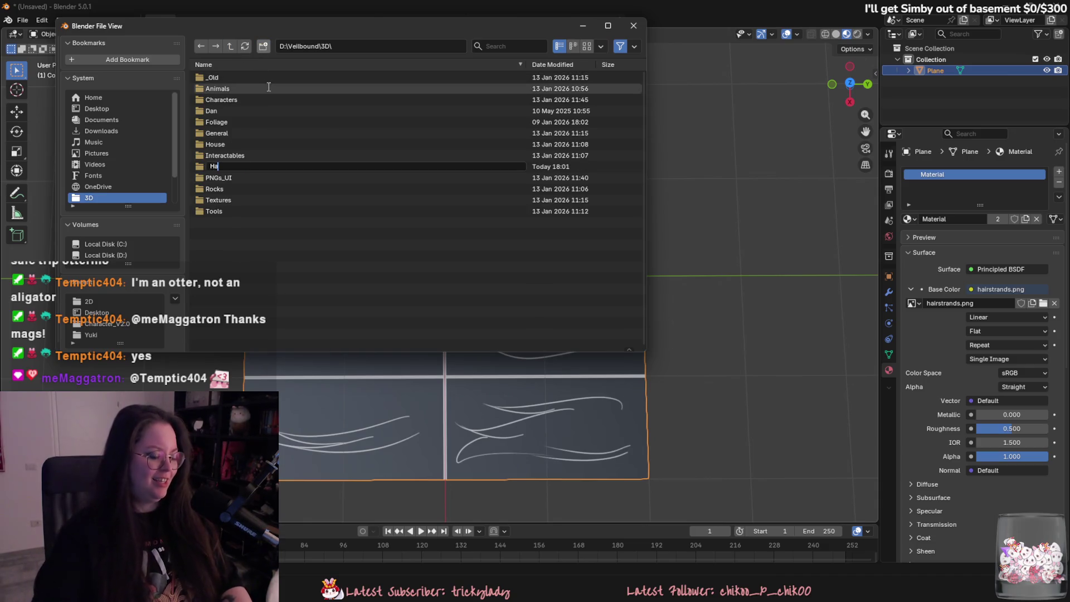
pyautogui.write('irstrand')
pyautogui.press('Return')
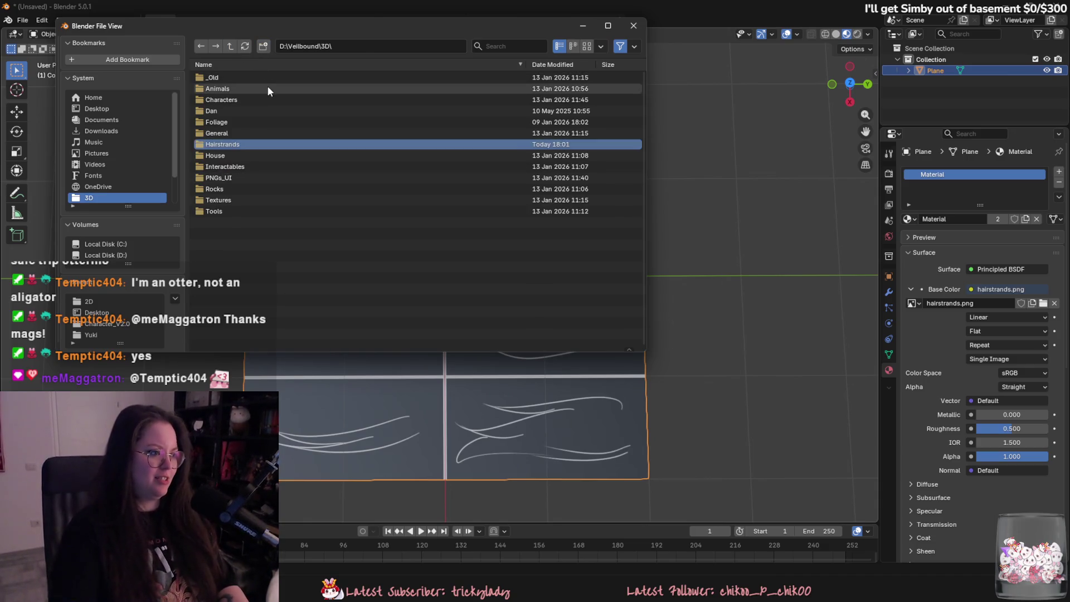
pyautogui.press('Return')
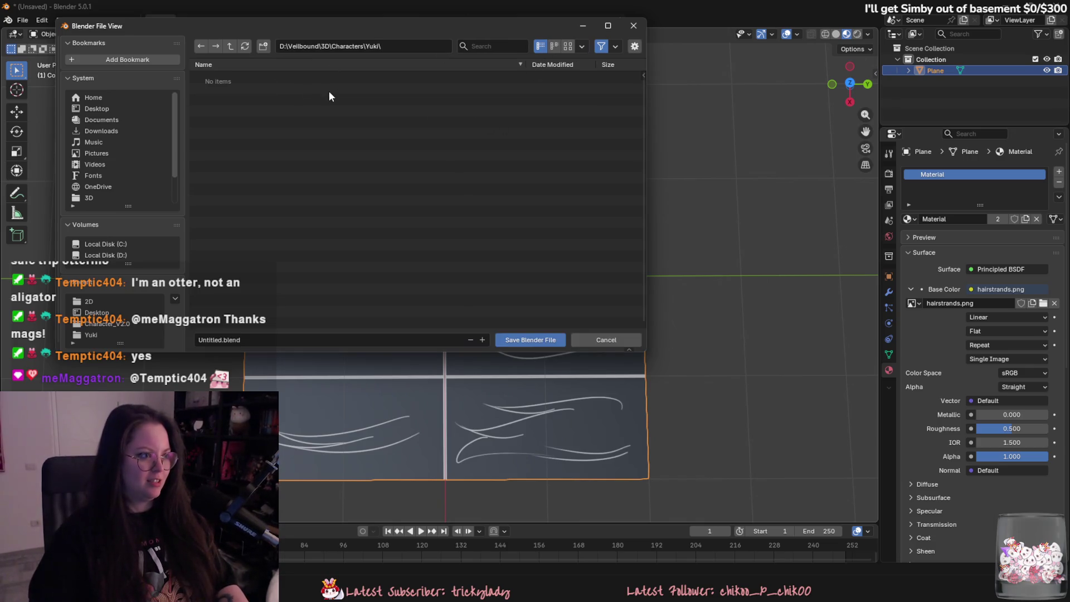
pyautogui.click(605, 341)
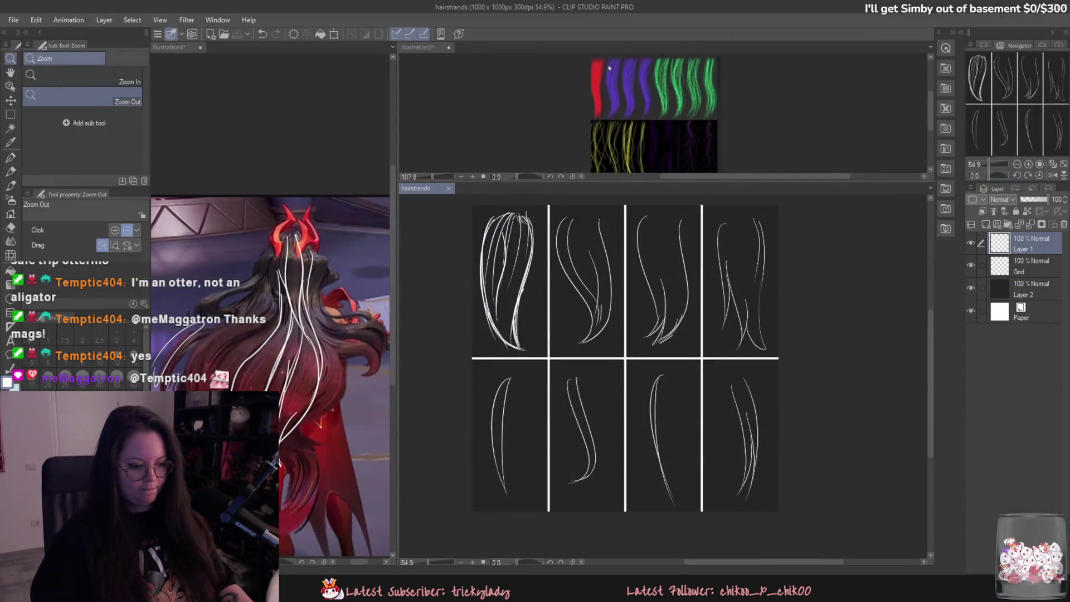
# - Relaunch Blender from the Start menu and start a new General file
pyautogui.press('super')
pyautogui.click(511, 315)
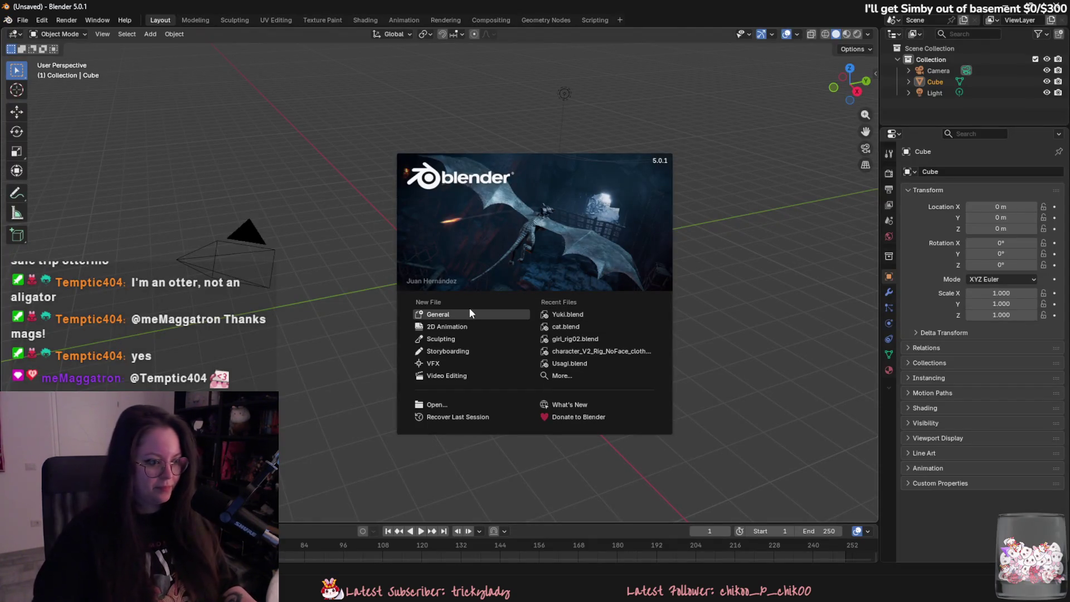
pyautogui.click(467, 314)
# - Delete the default objects and add a plane scaled by 2
pyautogui.press('a')
pyautogui.press('Delete')
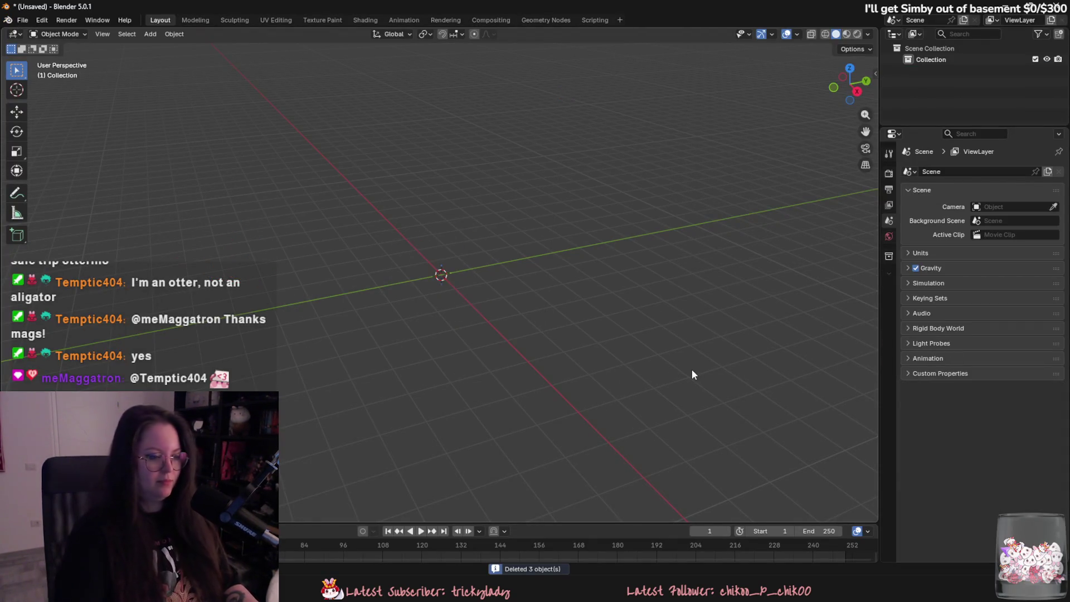
pyautogui.hotkey('shift', 'a')
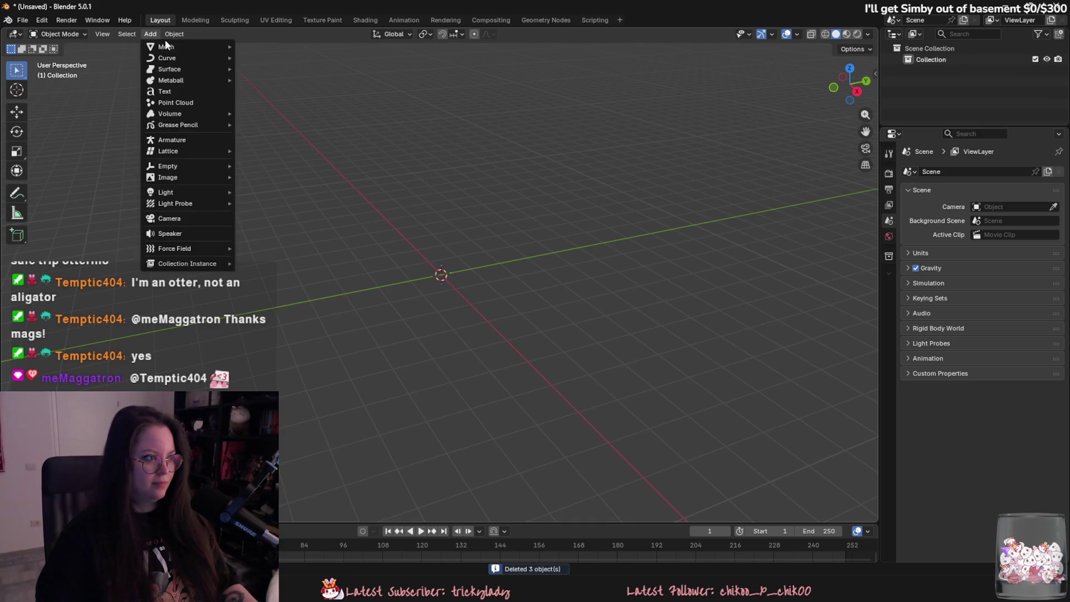
pyautogui.click(255, 49)
pyautogui.write('s0')
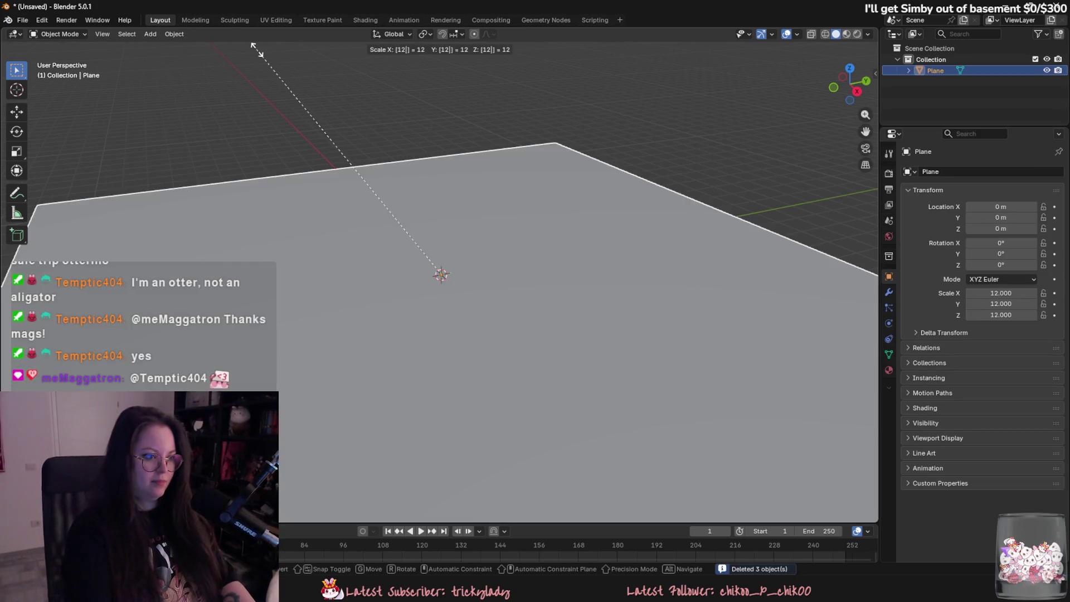
pyautogui.press('BackSpace')
pyautogui.press('BackSpace')
pyautogui.write('2')
pyautogui.press('Return')
pyautogui.moveTo(256, 49); pyautogui.dragTo(426, 240, button='middle')
pyautogui.scroll(2, 426, 240)
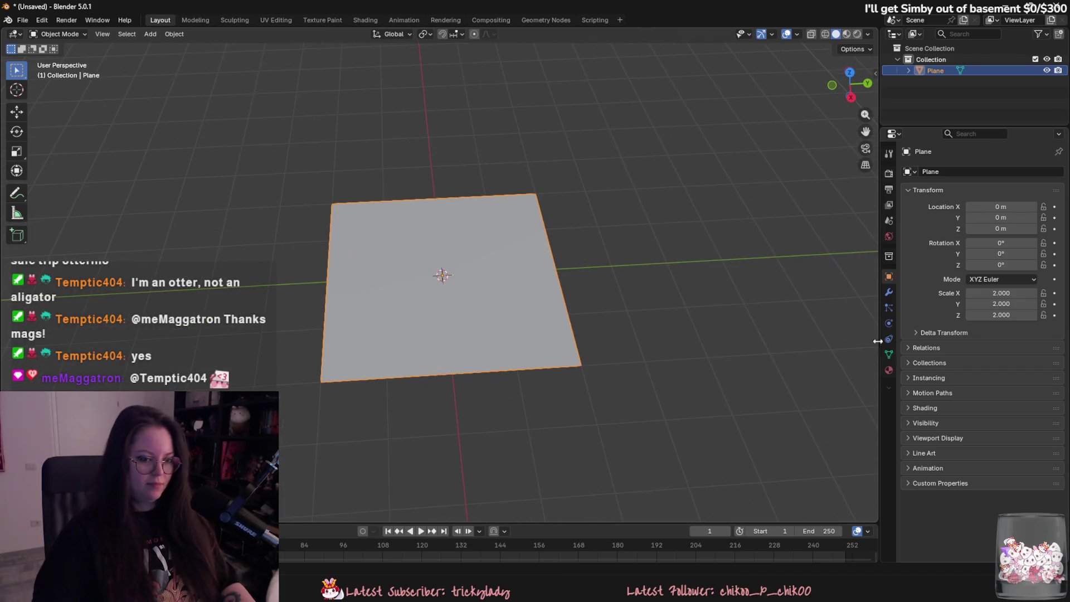
# - Add a new material to the plane with an Image Texture on Base Color
pyautogui.click(889, 370)
pyautogui.click(913, 220)
pyautogui.click(933, 236)
pyautogui.click(1000, 289)
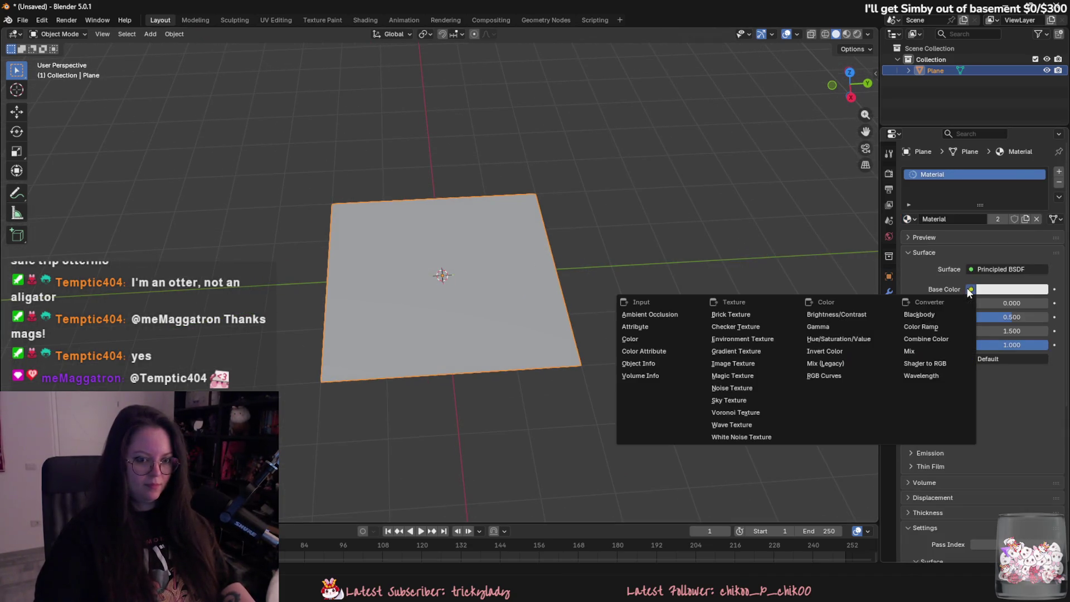
pyautogui.click(772, 363)
pyautogui.click(1030, 303)
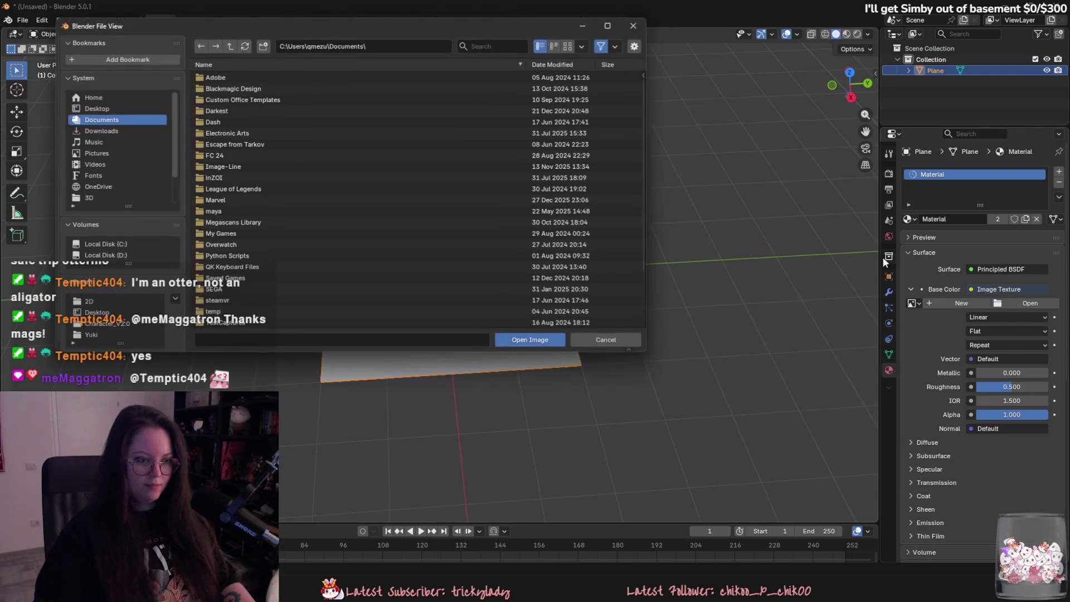
# - Load hairstrands.png from the Veilbound 2D folder and view the plane in Material Preview
pyautogui.click(135, 110)
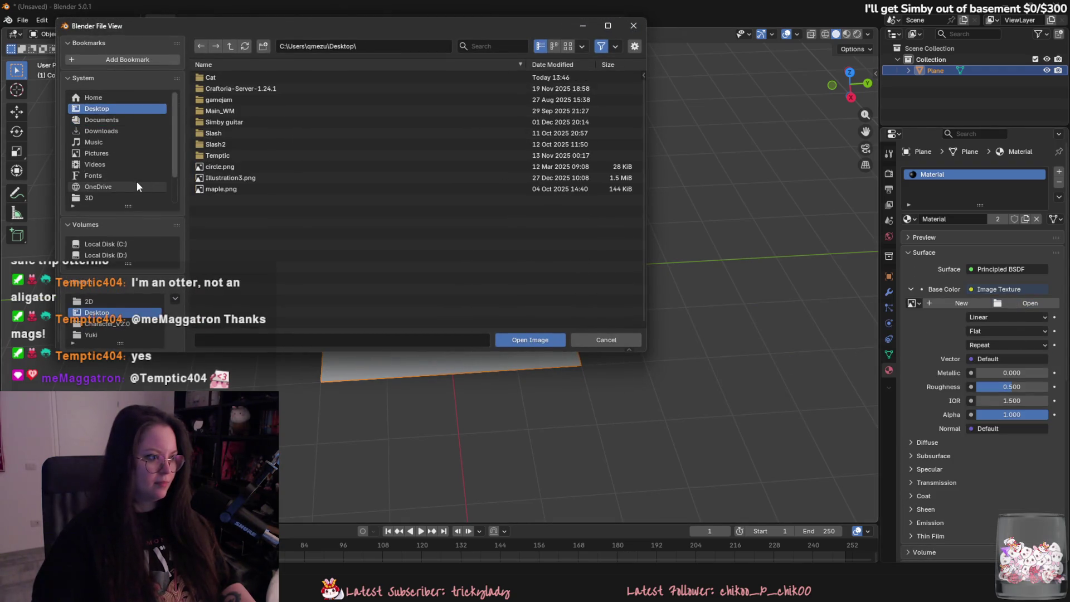
pyautogui.scroll(-3, 134, 156)
pyautogui.click(125, 164)
pyautogui.click(231, 46)
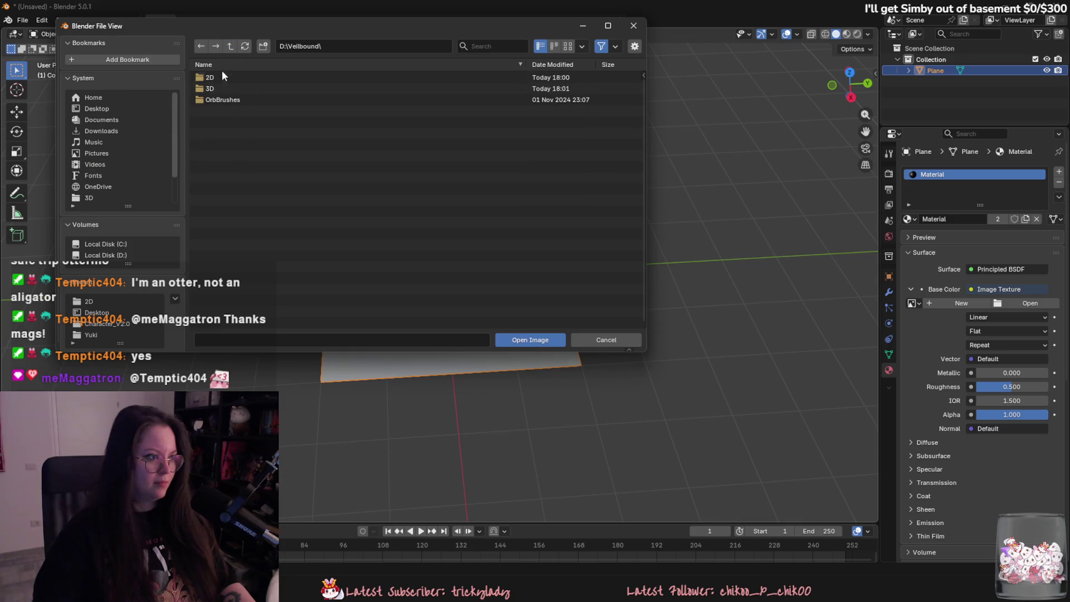
pyautogui.doubleClick(223, 87)
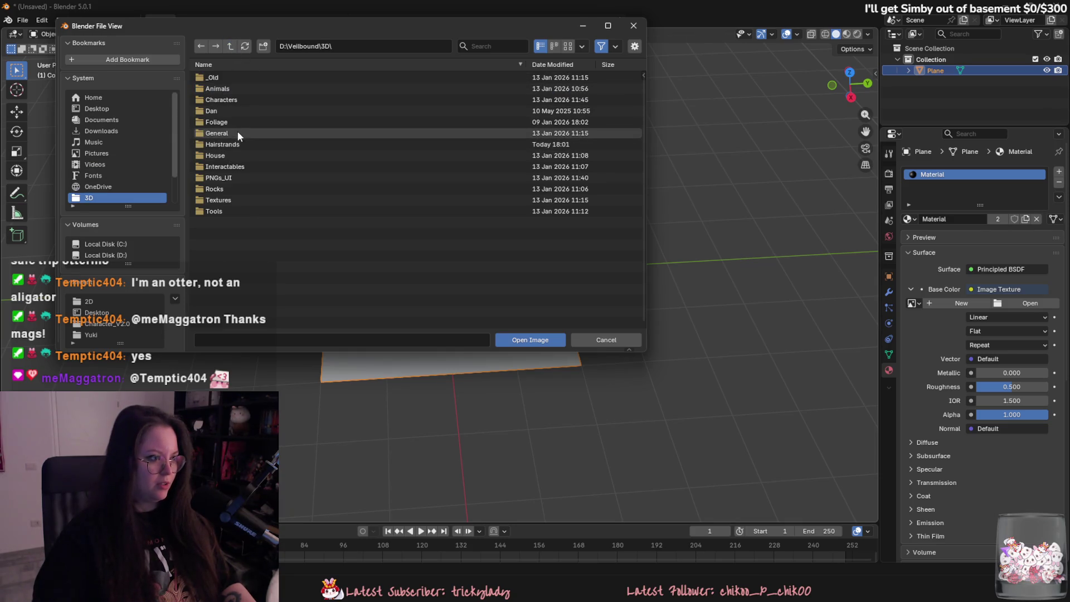
pyautogui.press('Down')
pyautogui.press('Return')
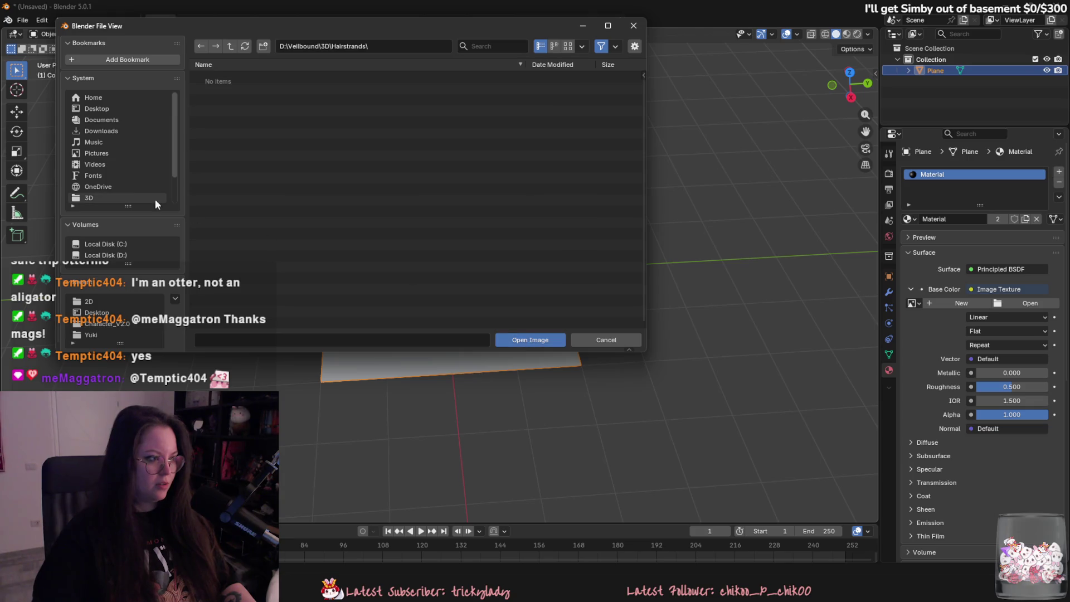
pyautogui.click(155, 199)
pyautogui.click(229, 46)
pyautogui.doubleClick(209, 78)
pyautogui.doubleClick(219, 77)
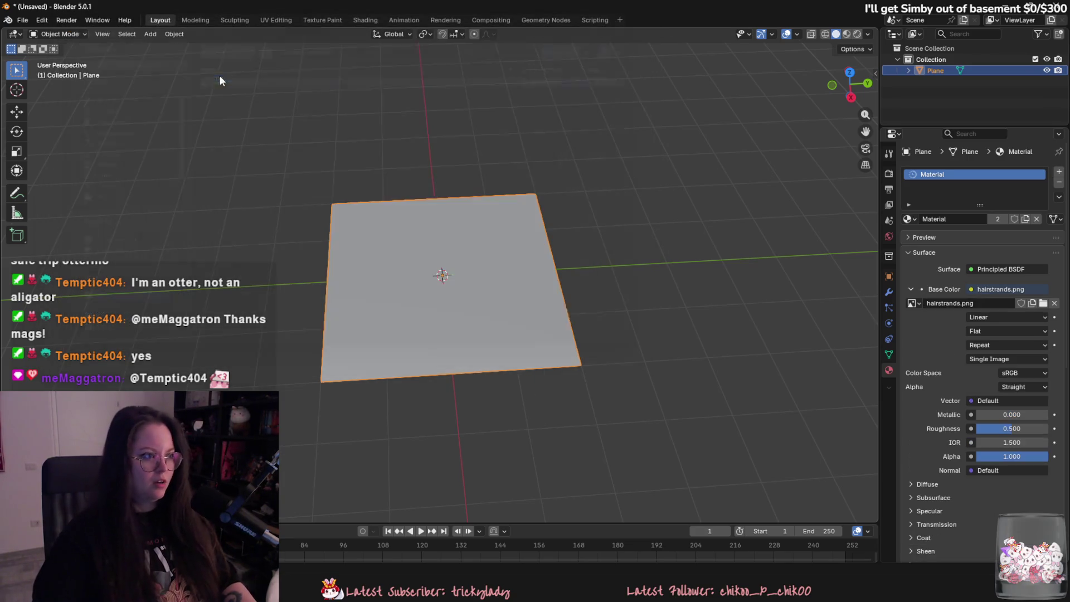
pyautogui.click(846, 35)
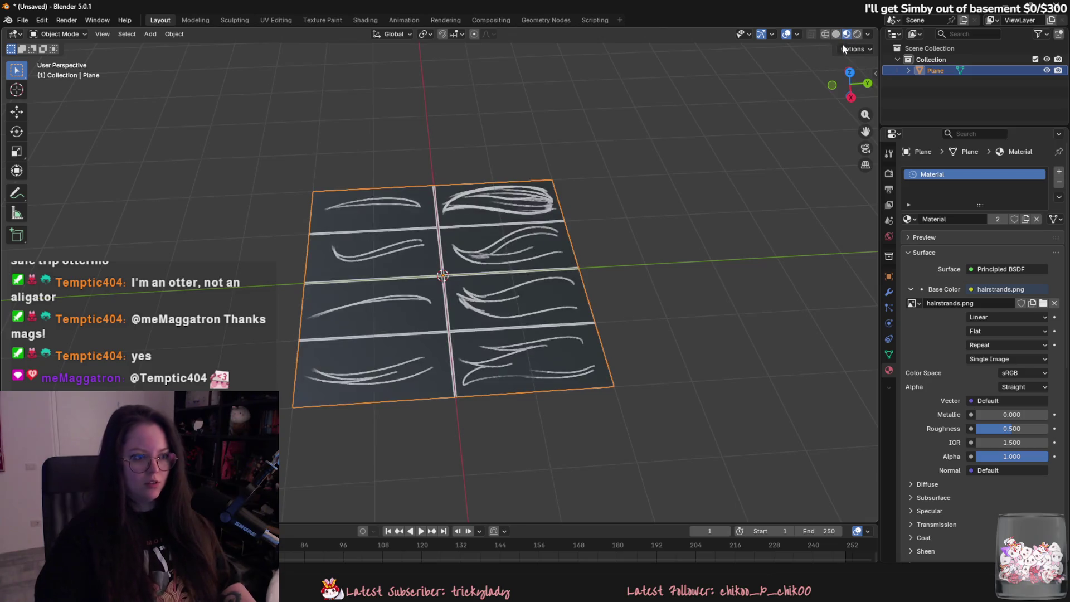
pyautogui.click(167, 111)
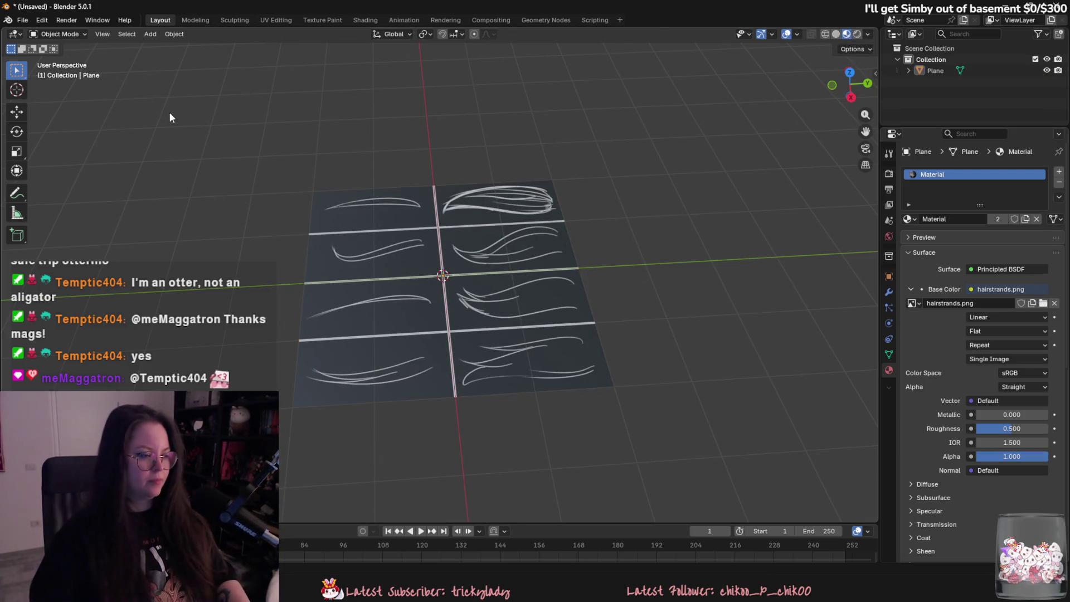
# - Save the scene as Hairstrands.blend in the 3D\Hairstrands folder
pyautogui.hotkey('ctrl', 's')
pyautogui.click(231, 46)
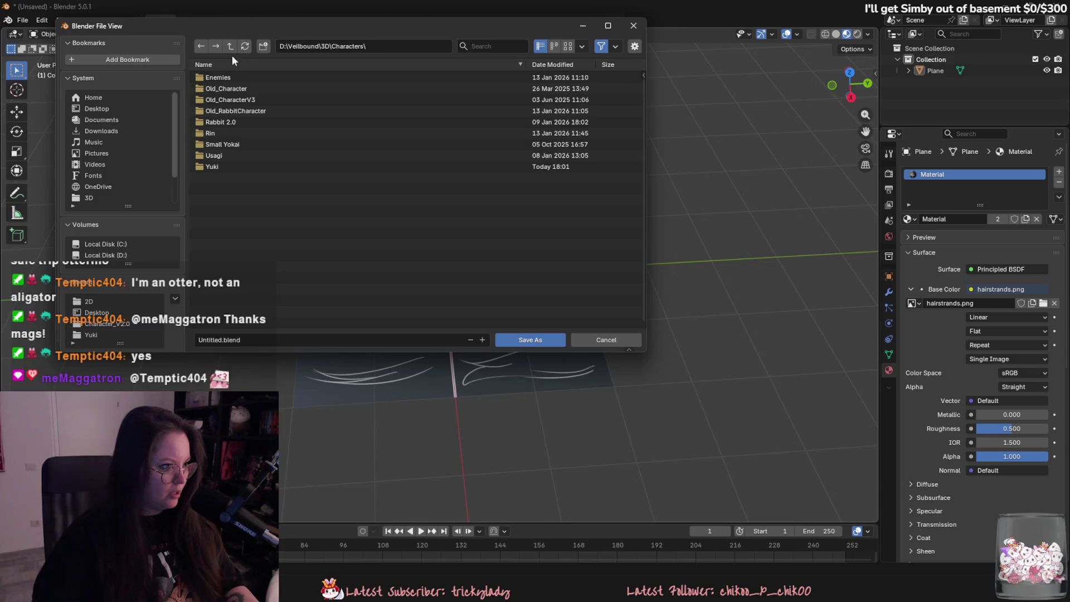
pyautogui.click(231, 46)
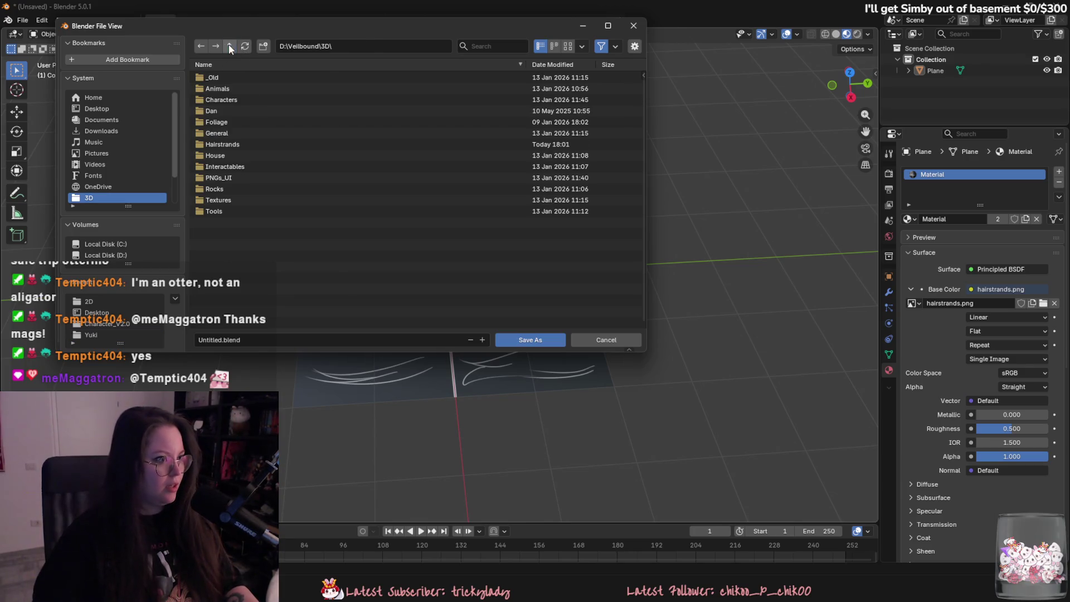
pyautogui.doubleClick(221, 144)
pyautogui.click(306, 339)
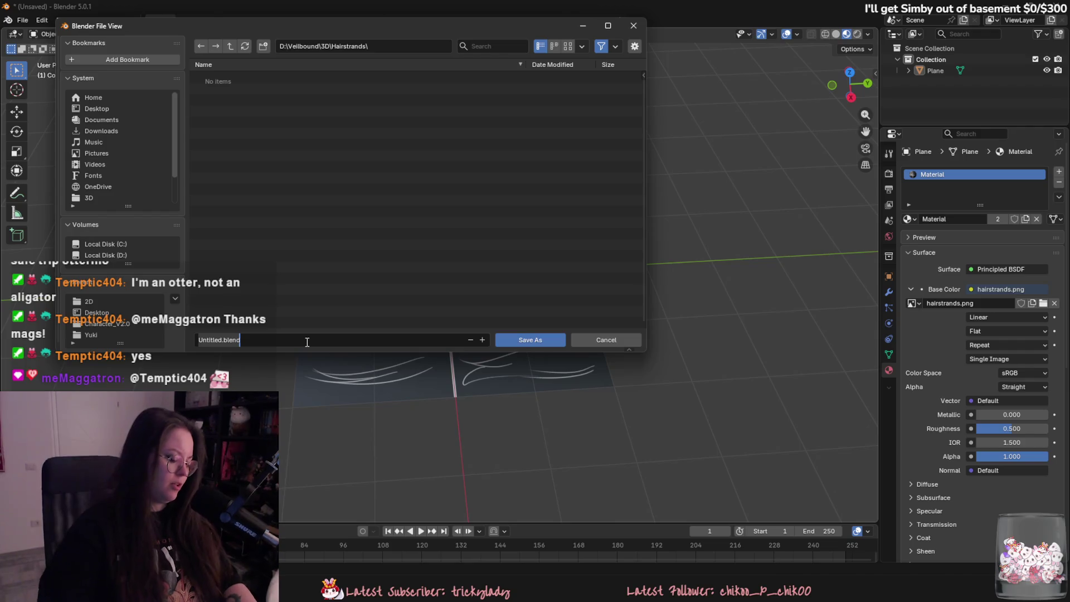
pyautogui.write('HairS')
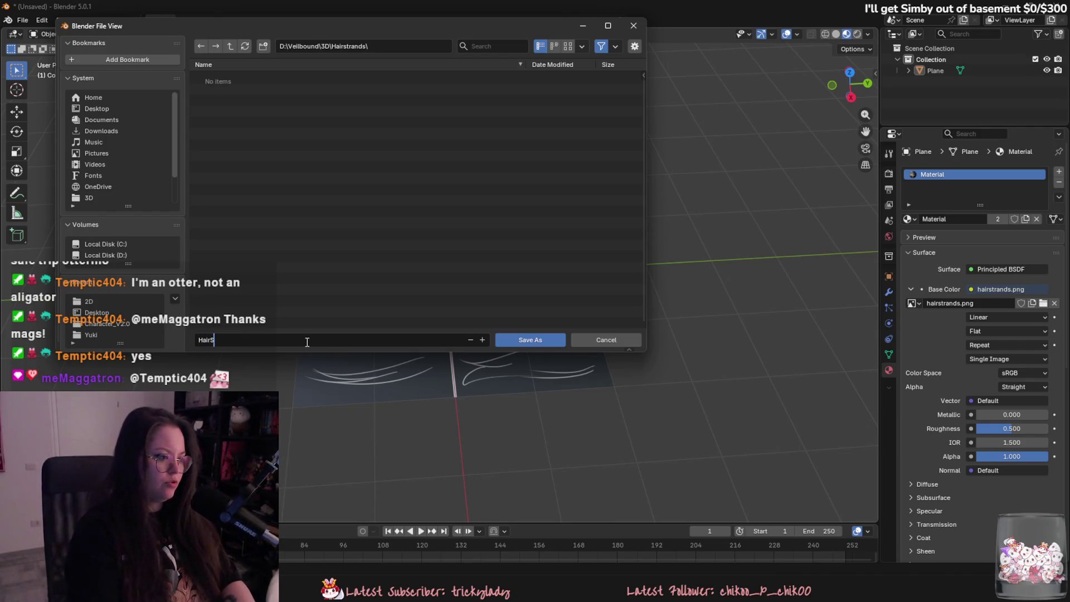
pyautogui.write('ds')
pyautogui.press('Return')
# - Rotate the textured plane 90° and save the file again
pyautogui.click(445, 337)
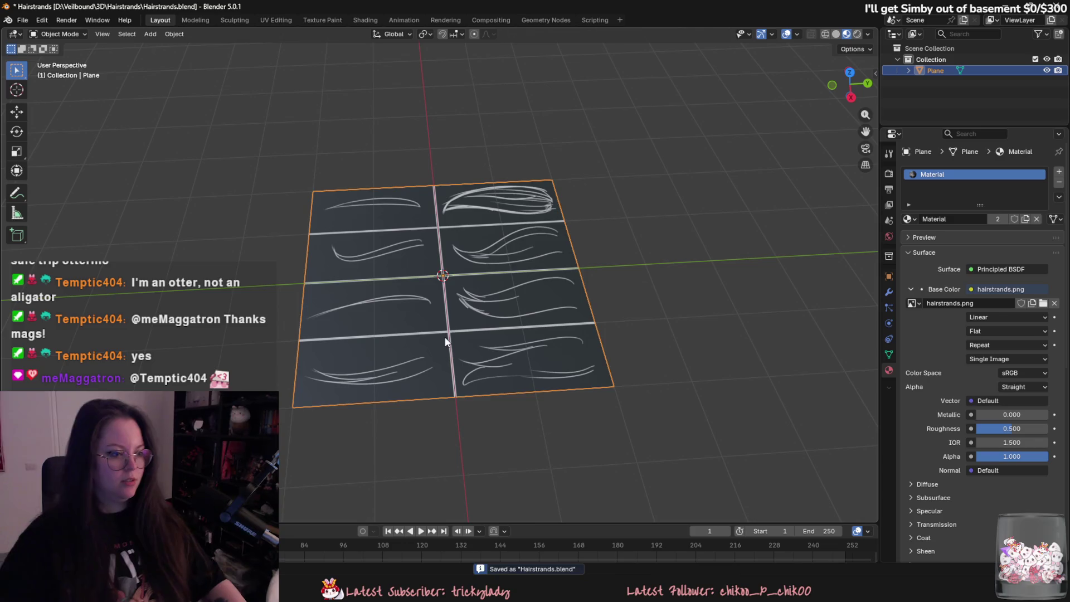
pyautogui.write('r90')
pyautogui.press('Return')
pyautogui.hotkey('ctrl', 's')
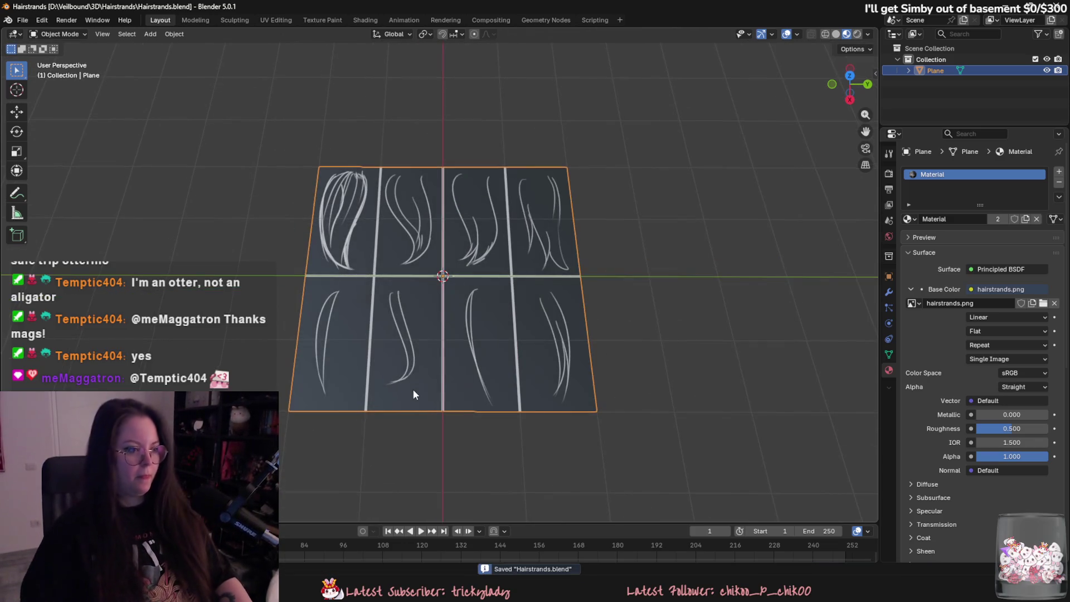
pyautogui.scroll(3, 413, 389)
pyautogui.click(150, 34)
pyautogui.moveTo(167, 47)
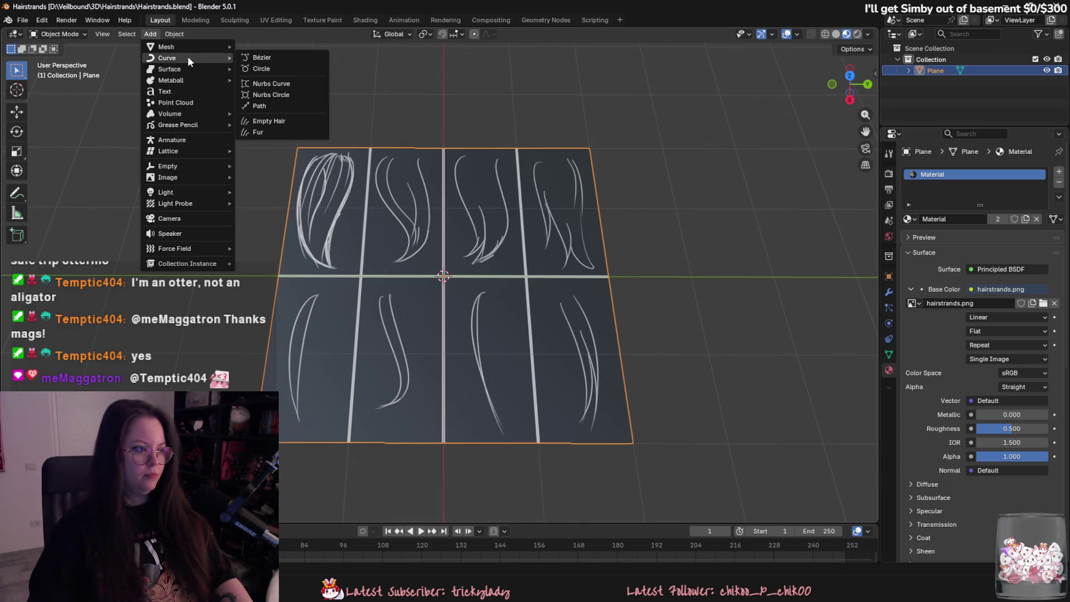
# - Set the viewport preview lighting Strength to 0.500
pyautogui.keyDown('shift'); pyautogui.moveTo(453, 309); pyautogui.dragTo(478, 343, button='middle'); pyautogui.keyUp('shift')
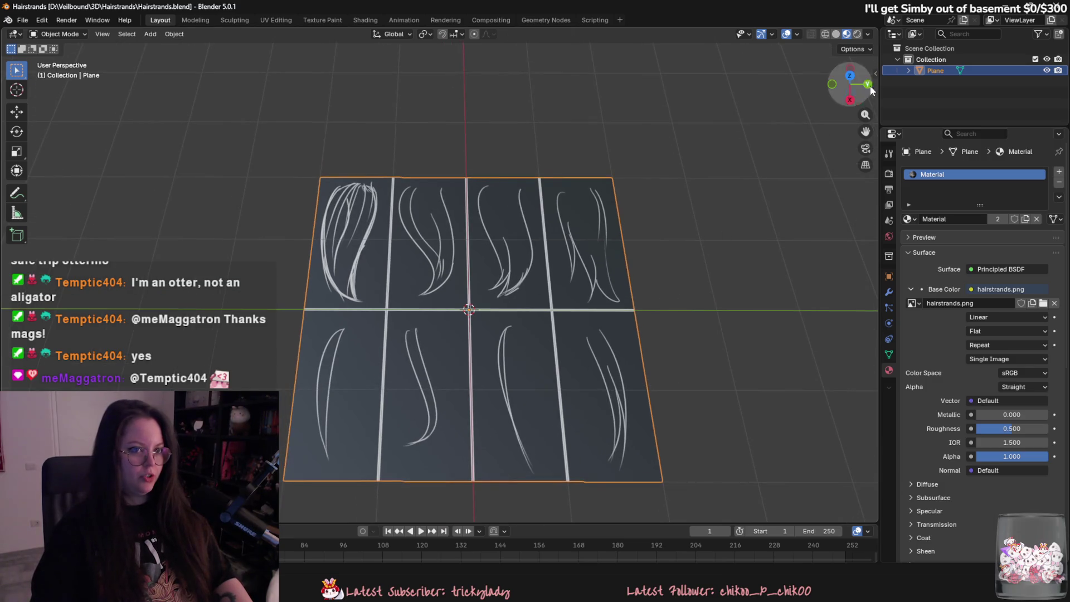
pyautogui.click(868, 34)
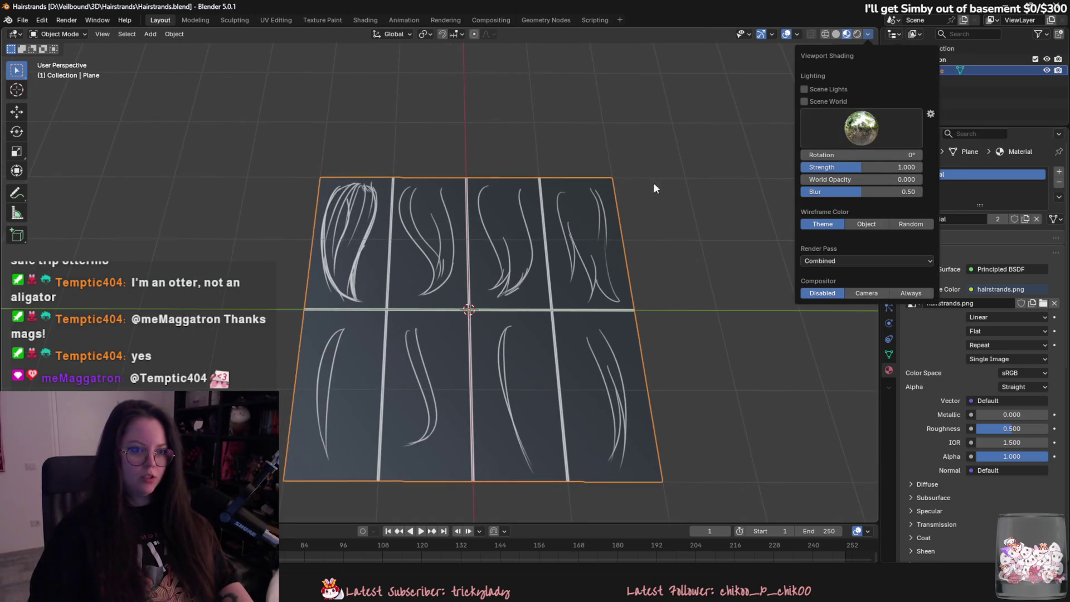
pyautogui.click(865, 49)
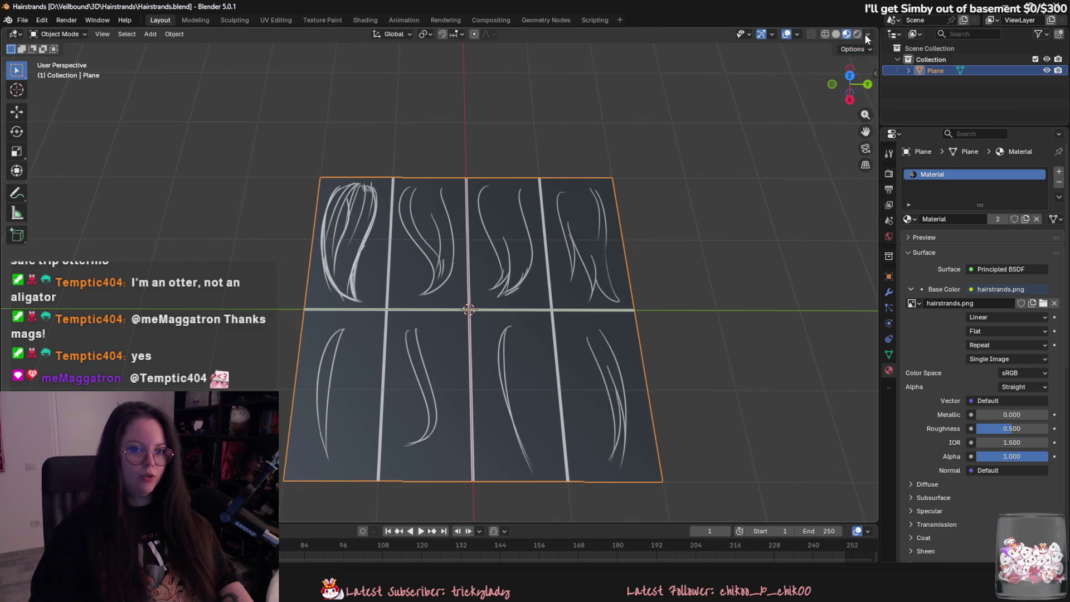
pyautogui.click(867, 34)
pyautogui.click(854, 223)
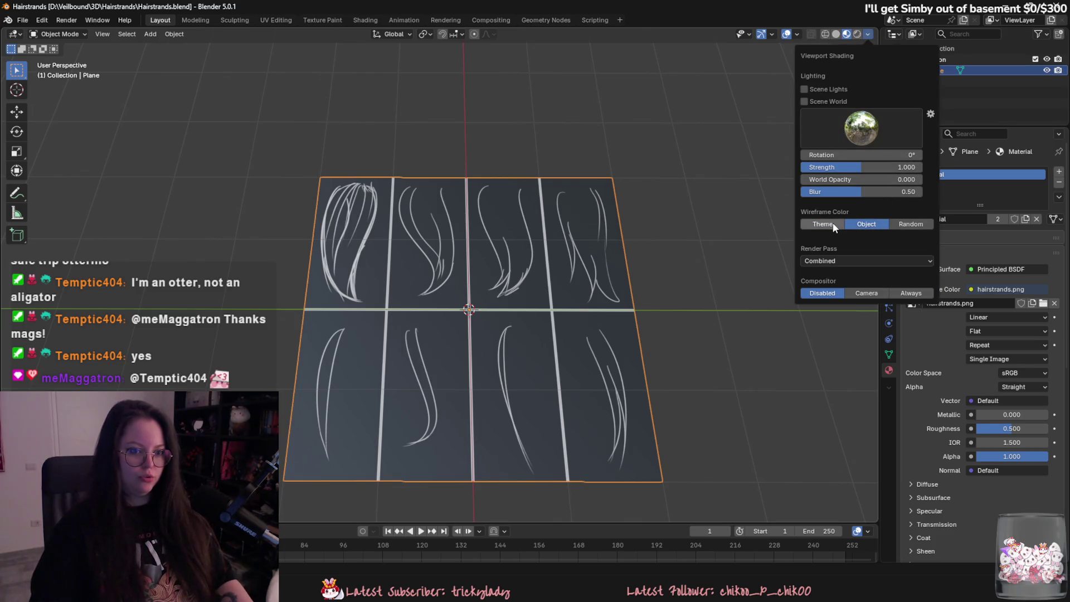
pyautogui.click(834, 223)
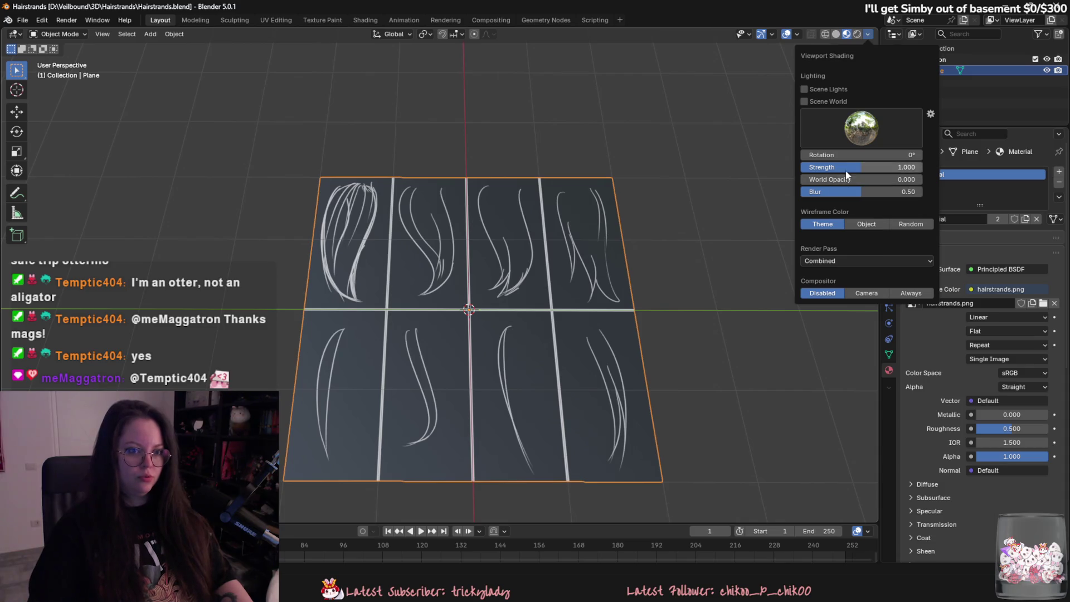
pyautogui.moveTo(845, 167)
pyautogui.mouseDown()
pyautogui.moveTo(808, 167)
pyautogui.moveTo(869, 167)
pyautogui.moveTo(838, 167)
pyautogui.mouseUp()
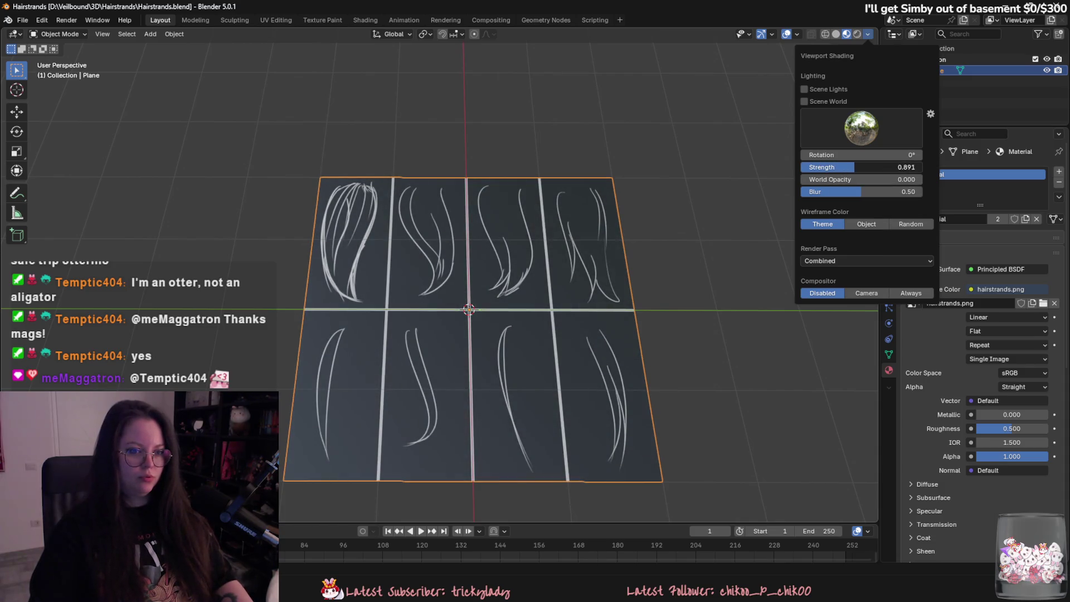
pyautogui.click(888, 165)
pyautogui.write('0.5')
pyautogui.press('Return')
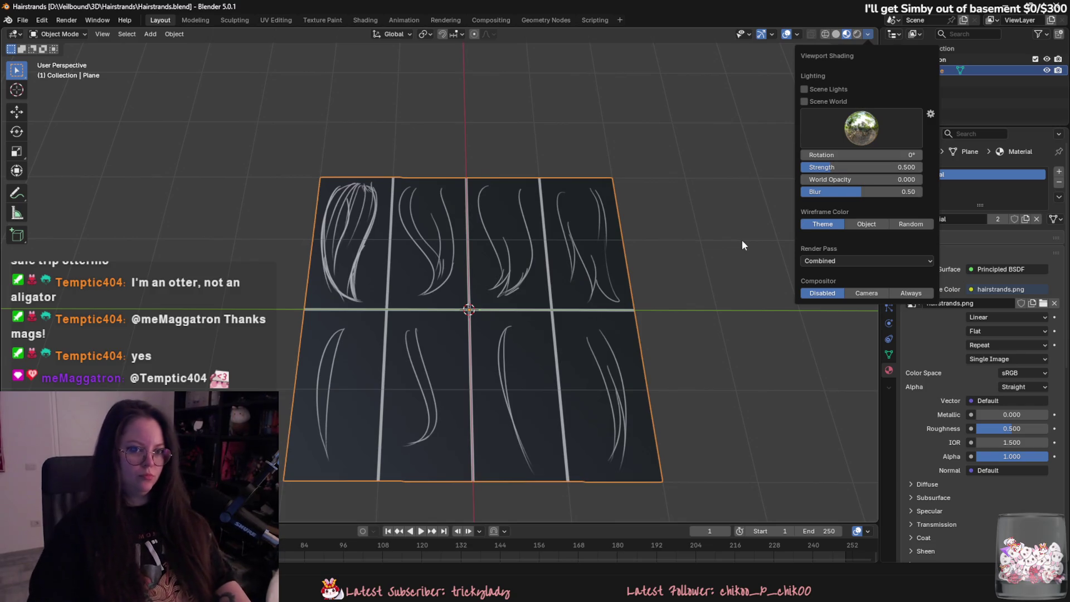
# - Try Scene World lighting, then turn off both Scene World and Scene Lights
pyautogui.click(817, 102)
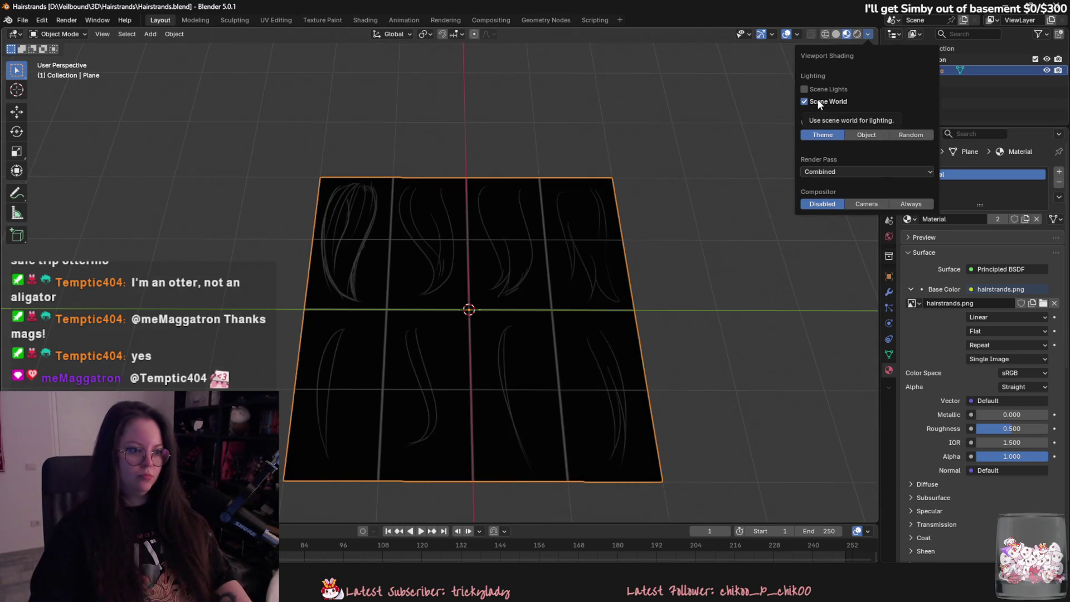
pyautogui.click(663, 264)
pyautogui.moveTo(664, 265)
pyautogui.mouseDown(button='middle')
pyautogui.moveTo(709, 299)
pyautogui.moveTo(677, 401)
pyautogui.mouseUp(button='middle')
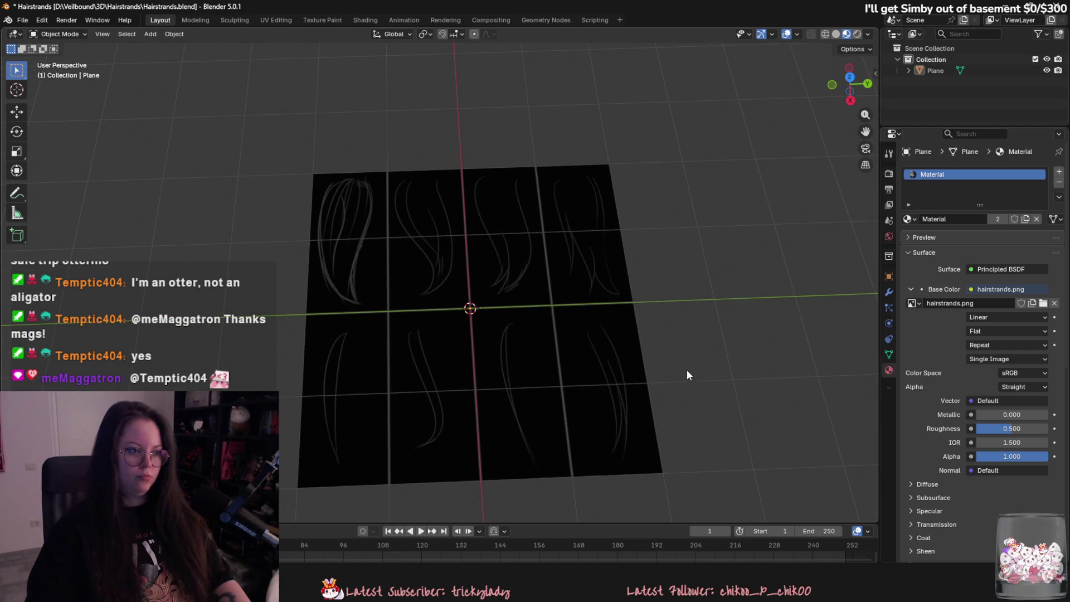
pyautogui.click(869, 35)
pyautogui.click(868, 36)
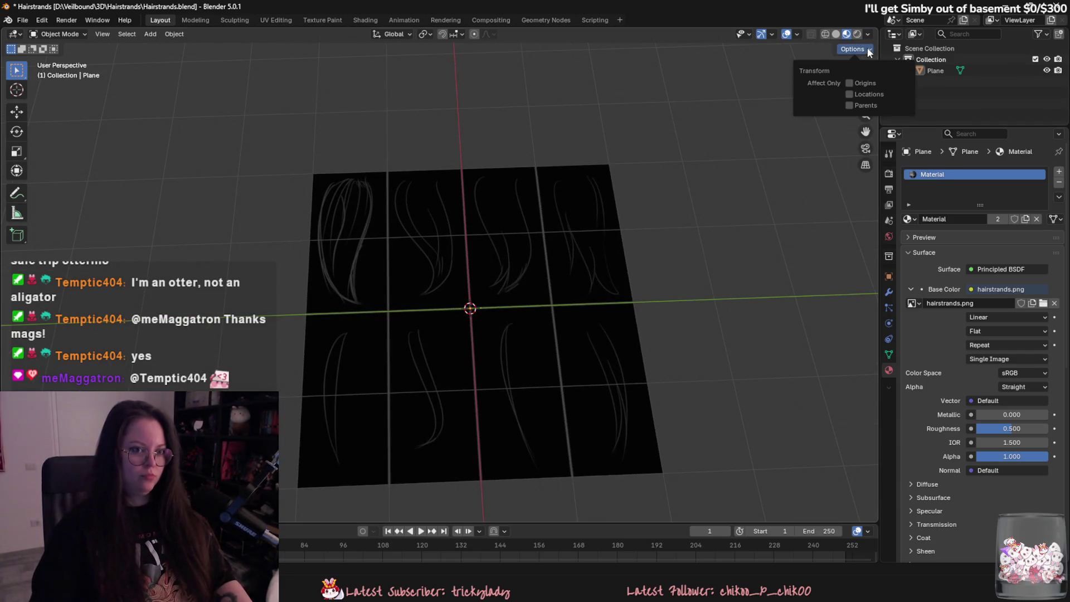
pyautogui.click(864, 37)
pyautogui.click(824, 100)
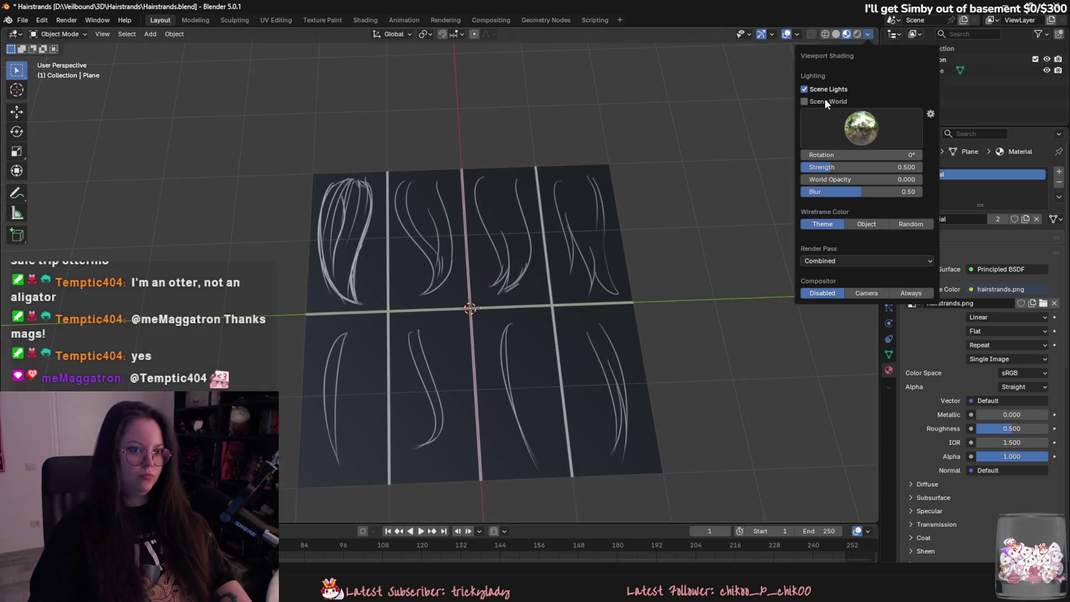
pyautogui.click(818, 91)
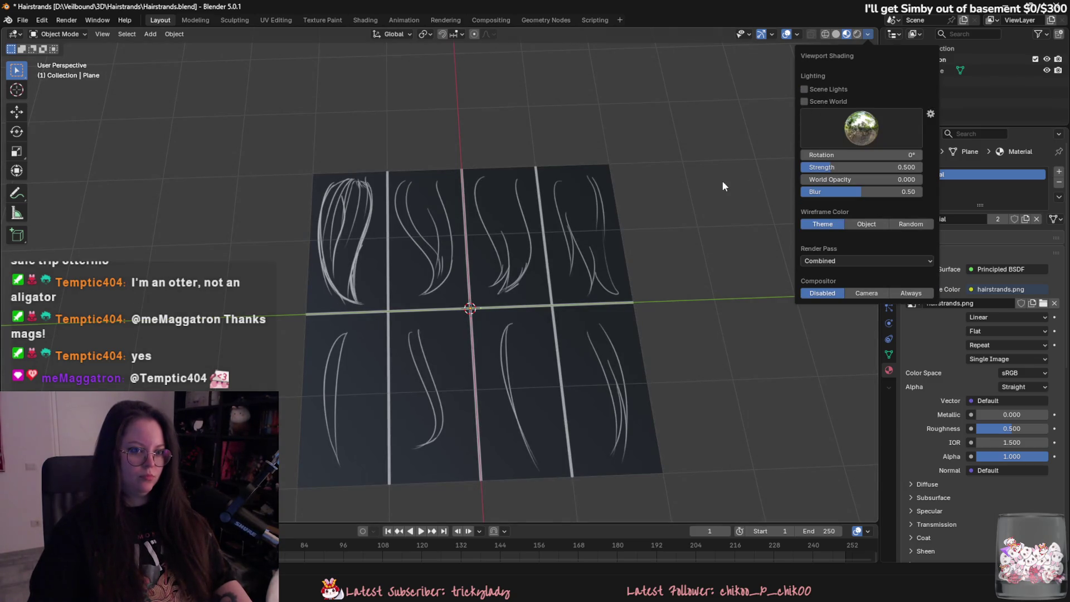
# - Try a studio and then an outdoor HDRI for the preview, zooming in on the plane
pyautogui.click(861, 127)
pyautogui.click(769, 167)
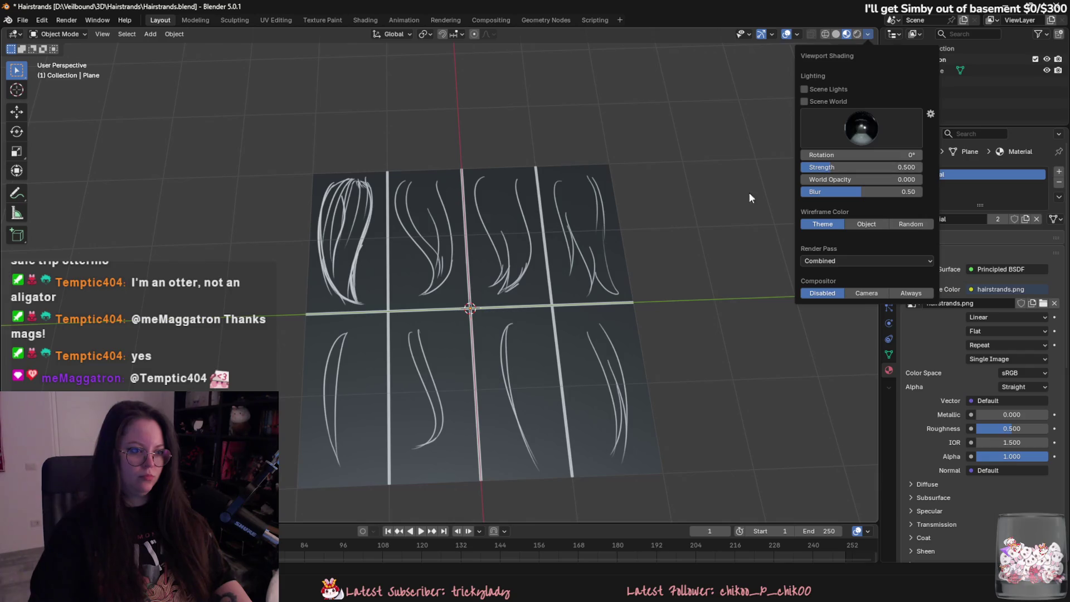
pyautogui.click(861, 127)
pyautogui.click(884, 166)
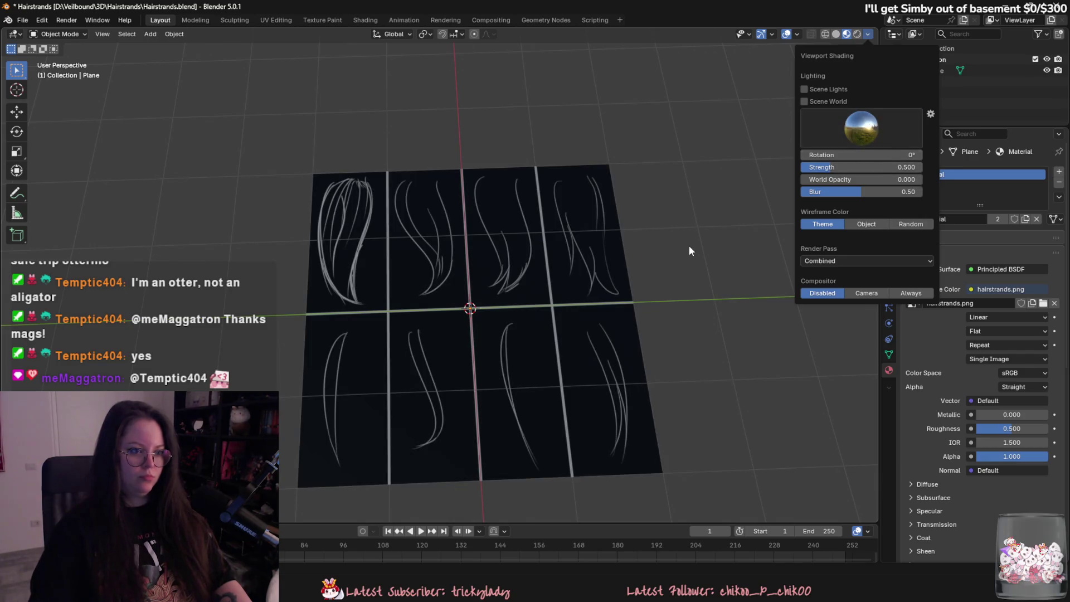
pyautogui.scroll(-2, 685, 247)
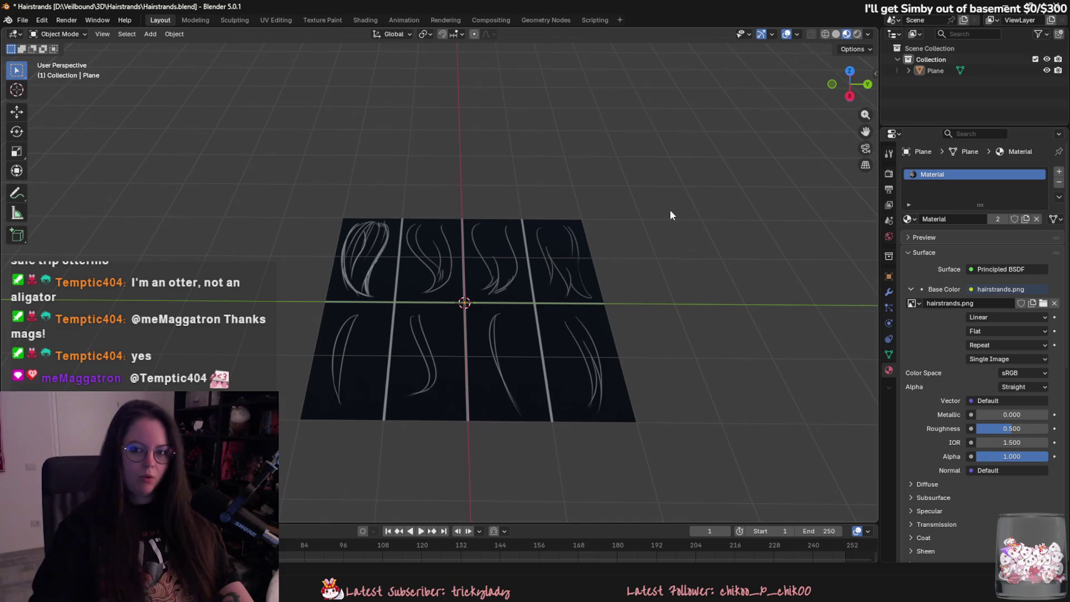
pyautogui.moveTo(670, 210); pyautogui.dragTo(617, 343, button='middle')
pyautogui.moveTo(727, 153)
pyautogui.mouseDown(button='middle')
pyautogui.moveTo(603, 343)
pyautogui.moveTo(651, 366)
pyautogui.mouseUp(button='middle')
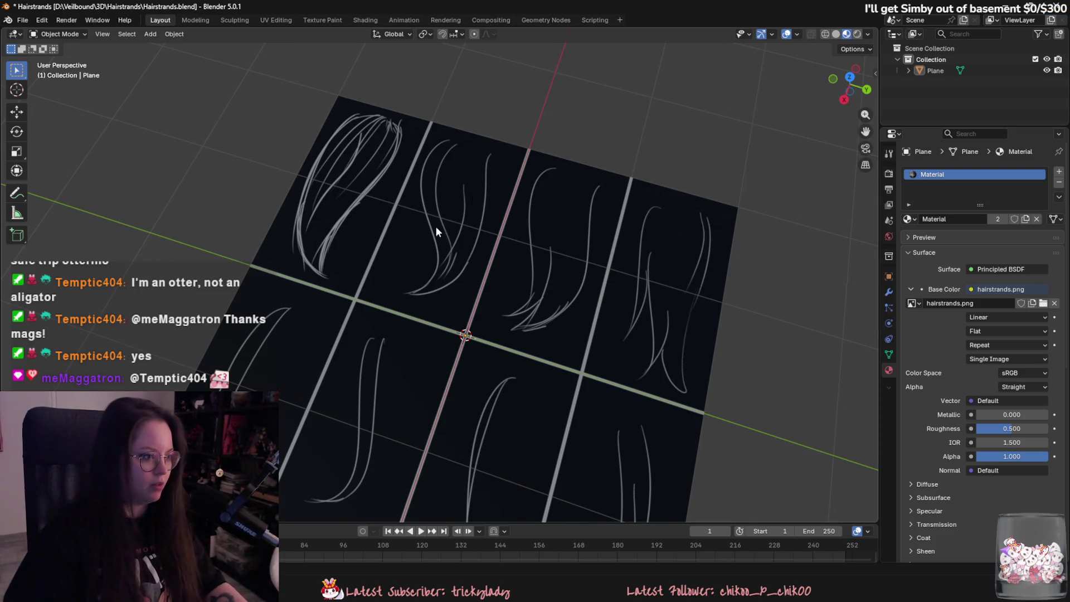
# - Pan across the plane and open the Add > Curve submenu
pyautogui.moveTo(435, 227)
pyautogui.keyDown('shift'); pyautogui.mouseDown(button='middle')
pyautogui.moveTo(467, 266)
pyautogui.moveTo(671, 286)
pyautogui.moveTo(660, 333)
pyautogui.moveTo(502, 223)
pyautogui.mouseUp(button='middle'); pyautogui.keyUp('shift')
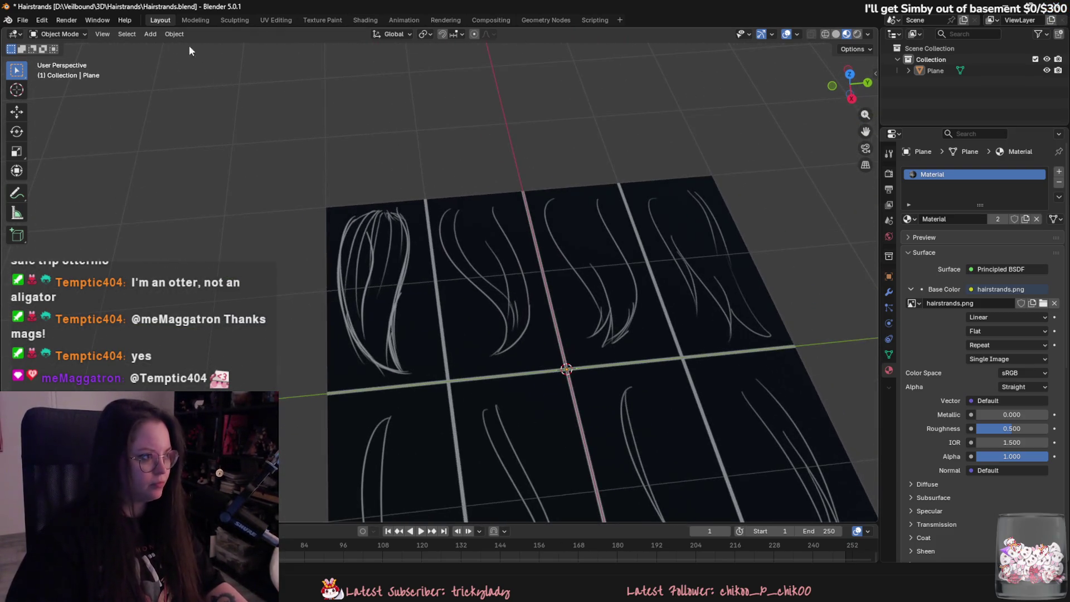
pyautogui.click(150, 34)
pyautogui.click(150, 34)
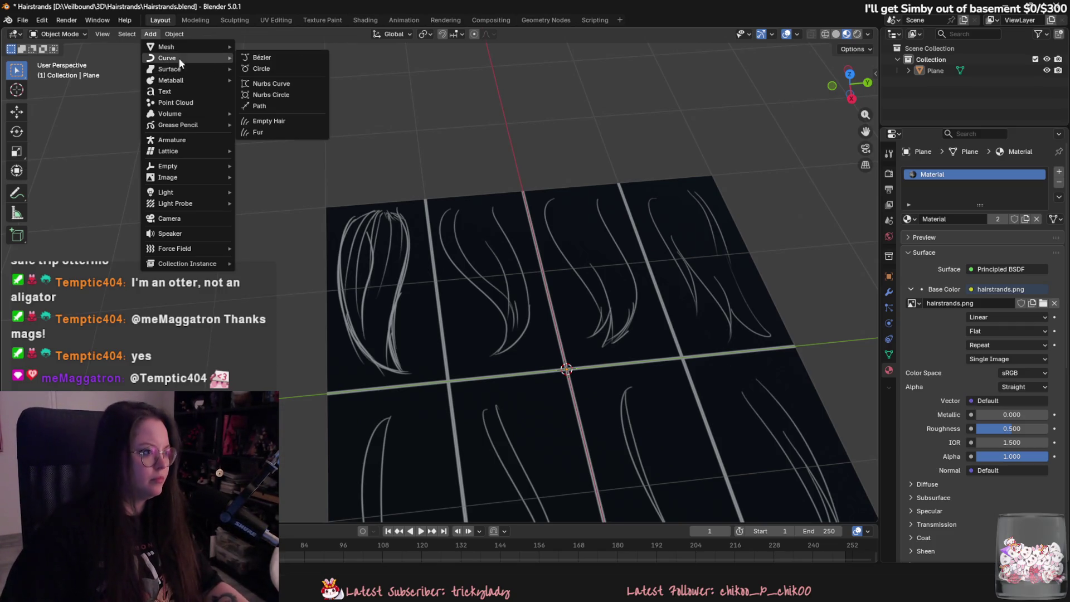
# - Add Curve > Path and Curve > Circle, then reselect the textured plane and tilt the view
pyautogui.click(288, 105)
pyautogui.scroll(-3, 429, 205)
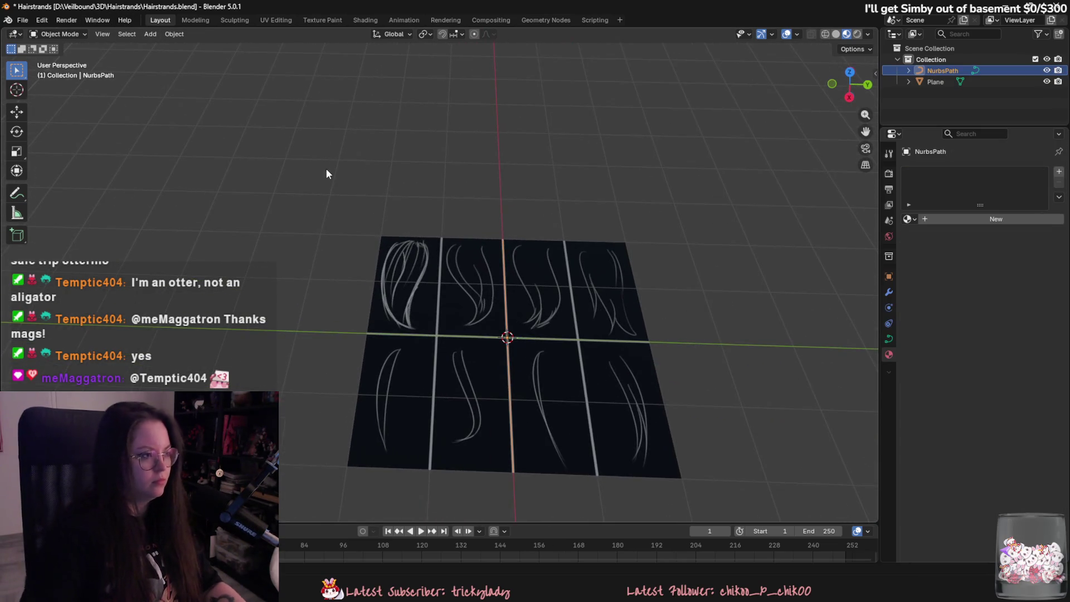
pyautogui.click(151, 34)
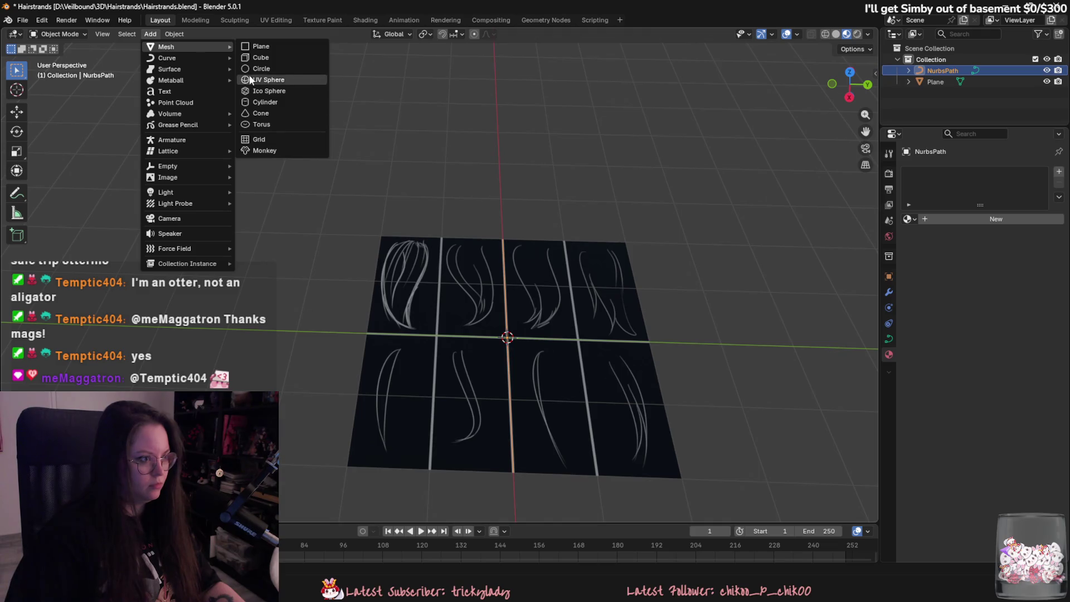
pyautogui.moveTo(168, 58)
pyautogui.click(289, 69)
pyautogui.click(508, 241)
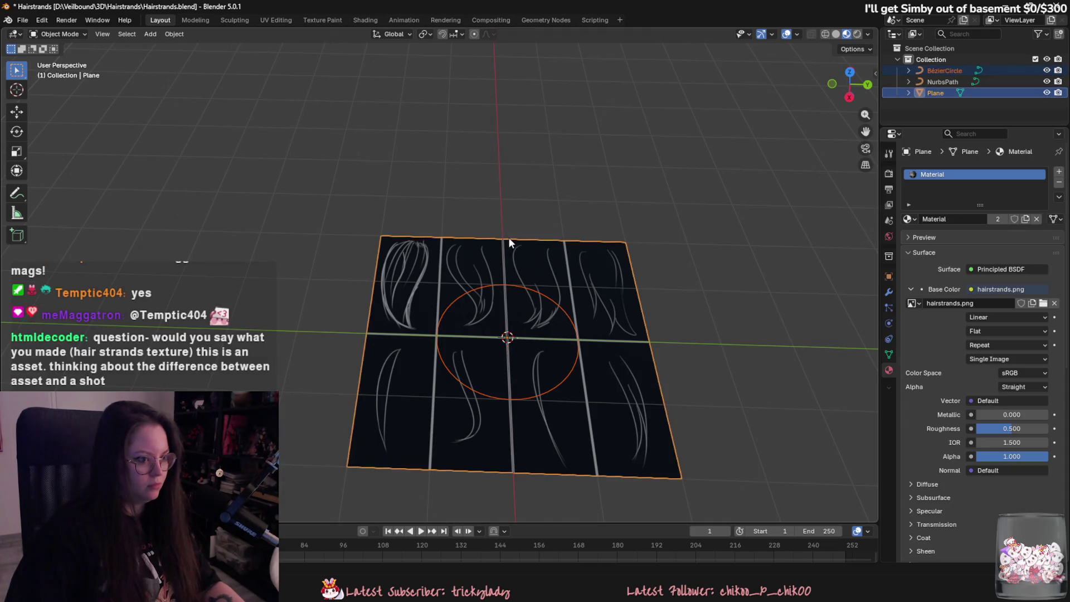
pyautogui.moveTo(522, 255); pyautogui.dragTo(503, 188, button='middle')
pyautogui.scroll(2, 523, 310)
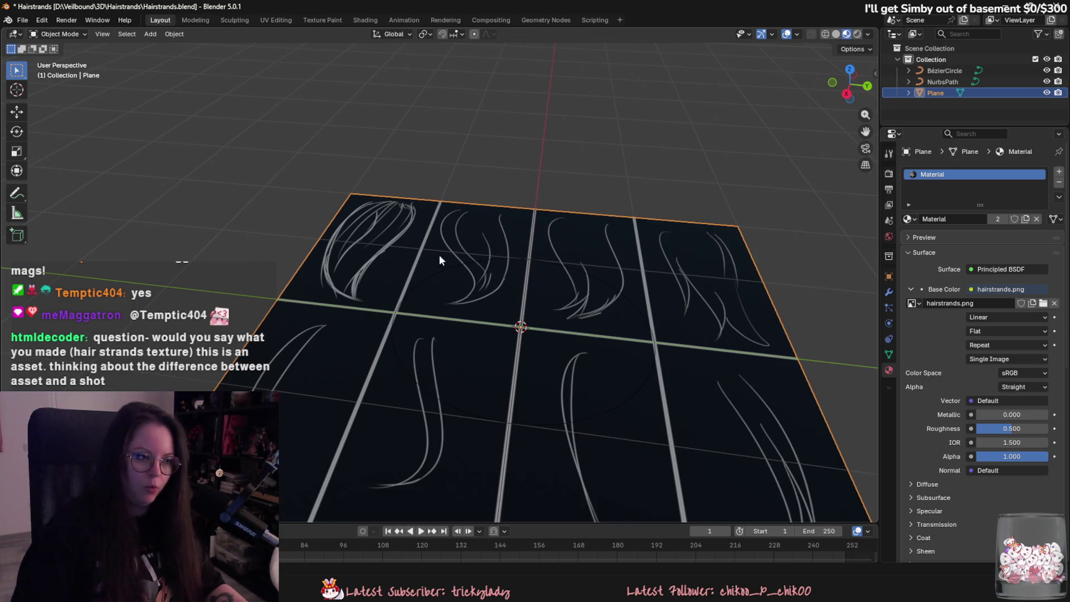
# - Orbit to a top-down view and select the Bézier circle together with the NurbsPath
pyautogui.moveTo(524, 266); pyautogui.dragTo(429, 370, button='middle')
pyautogui.moveTo(648, 364)
pyautogui.mouseDown(button='middle')
pyautogui.moveTo(511, 409)
pyautogui.moveTo(477, 275)
pyautogui.mouseUp(button='middle')
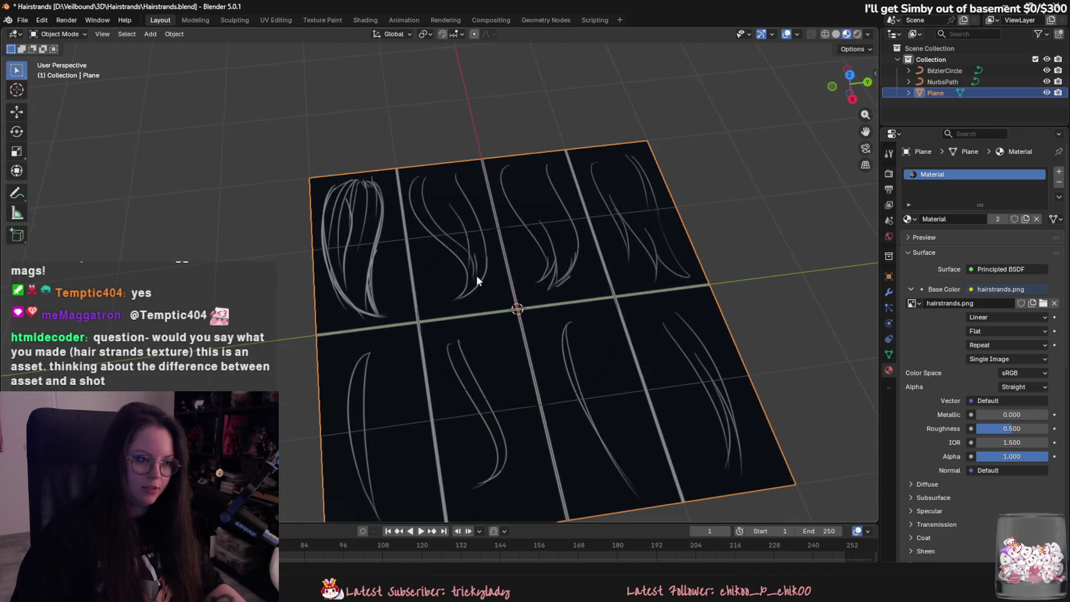
pyautogui.click(499, 237)
pyautogui.keyDown('shift'); pyautogui.click(500, 229); pyautogui.keyUp('shift')
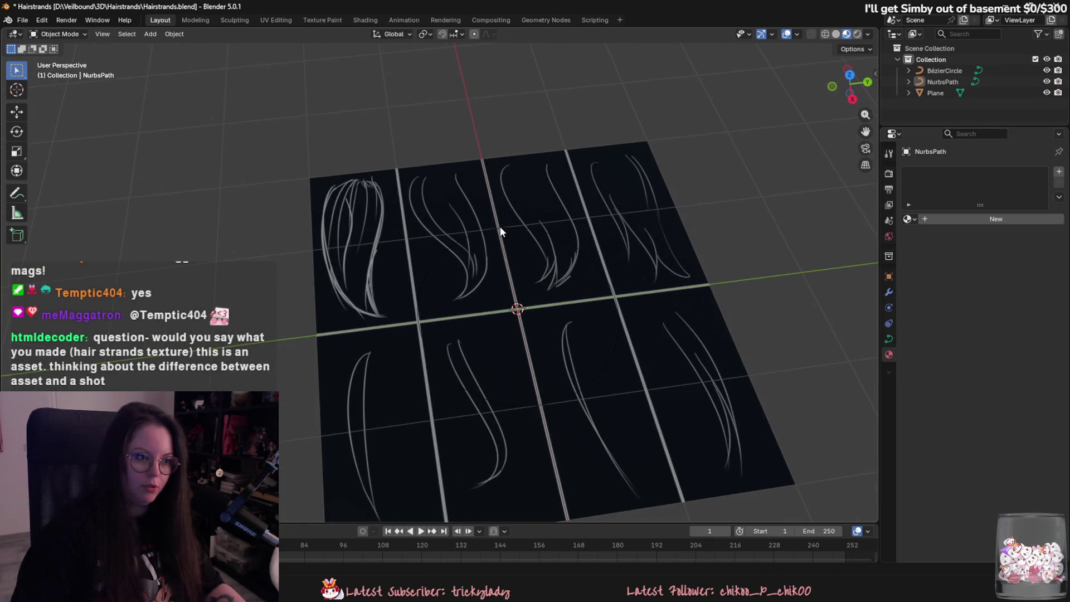
pyautogui.keyDown('shift'); pyautogui.click(500, 226); pyautogui.keyUp('shift')
pyautogui.keyDown('shift'); pyautogui.click(510, 233); pyautogui.keyUp('shift')
pyautogui.moveTo(510, 227); pyautogui.dragTo(614, 230, button='middle')
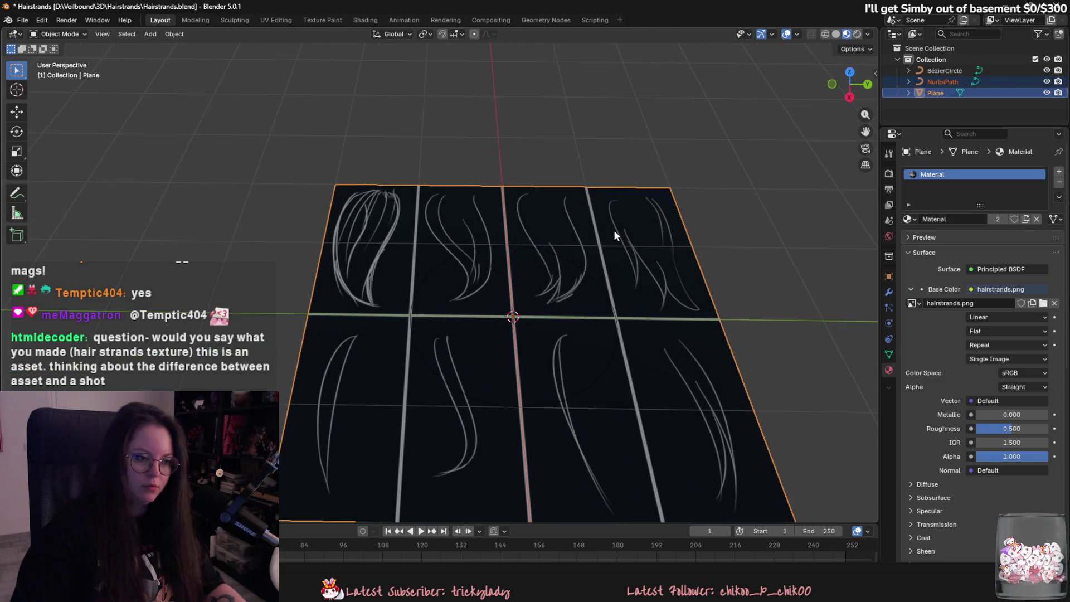
pyautogui.click(572, 262)
pyautogui.keyDown('shift'); pyautogui.click(513, 229); pyautogui.keyUp('shift')
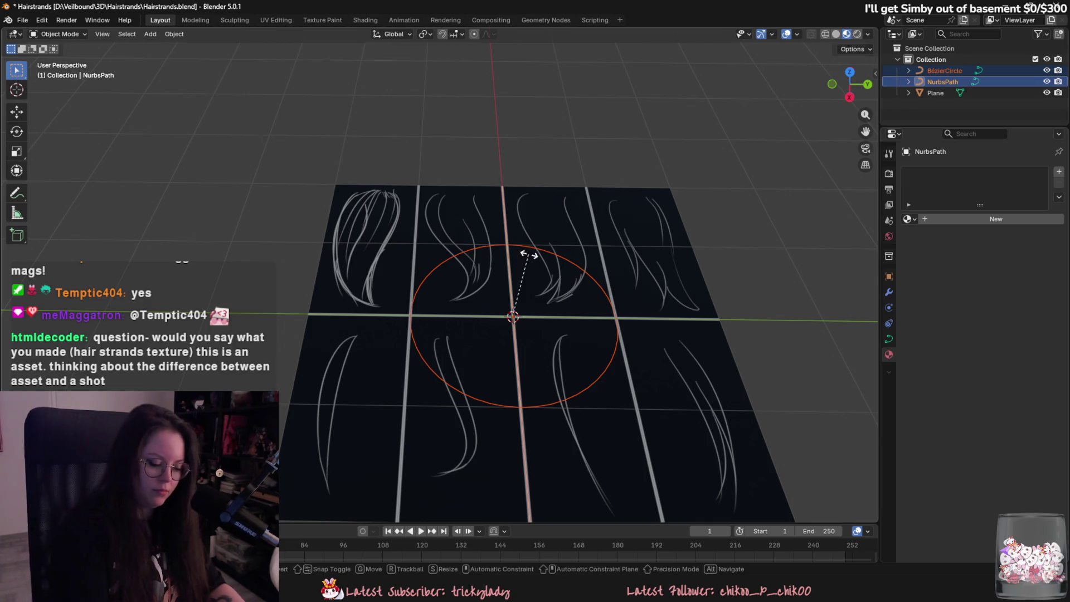
# - Rotate the Bézier circle 90° about X to stand it upright, then rotate it about Z
pyautogui.press('r')
pyautogui.press('x')
pyautogui.press('9')
pyautogui.press('0')
pyautogui.press('Return')
pyautogui.press('r')
pyautogui.press('z')
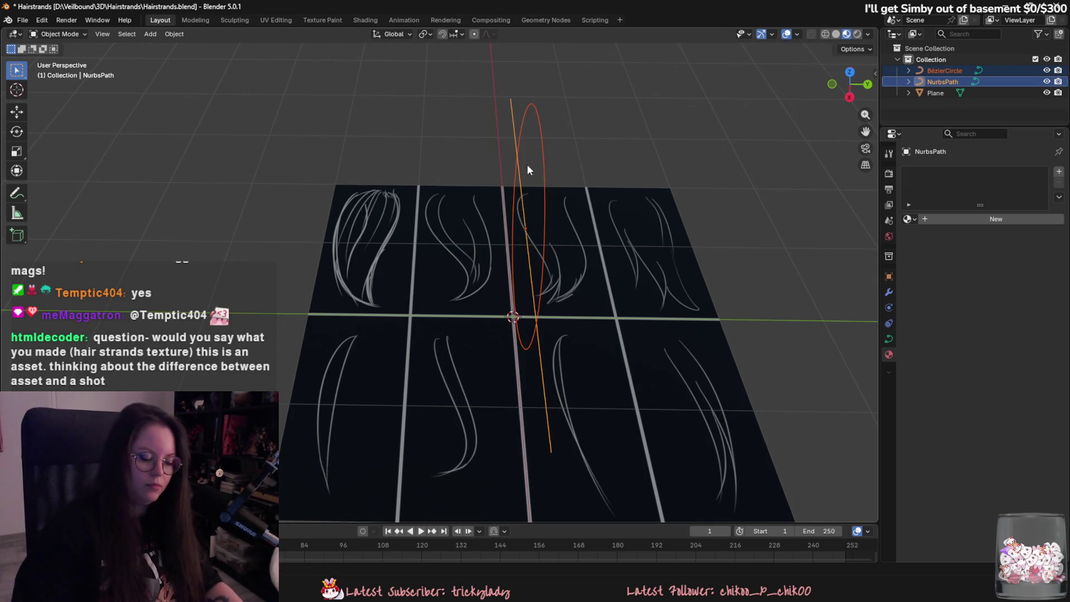
pyautogui.press('Return')
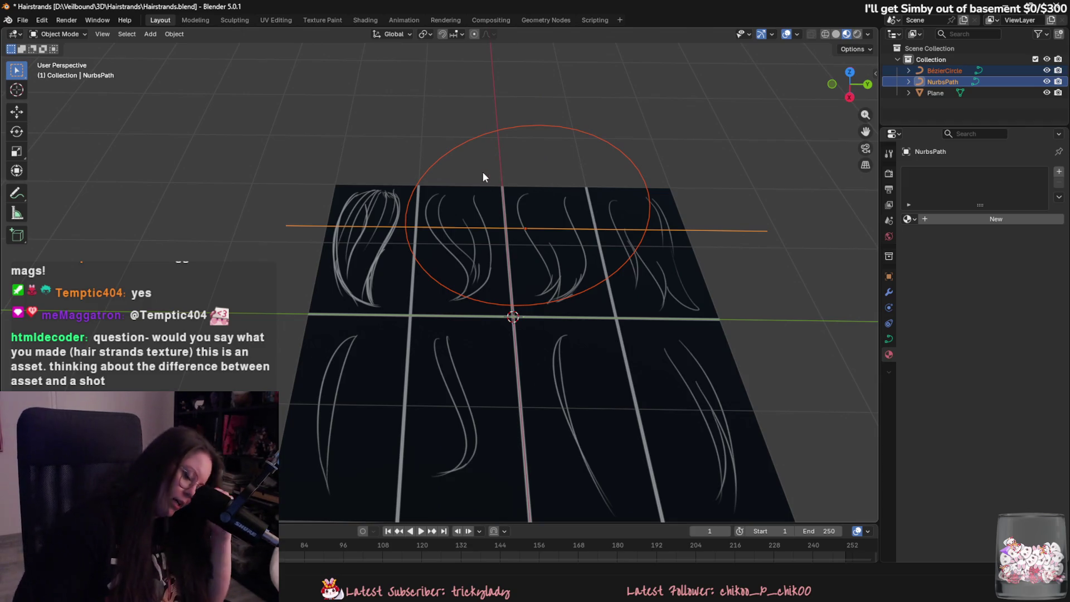
# - Select the NurbsPath and Bézier circle and frame both curves in the view
pyautogui.click(499, 347)
pyautogui.moveTo(500, 347)
pyautogui.mouseDown(button='middle')
pyautogui.moveTo(509, 334)
pyautogui.moveTo(502, 363)
pyautogui.moveTo(539, 340)
pyautogui.moveTo(370, 291)
pyautogui.moveTo(440, 365)
pyautogui.mouseUp(button='middle')
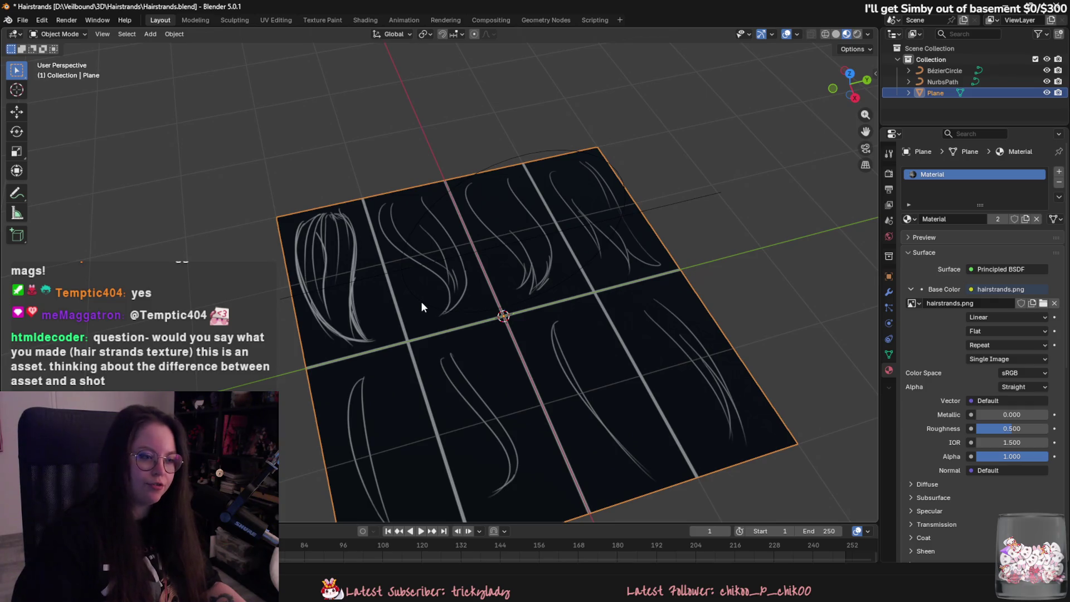
pyautogui.scroll(-1, 375, 277)
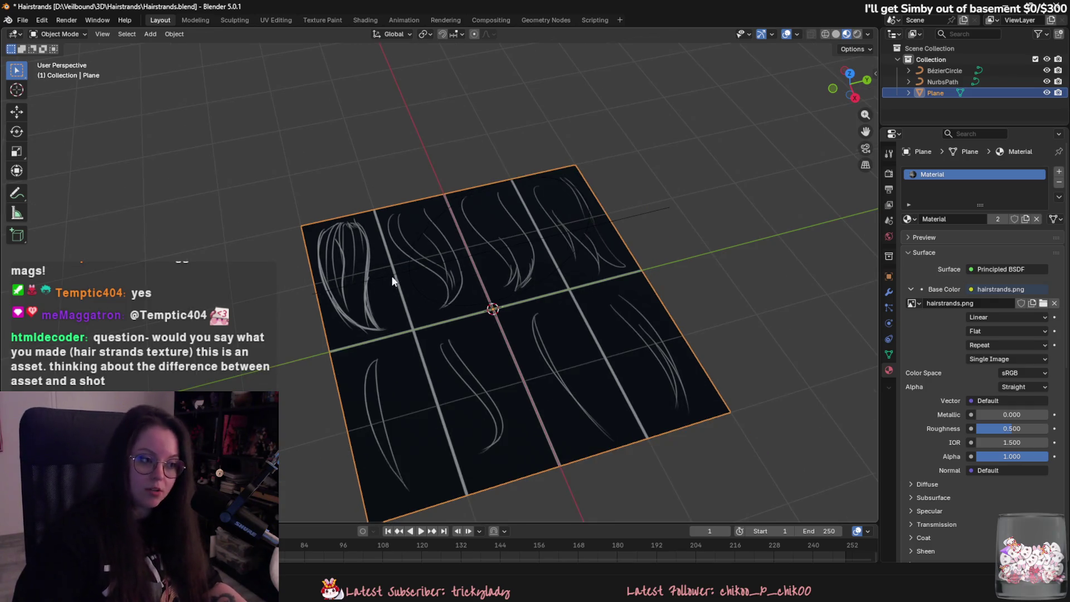
pyautogui.click(417, 272)
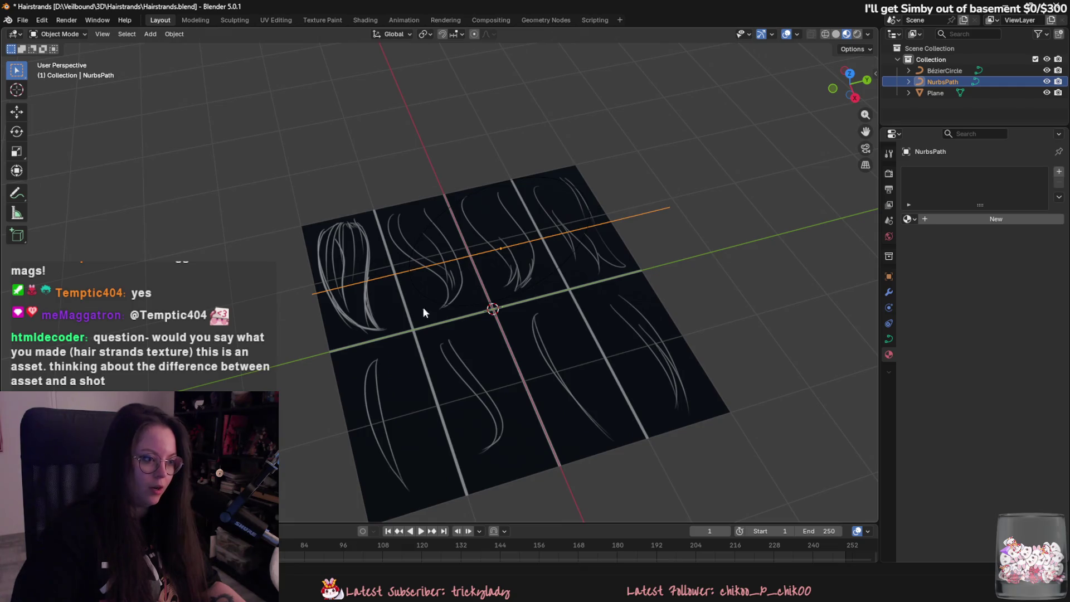
pyautogui.click(471, 363)
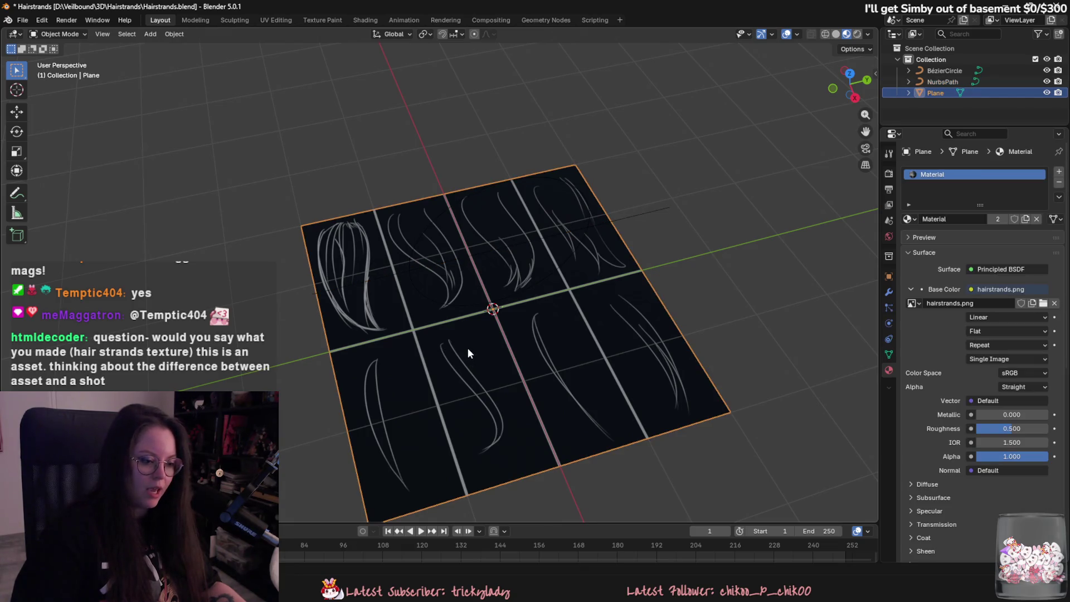
pyautogui.moveTo(467, 348); pyautogui.dragTo(404, 304, button='middle')
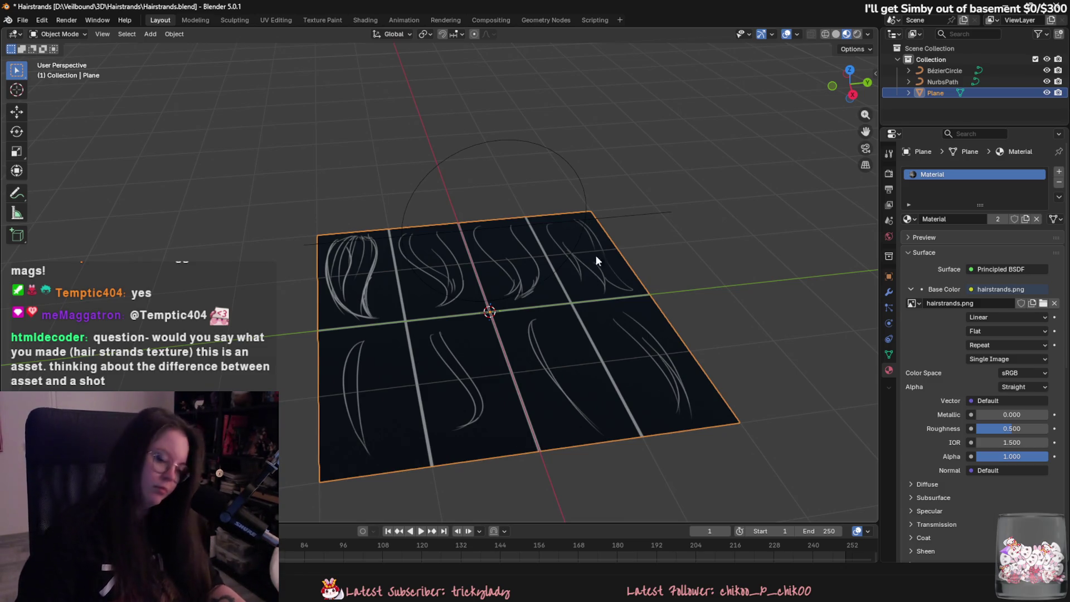
pyautogui.keyDown('shift'); pyautogui.moveTo(453, 276); pyautogui.dragTo(450, 271, button='middle'); pyautogui.keyUp('shift')
pyautogui.click(449, 272)
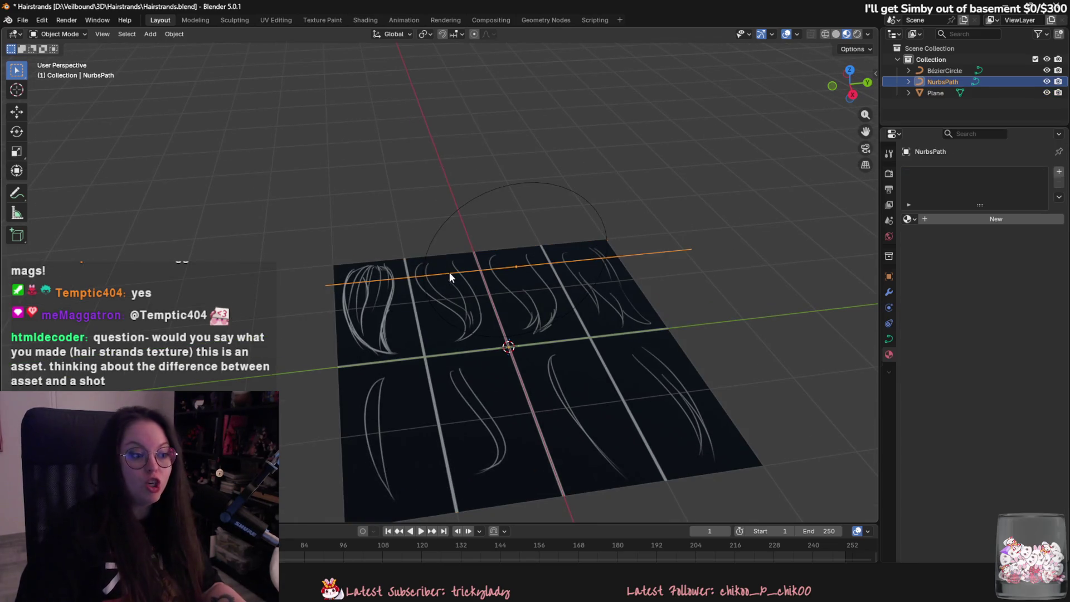
pyautogui.keyDown('shift'); pyautogui.click(431, 234); pyautogui.keyUp('shift')
pyautogui.press('KP_Decimal')
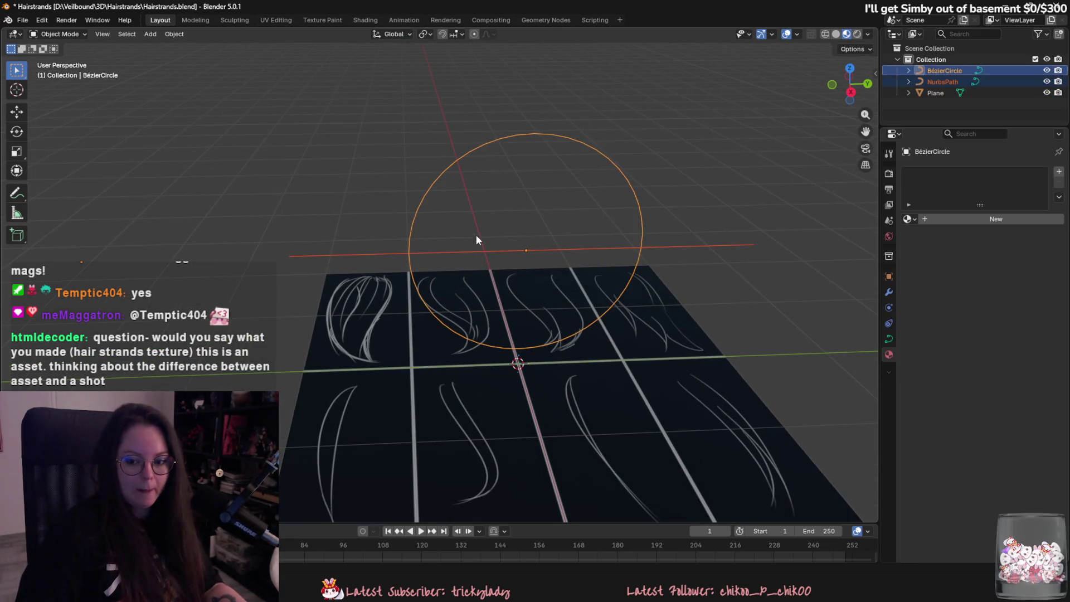
pyautogui.moveTo(476, 239)
pyautogui.mouseDown(button='middle')
pyautogui.moveTo(721, 339)
pyautogui.moveTo(614, 324)
pyautogui.moveTo(661, 312)
pyautogui.mouseUp(button='middle')
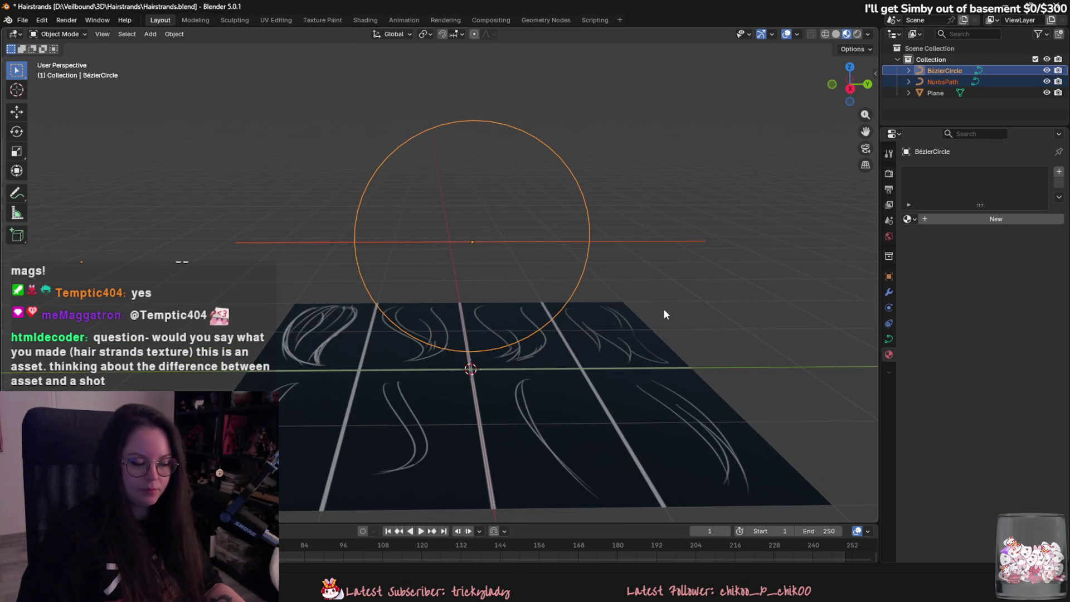
# - Move the Bézier circle up above the textured plane, keeping its original size
pyautogui.press('s')
pyautogui.press('Escape')
pyautogui.press('g')
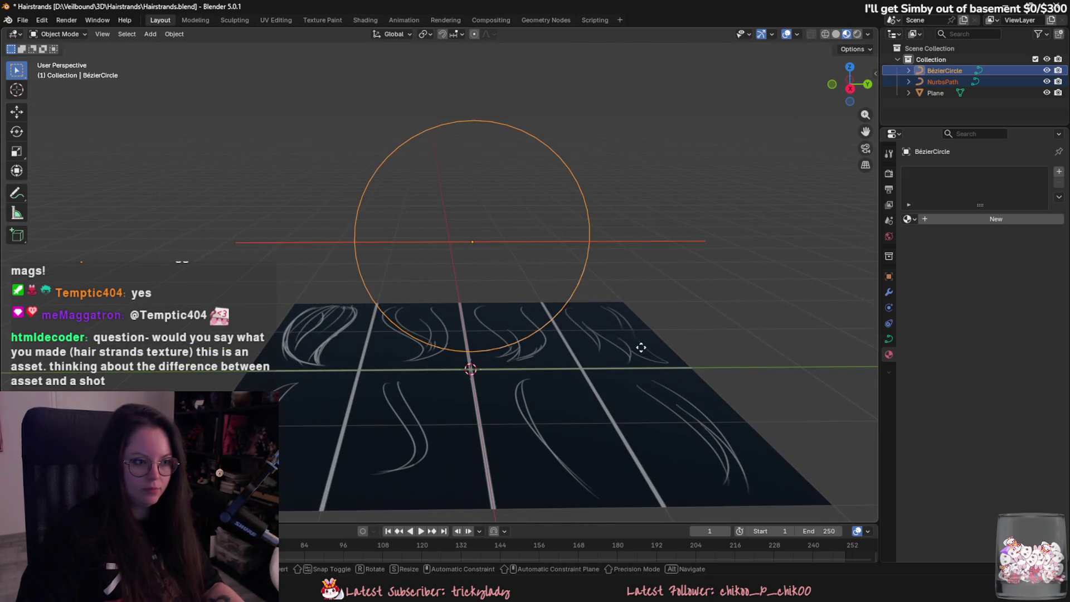
pyautogui.click(593, 223)
pyautogui.scroll(2, 593, 223)
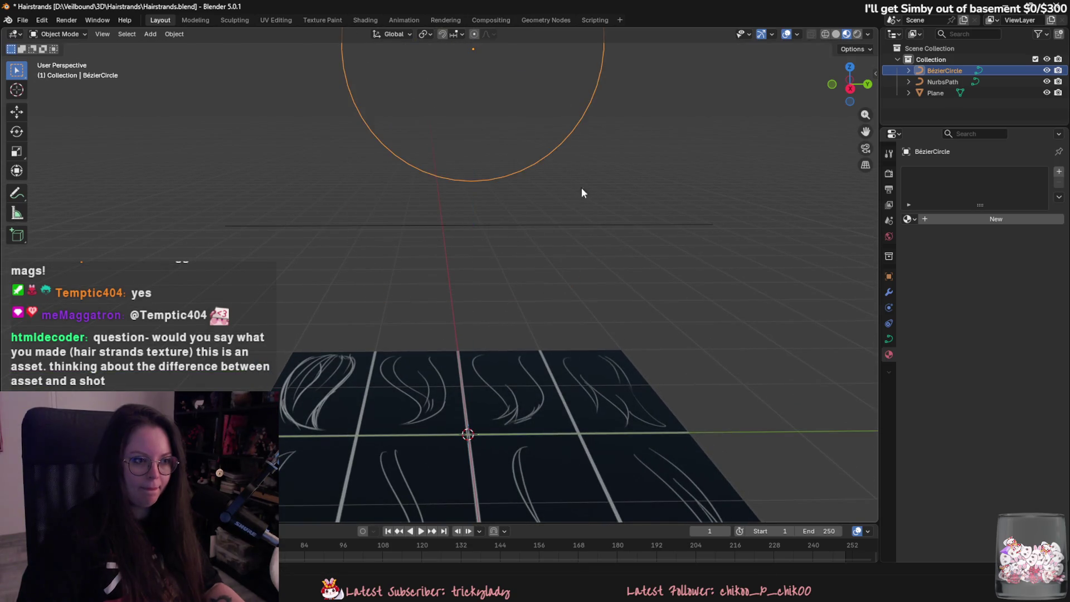
# - Select only the NurbsPath and show its Object Data curve properties
pyautogui.keyDown('shift'); pyautogui.click(523, 226); pyautogui.keyUp('shift')
pyautogui.press('g')
pyautogui.press('x')
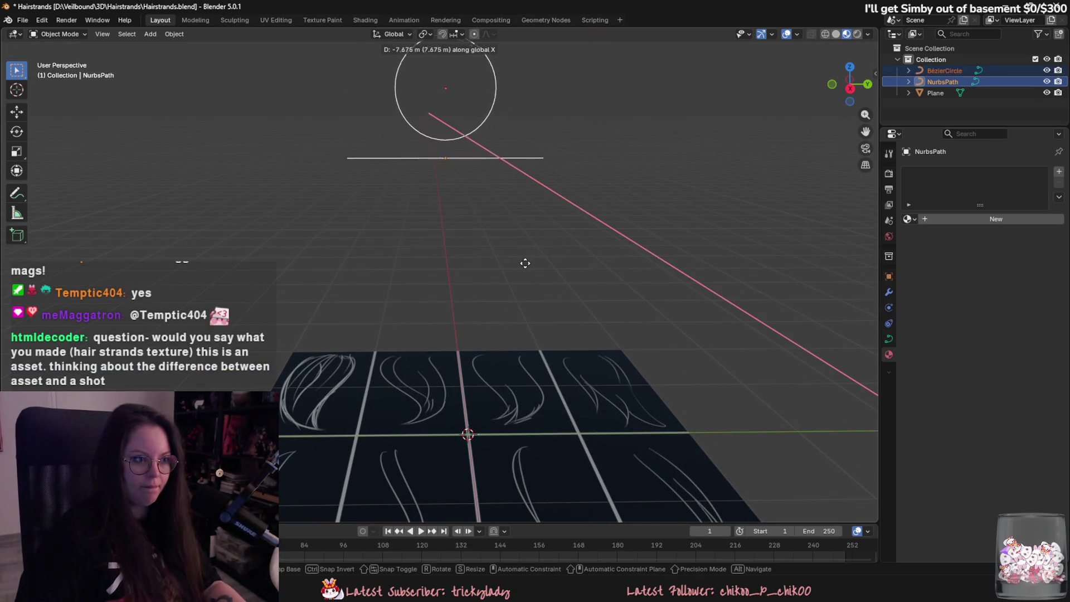
pyautogui.press('Escape')
pyautogui.scroll(-1, 535, 285)
pyautogui.click(480, 209)
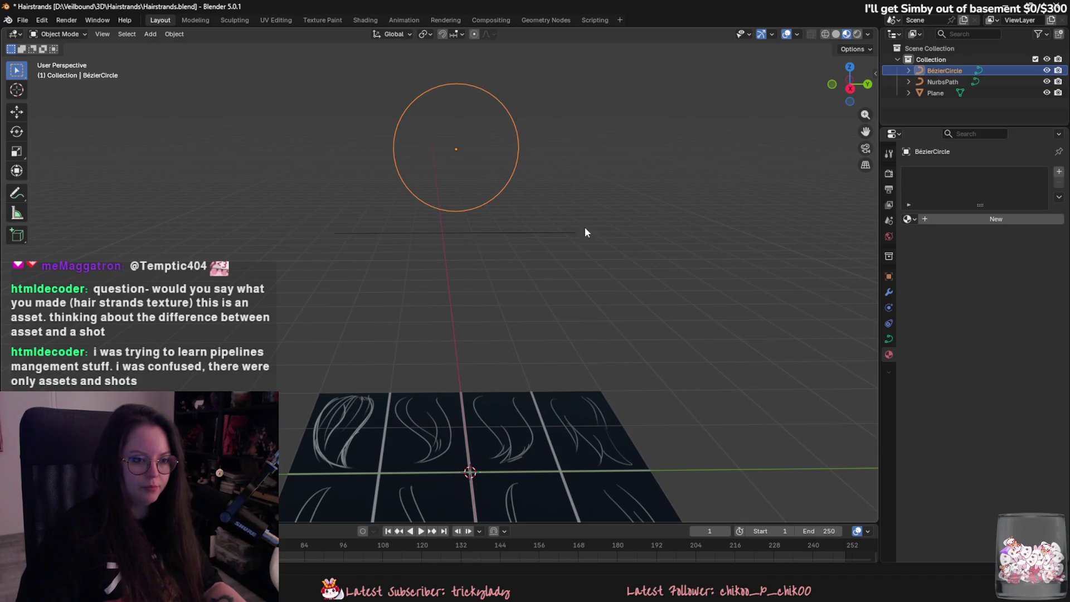
pyautogui.click(567, 227)
pyautogui.click(888, 338)
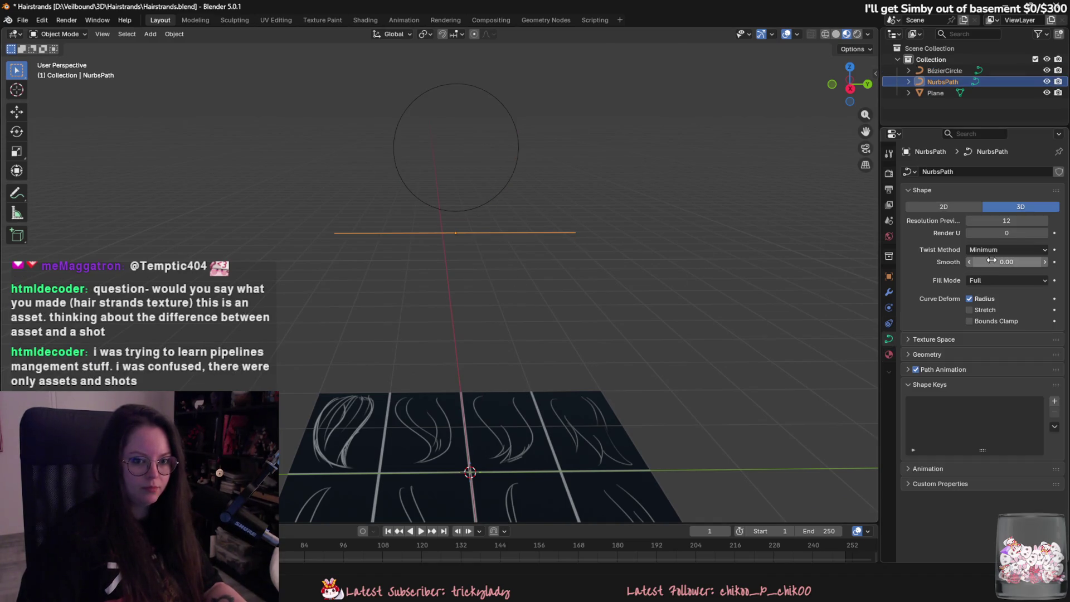
# - Set the path's Geometry Bevel to Object using the BézierCircle
pyautogui.click(907, 355)
pyautogui.click(982, 454)
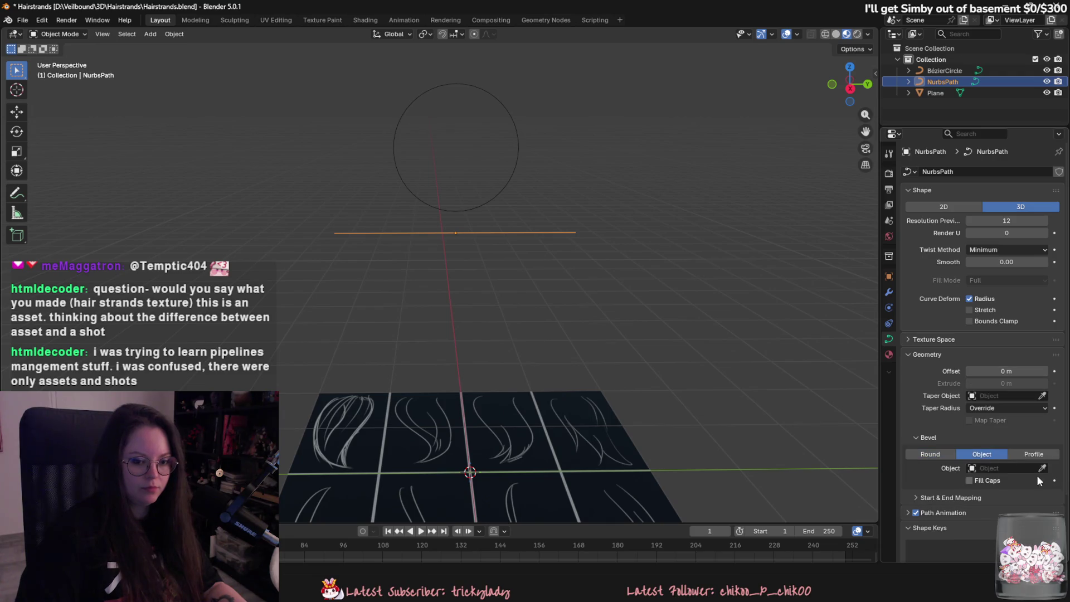
pyautogui.click(1042, 469)
pyautogui.click(525, 161)
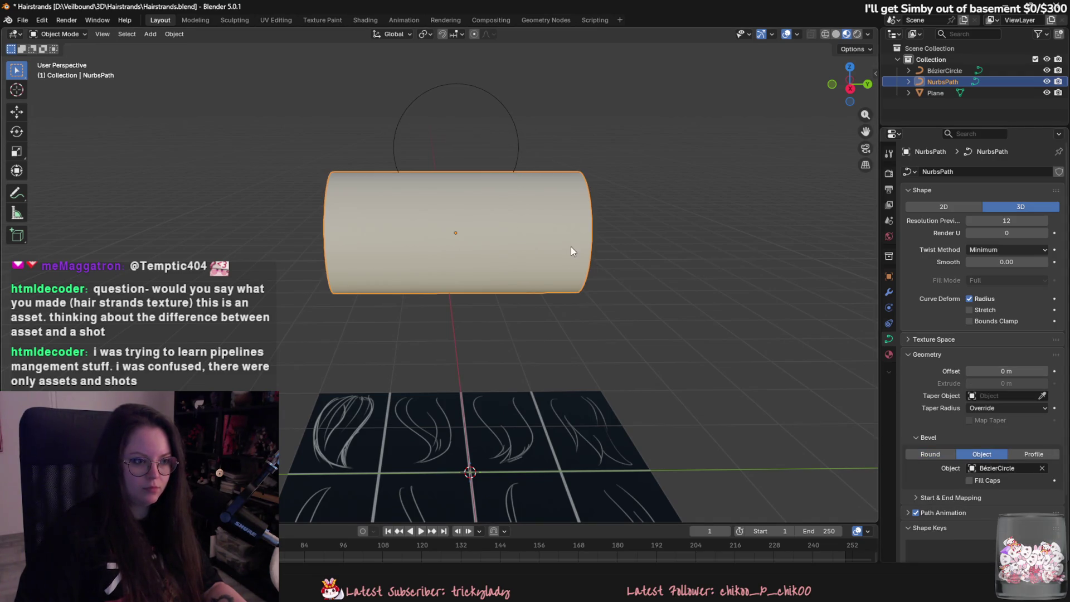
# - Apply the scale of the Bézier circle and the NurbsPath tube
pyautogui.click(519, 148)
pyautogui.press('Tab')
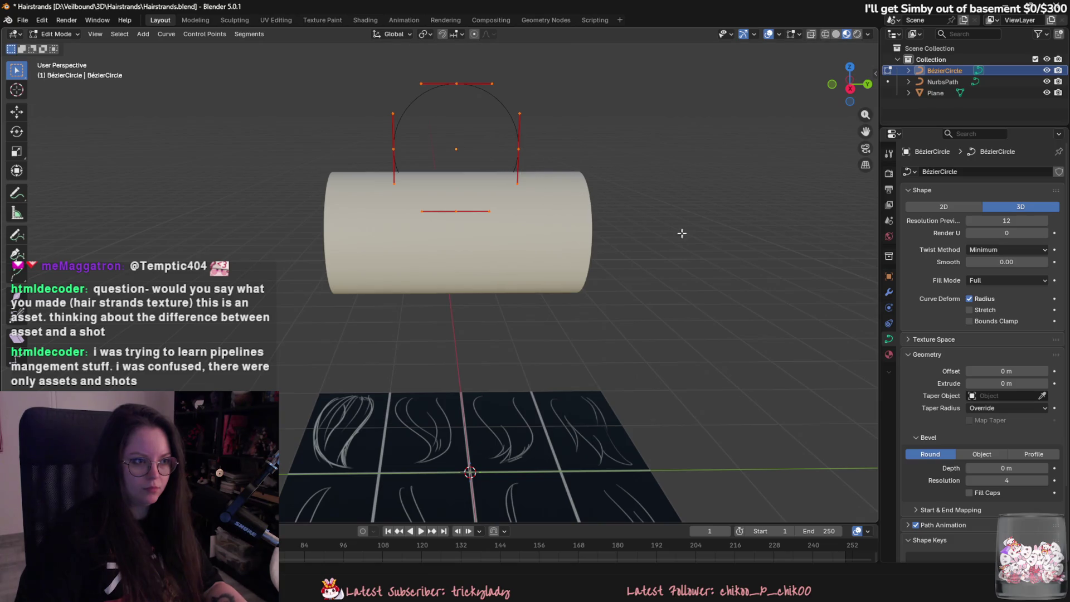
pyautogui.press('s')
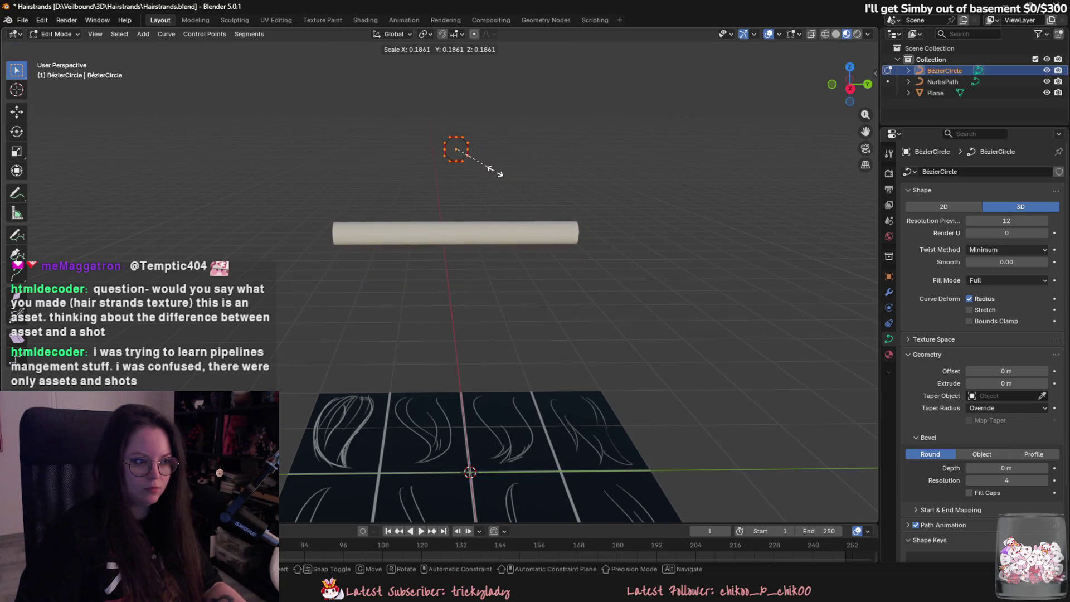
pyautogui.click(495, 172)
pyautogui.hotkey('ctrl', 'z')
pyautogui.press('Tab')
pyautogui.keyDown('shift'); pyautogui.click(532, 284); pyautogui.keyUp('shift')
pyautogui.hotkey('ctrl', 'a')
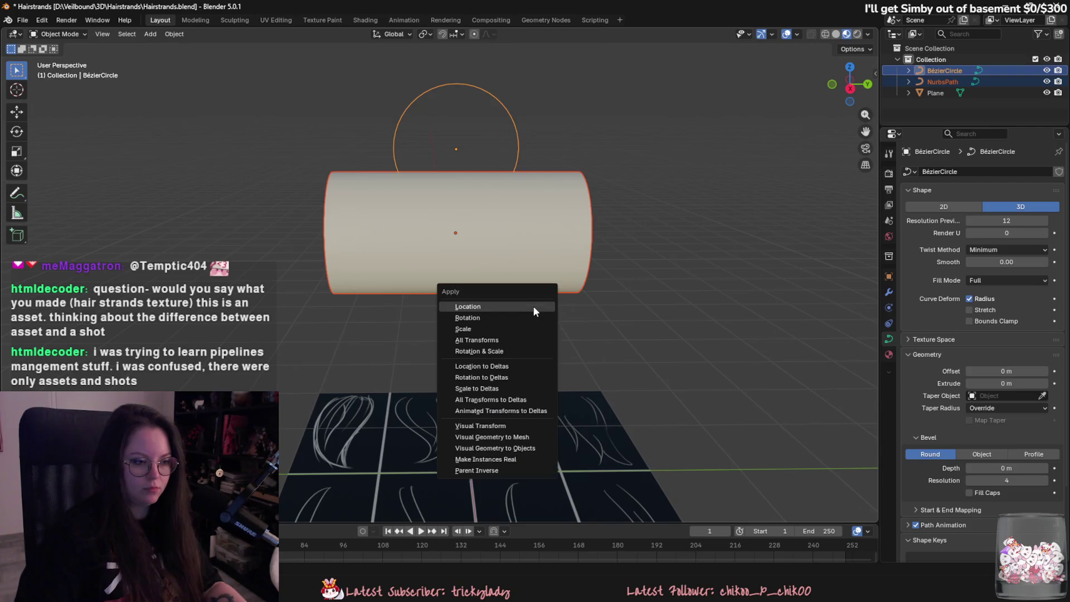
pyautogui.click(533, 329)
# - Shrink the Bézier circle's points to thin the tube, then scale down the whole NurbsPath
pyautogui.click(517, 156)
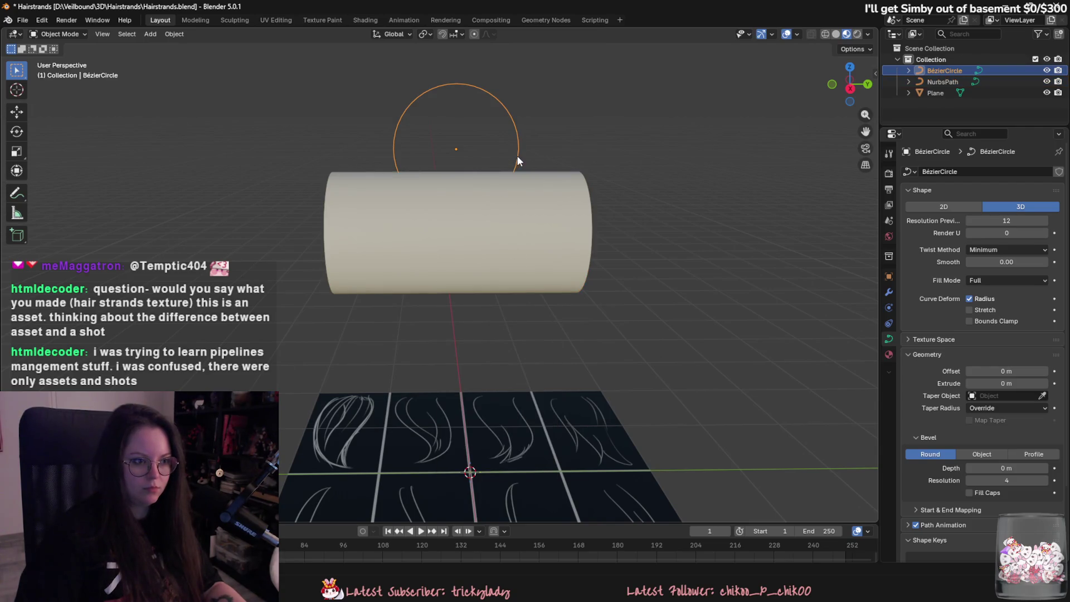
pyautogui.press('Tab')
pyautogui.press('s')
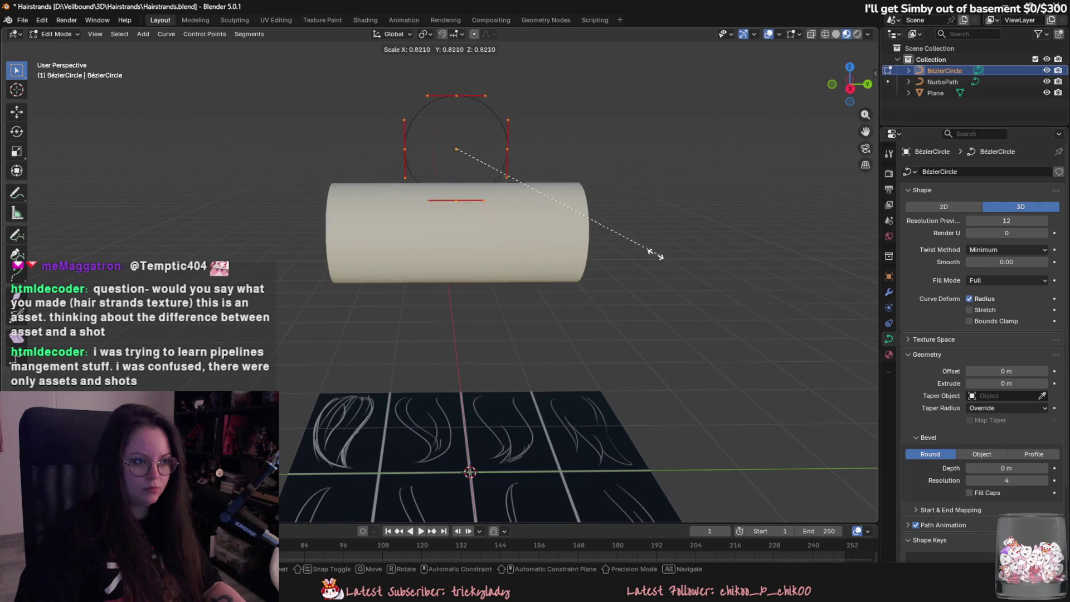
pyautogui.click(482, 231)
pyautogui.press('Tab')
pyautogui.click(482, 231)
pyautogui.press('s')
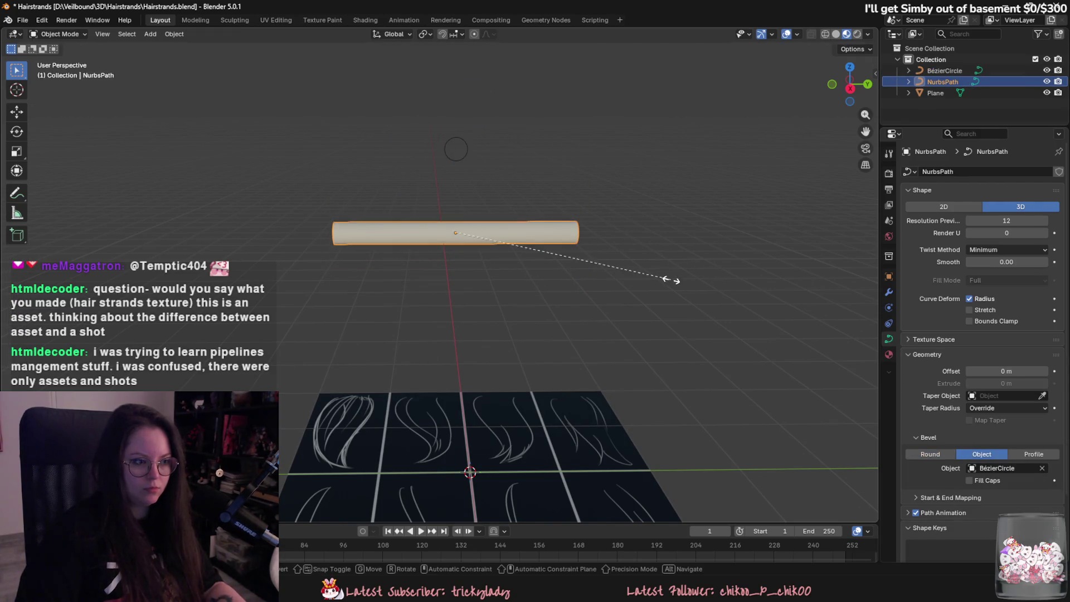
pyautogui.click(603, 265)
pyautogui.moveTo(603, 266)
pyautogui.mouseDown(button='middle')
pyautogui.moveTo(627, 310)
pyautogui.moveTo(666, 288)
pyautogui.mouseUp(button='middle')
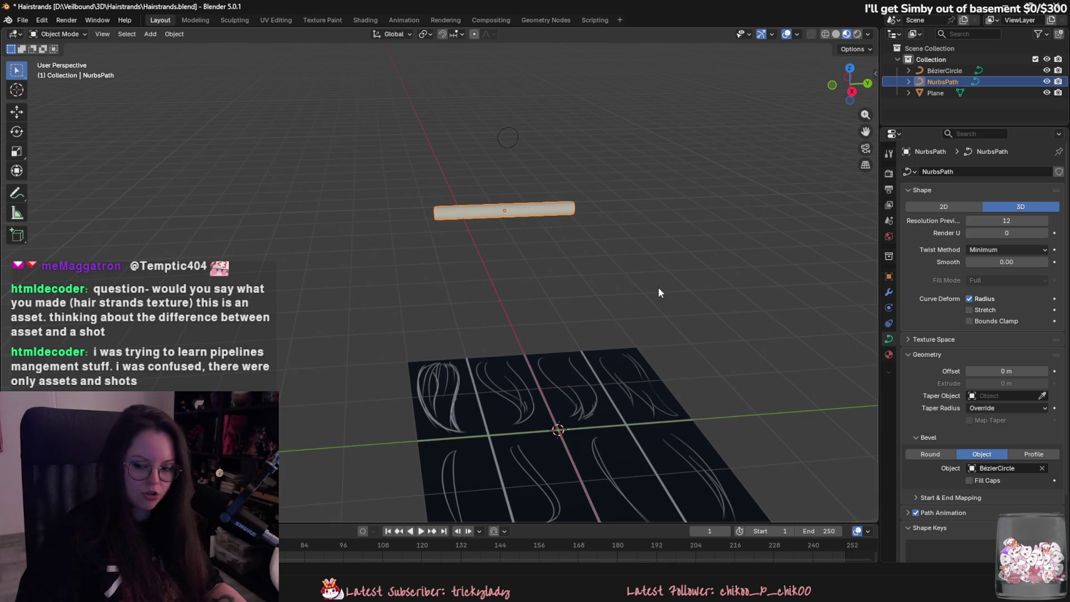
# - Move the tube along Z, rotate it 90° about Z, and scale it along X to fit the first strand tile
pyautogui.moveTo(658, 292); pyautogui.dragTo(686, 279, button='middle')
pyautogui.press('g')
pyautogui.press('z')
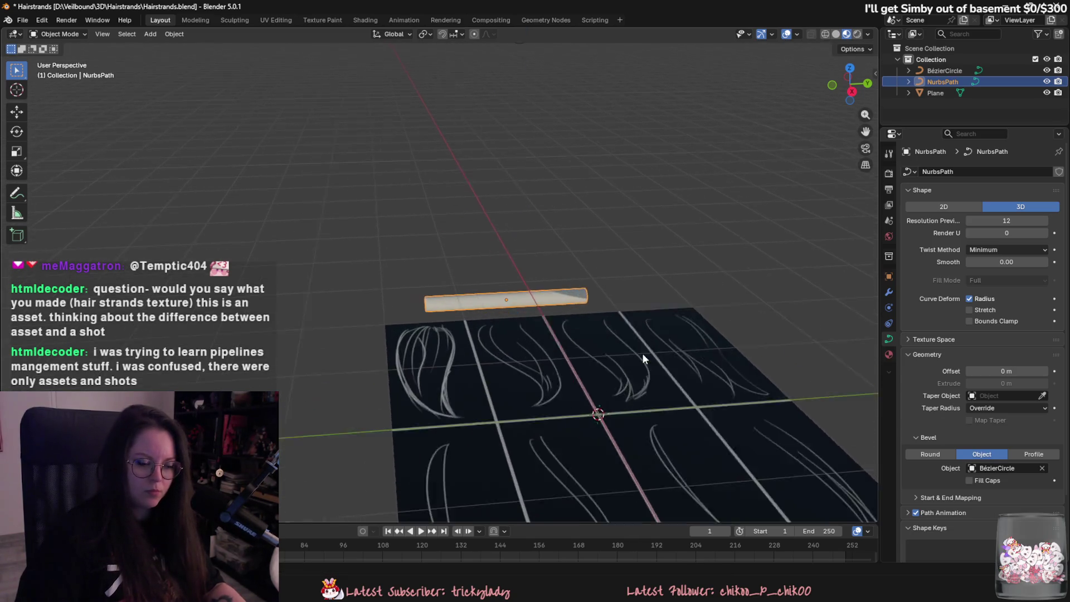
pyautogui.moveTo(642, 353); pyautogui.dragTo(646, 330, button='middle')
pyautogui.press('r')
pyautogui.scroll(3, 640, 395)
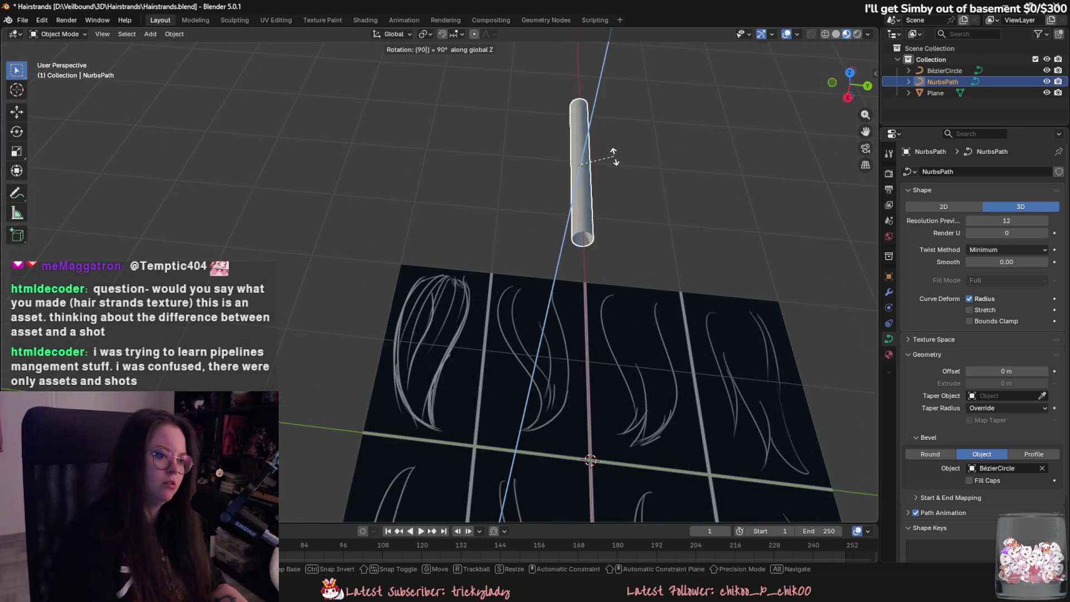
pyautogui.click(613, 155)
pyautogui.hotkey('ctrl', 'z')
pyautogui.press('s')
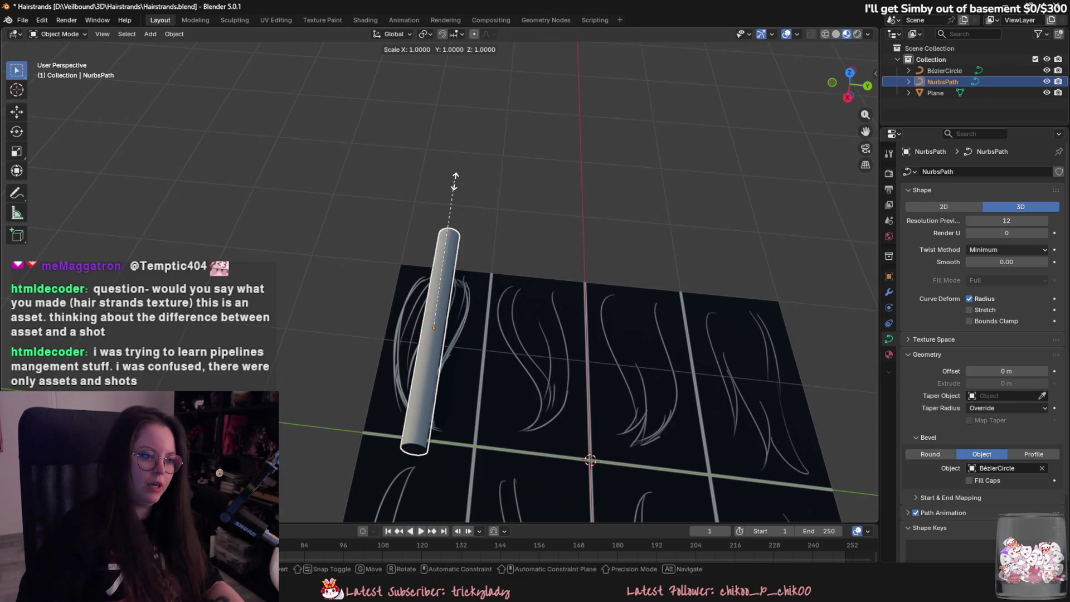
pyautogui.press('x')
pyautogui.press('Return')
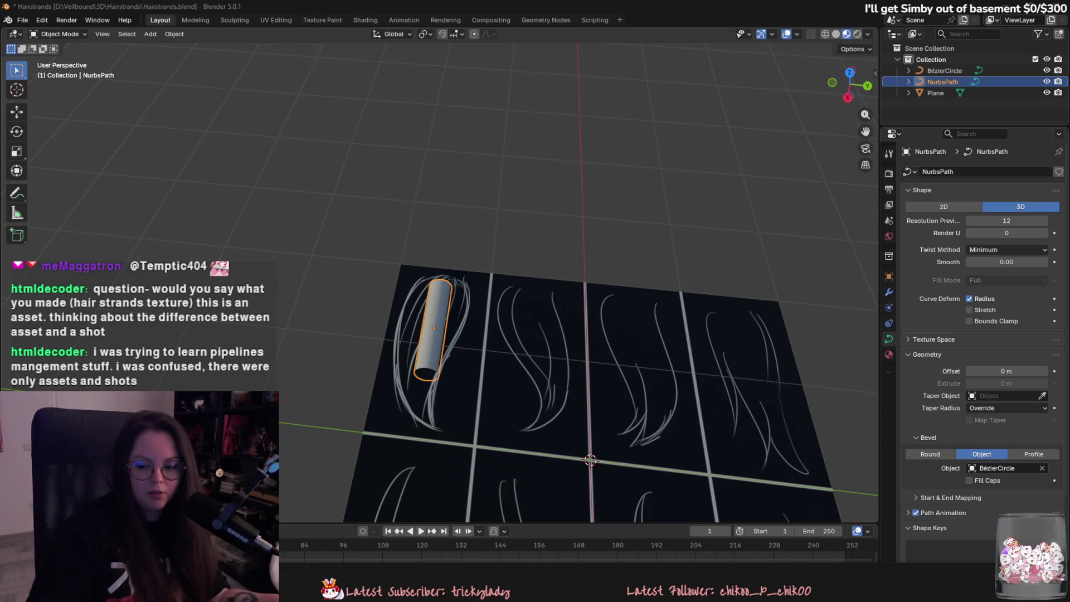
# - Select the NurbsPath tube and raise it slightly along Z
pyautogui.scroll(-5, 603, 307)
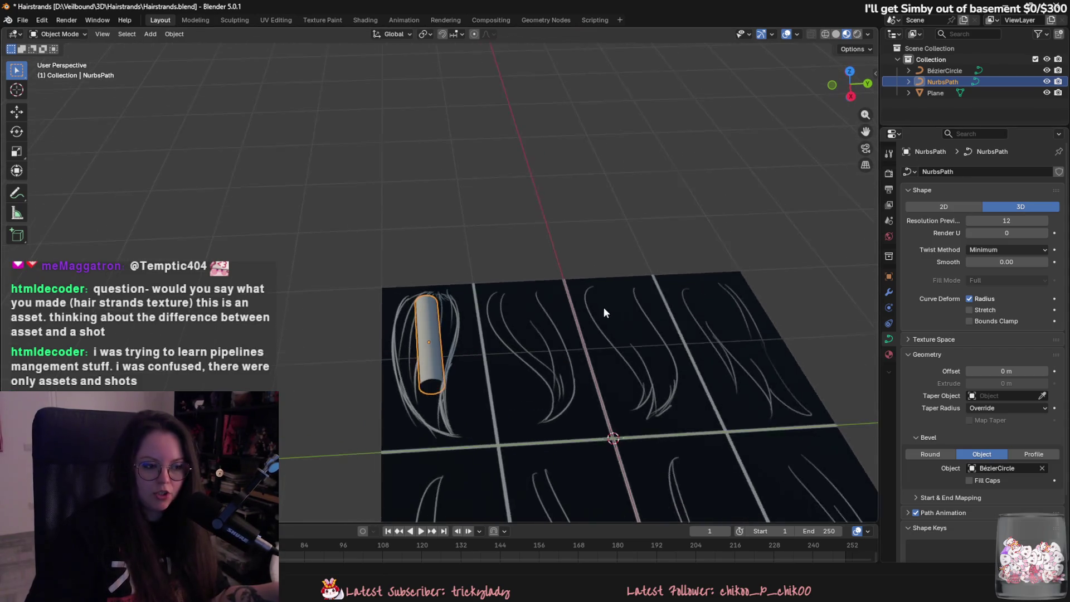
pyautogui.click(617, 320)
pyautogui.scroll(3, 619, 286)
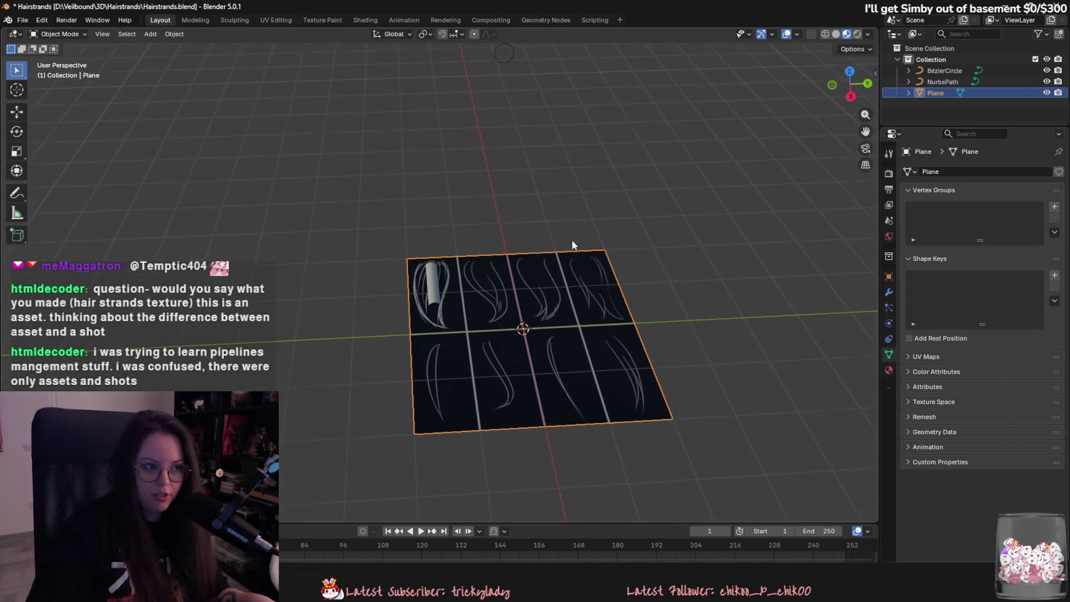
pyautogui.keyDown('shift'); pyautogui.moveTo(454, 287); pyautogui.dragTo(493, 313, button='middle'); pyautogui.keyUp('shift')
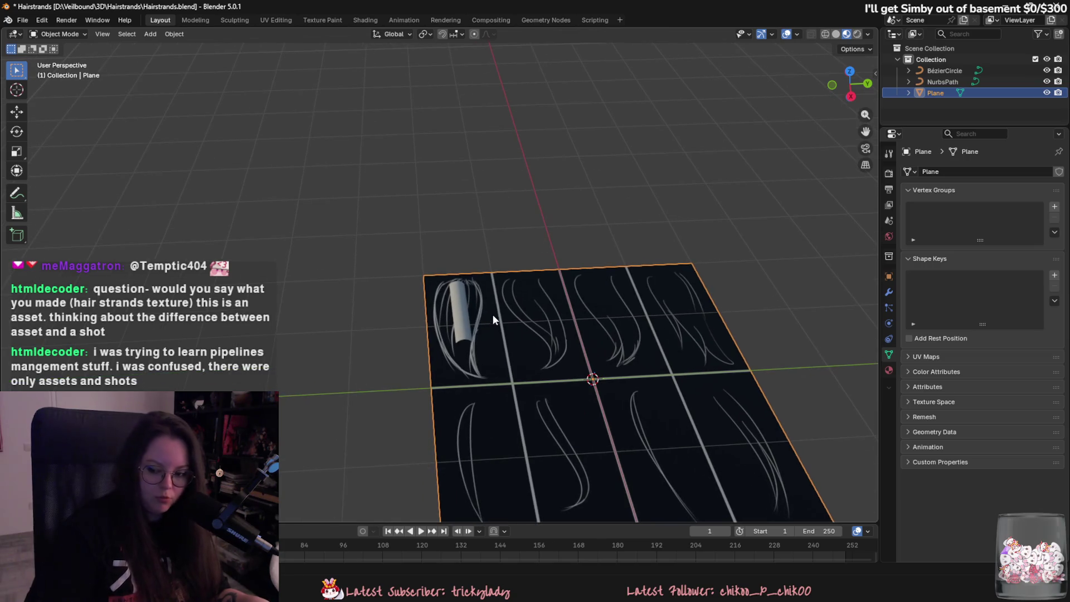
pyautogui.click(458, 306)
pyautogui.scroll(4, 484, 279)
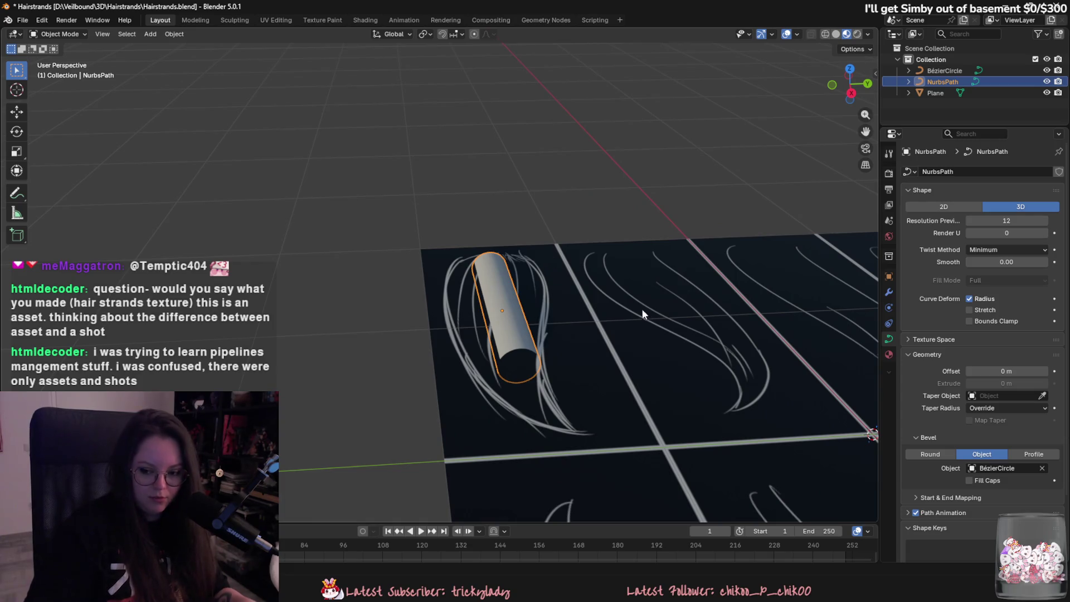
pyautogui.scroll(2, 642, 312)
pyautogui.press('g')
pyautogui.press('z')
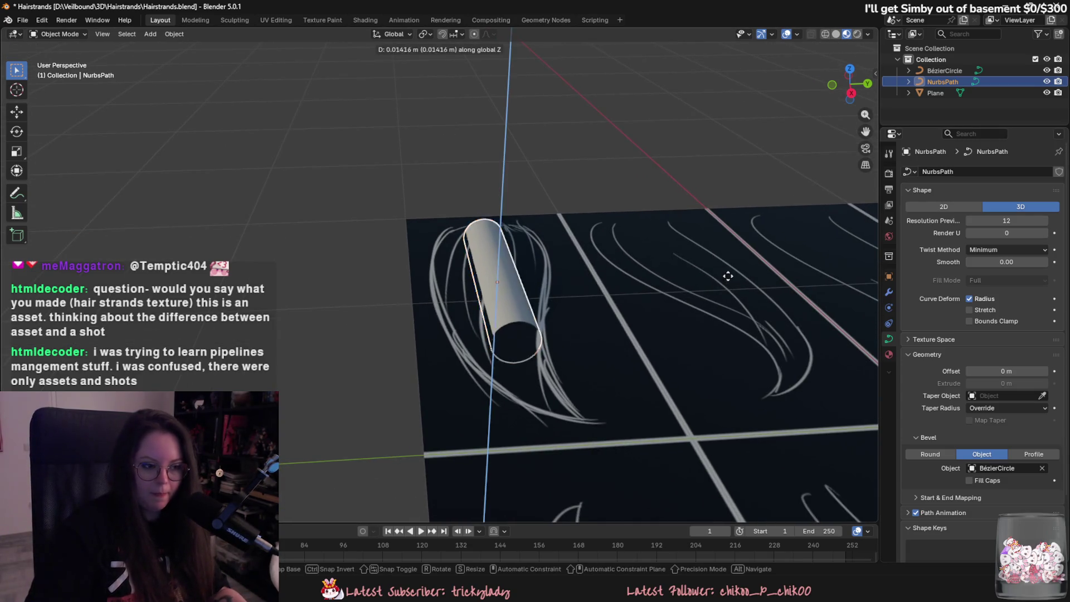
pyautogui.click(712, 239)
# - Slide the Bézier circle along Y and lift it along Z
pyautogui.moveTo(712, 239)
pyautogui.mouseDown(button='middle')
pyautogui.moveTo(695, 313)
pyautogui.moveTo(654, 264)
pyautogui.mouseUp(button='middle')
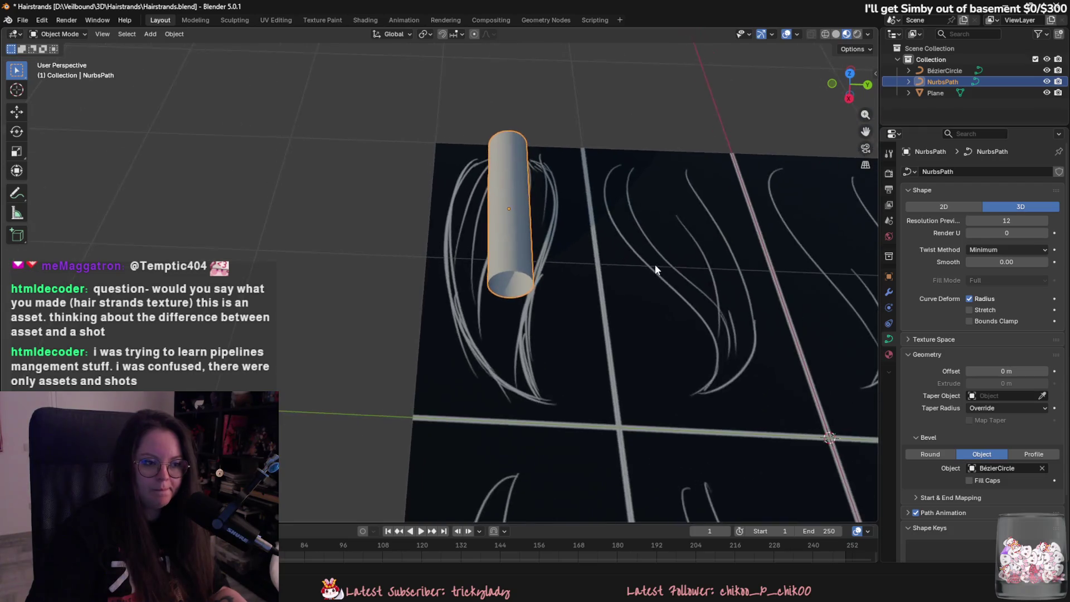
pyautogui.scroll(-8, 645, 263)
pyautogui.click(515, 131)
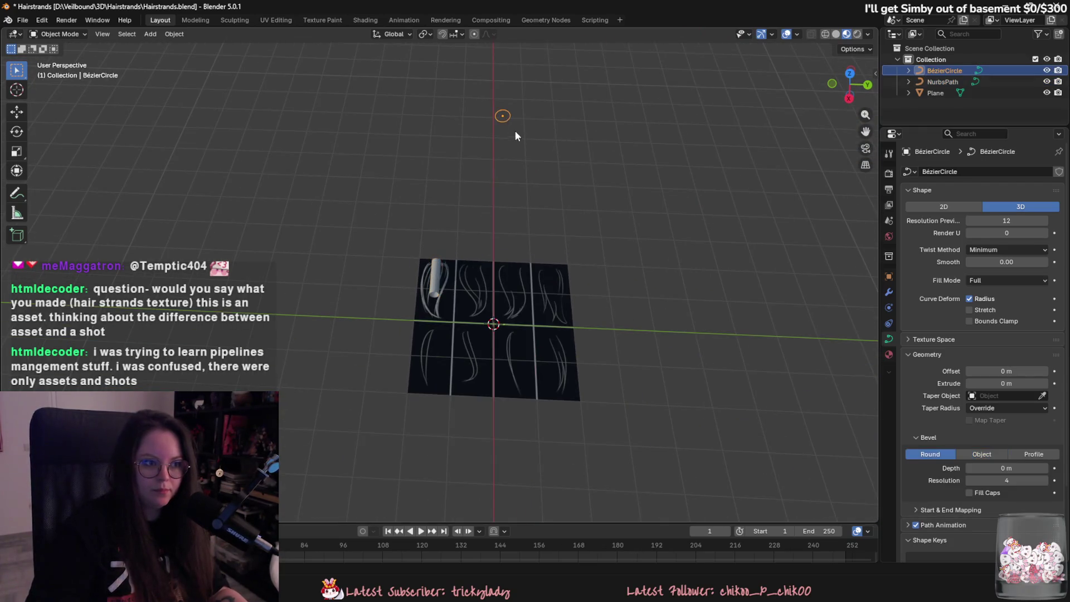
pyautogui.moveTo(515, 133)
pyautogui.mouseDown()
pyautogui.moveTo(522, 258)
pyautogui.moveTo(455, 267)
pyautogui.mouseUp()
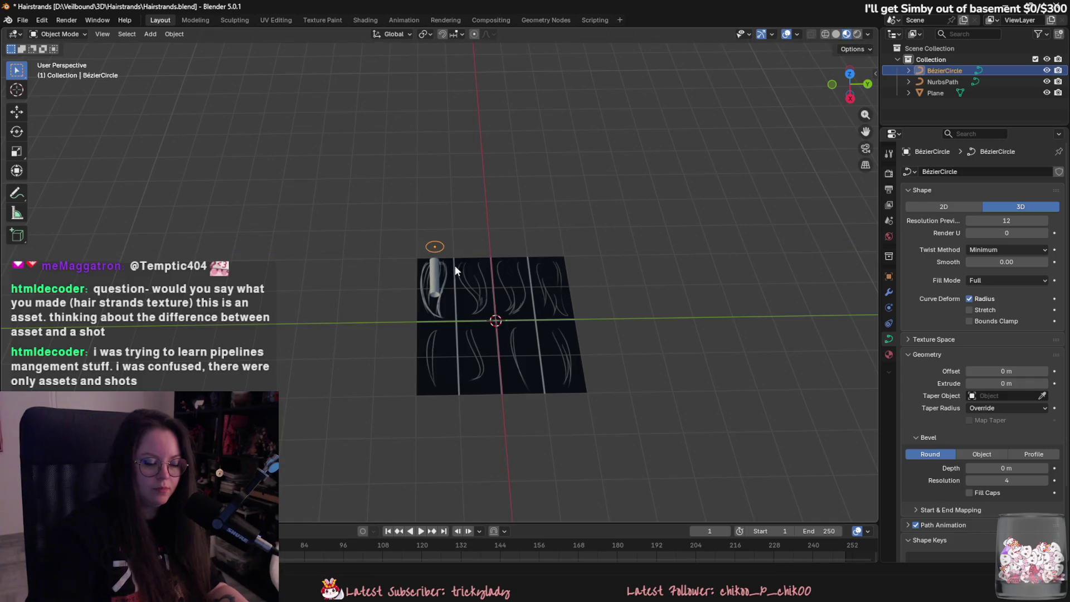
pyautogui.scroll(4, 502, 290)
pyautogui.press('g')
pyautogui.press('y')
pyautogui.click(583, 233)
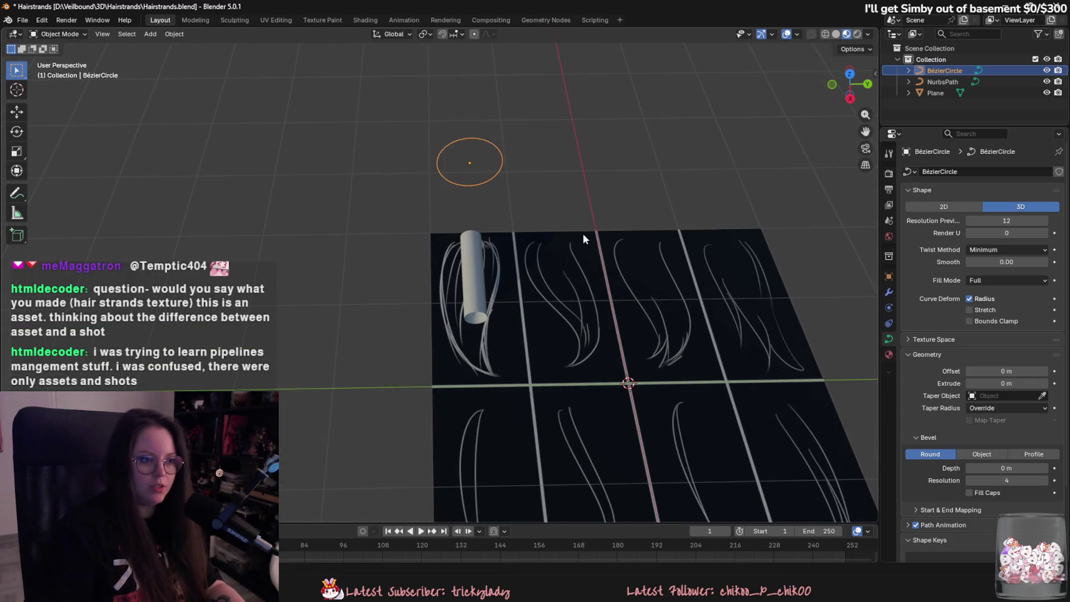
pyautogui.press('g')
pyautogui.press('z')
pyautogui.click(576, 140)
# - Fine-tune the circle's height and Y position so it sits above the cylinder
pyautogui.moveTo(577, 139); pyautogui.dragTo(570, 89, button='middle')
pyautogui.press('g')
pyautogui.press('z')
pyautogui.click(563, 322)
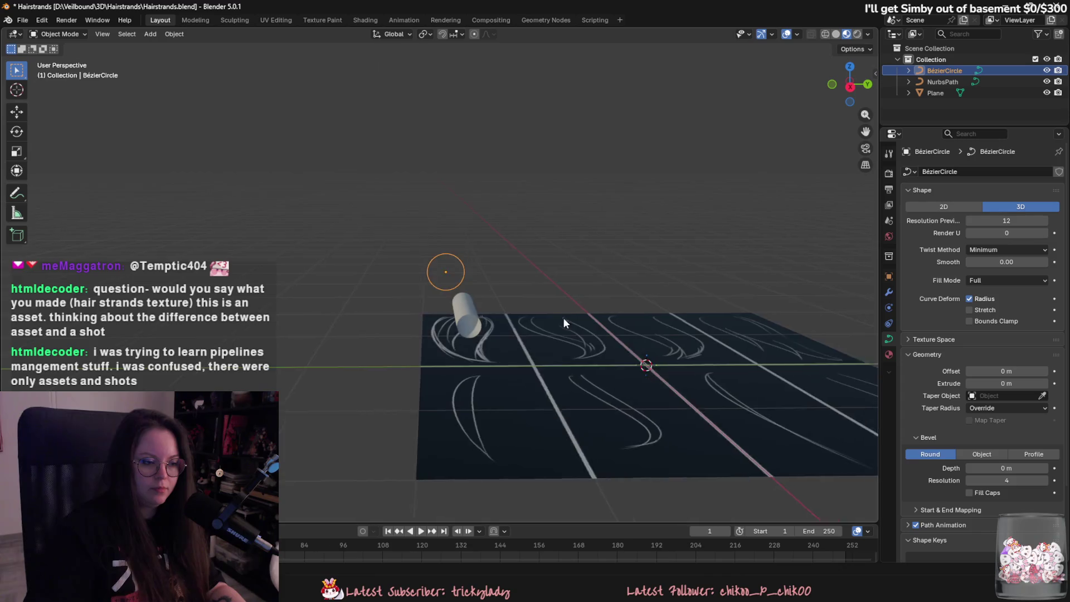
pyautogui.scroll(2, 558, 320)
pyautogui.press('g')
pyautogui.press('z')
pyautogui.click(573, 233)
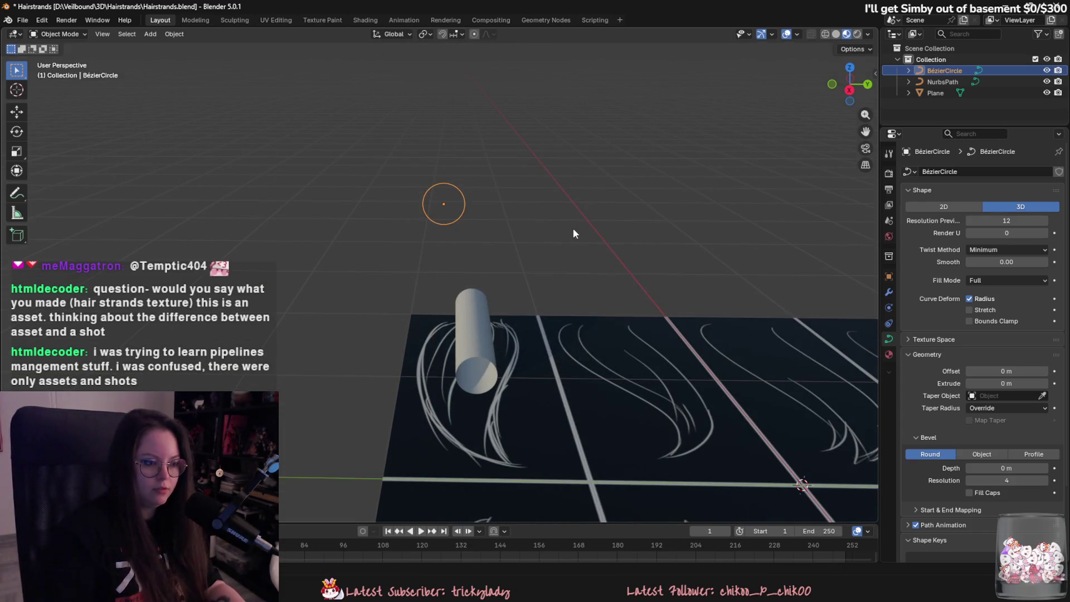
pyautogui.press('g')
pyautogui.press('y')
pyautogui.click(595, 234)
pyautogui.moveTo(594, 234)
pyautogui.mouseDown(button='middle')
pyautogui.moveTo(587, 224)
pyautogui.moveTo(580, 300)
pyautogui.moveTo(476, 322)
pyautogui.moveTo(471, 262)
pyautogui.moveTo(541, 229)
pyautogui.moveTo(504, 265)
pyautogui.moveTo(469, 161)
pyautogui.mouseUp(button='middle')
# - Raise the circle once more, then reselect it and enter Edit Mode on its points
pyautogui.press('g')
pyautogui.press('z')
pyautogui.click(583, 192)
pyautogui.click(476, 322)
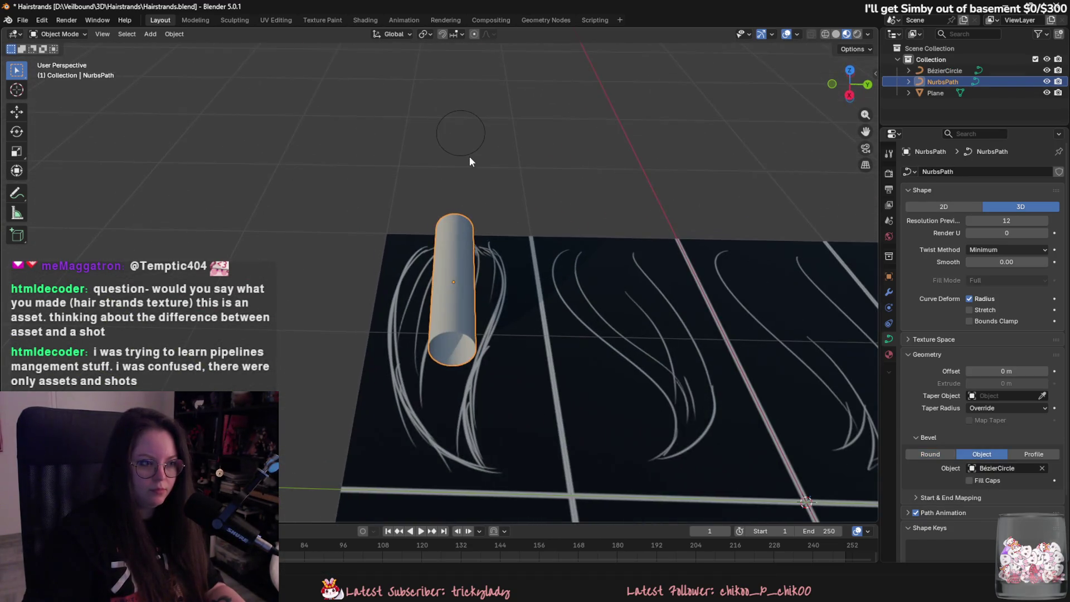
pyautogui.click(470, 157)
pyautogui.press('Tab')
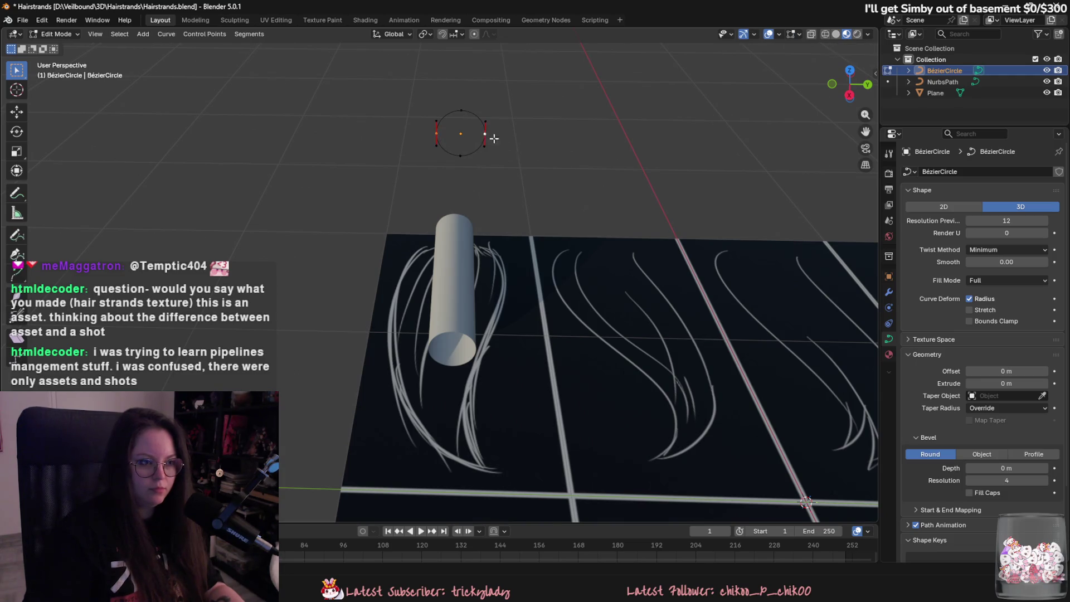
# - Widen the bevel circle by scaling its side points along Y
pyautogui.press('s')
pyautogui.press('y')
pyautogui.click(533, 146)
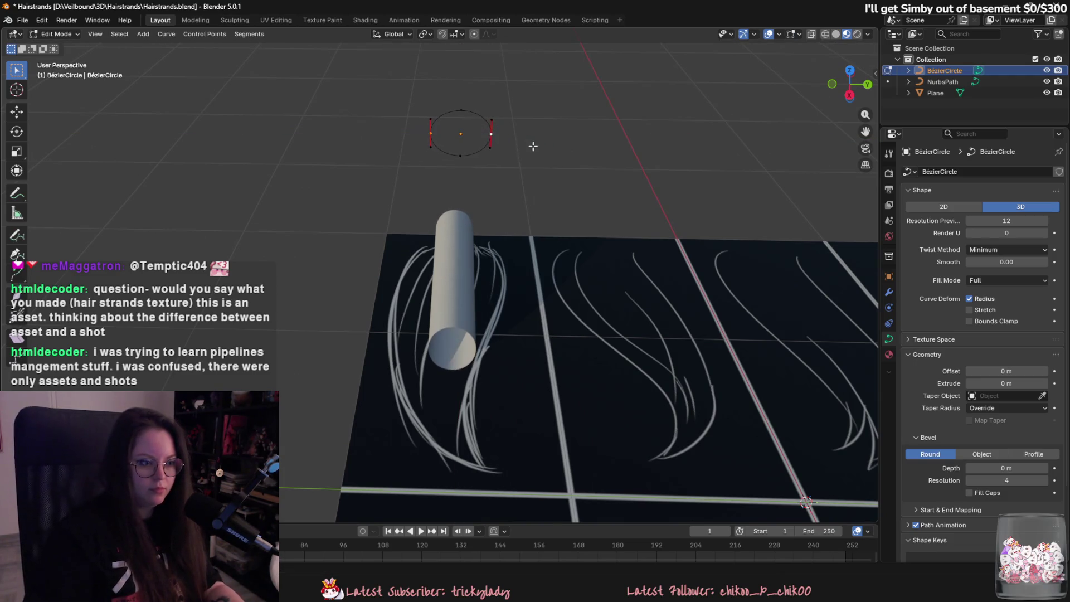
pyautogui.press('Tab')
# - Rotate the NurbsPath tube 90° about X with rx90
pyautogui.click(457, 240)
pyautogui.write('rx90')
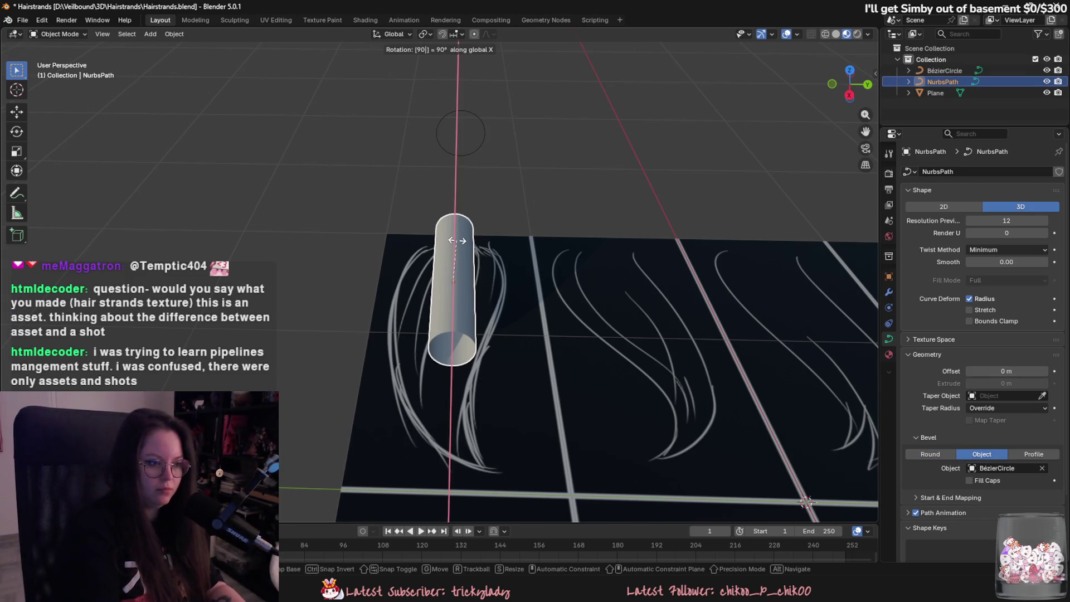
pyautogui.press('Return')
# - Widen the Bézier circle further along Y, spreading the tube sideways
pyautogui.click(483, 129)
pyautogui.press('Tab')
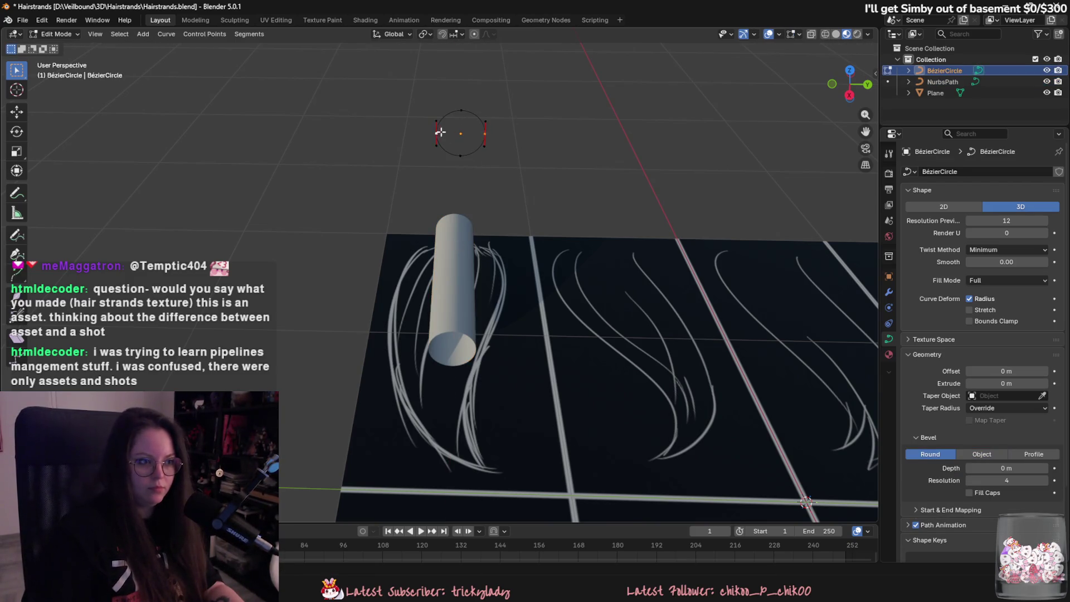
pyautogui.press('s')
pyautogui.press('y')
pyautogui.click(628, 150)
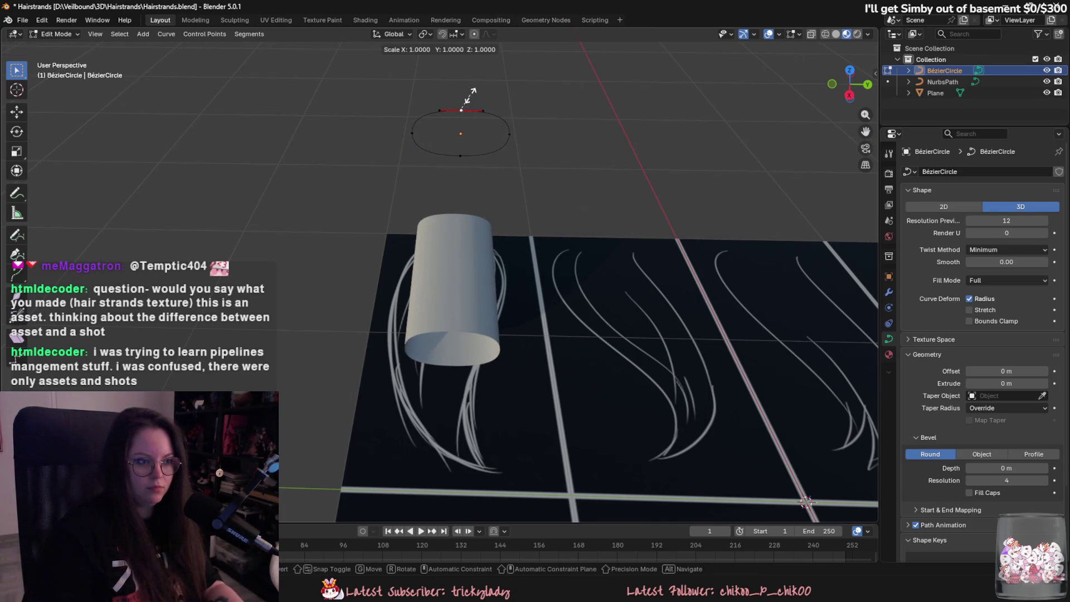
# - Flatten the profile by scaling its top and bottom points along Z, denting the bottom upward
pyautogui.keyDown('shift'); pyautogui.click(460, 156); pyautogui.keyUp('shift')
pyautogui.press('g')
pyautogui.press('z')
pyautogui.press('Escape')
pyautogui.press('s')
pyautogui.press('z')
pyautogui.click(472, 53)
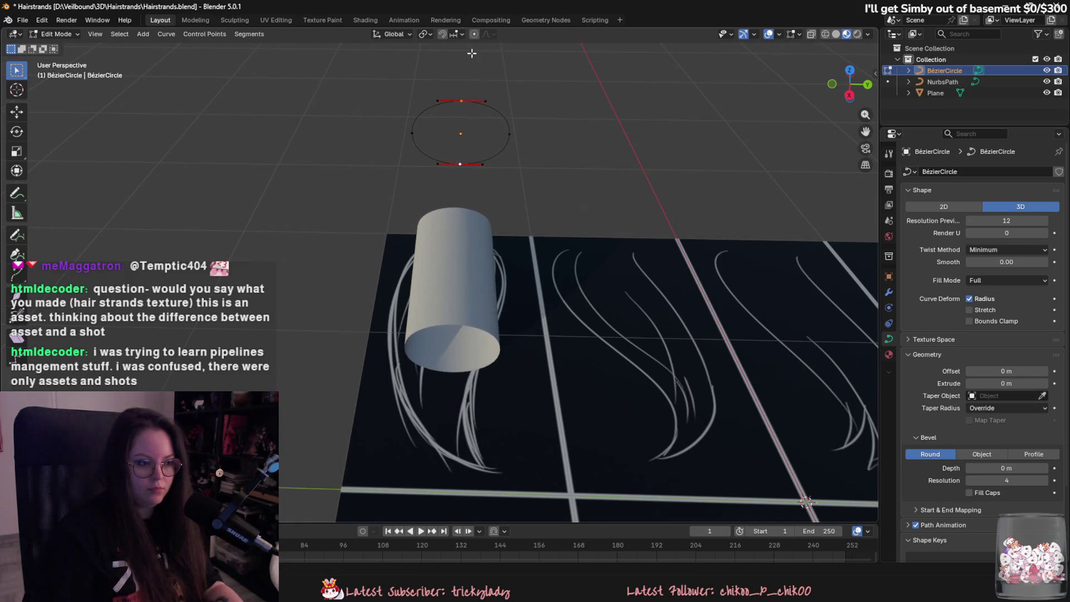
pyautogui.press('g')
pyautogui.press('z')
pyautogui.click(465, 129)
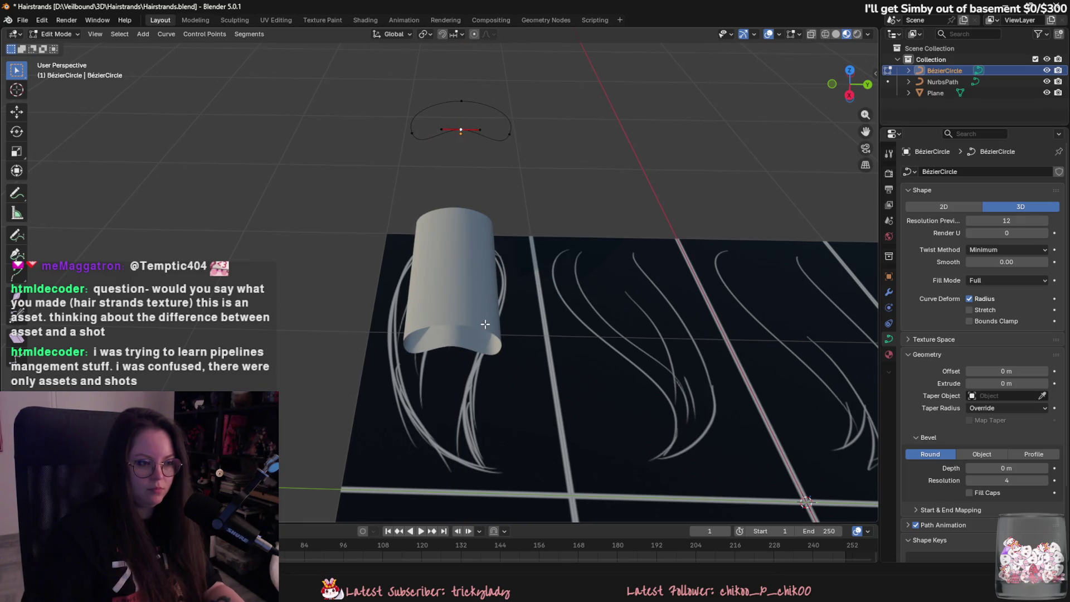
# - Lower the profile's top point slightly along Z
pyautogui.click(462, 101)
pyautogui.press('g')
pyautogui.press('z')
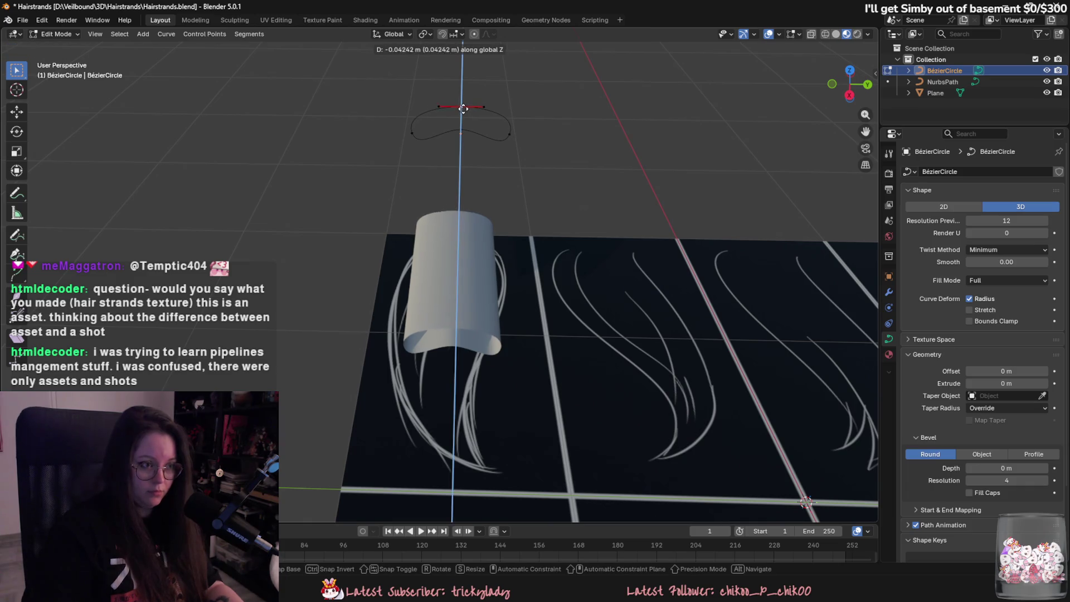
pyautogui.click(462, 107)
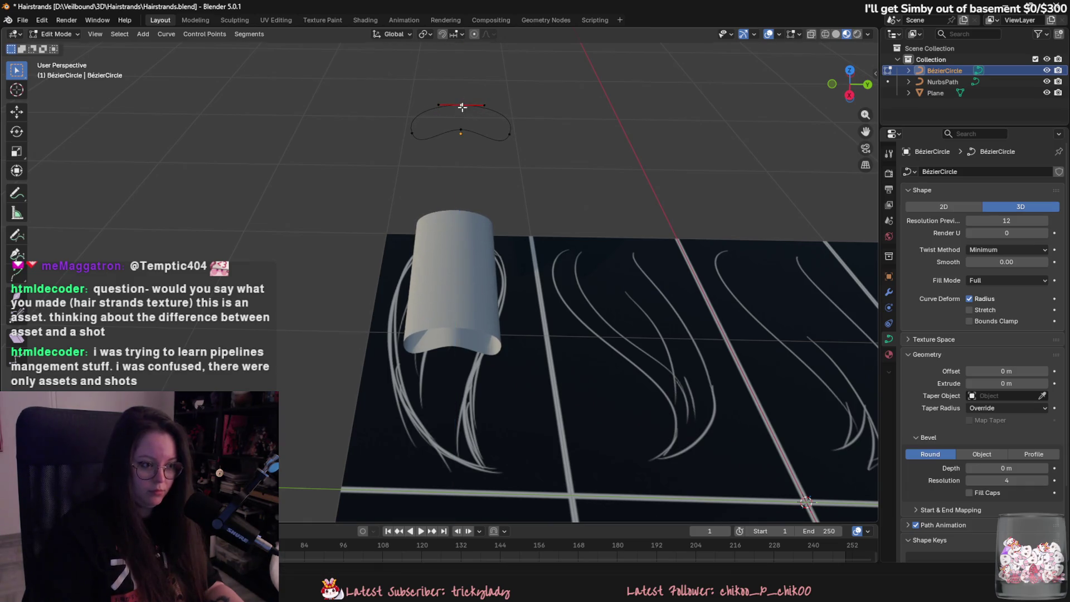
# - Subdivide the profile and lower the new left point into the arch
pyautogui.rightClick(414, 132)
pyautogui.click(429, 123)
pyautogui.press('g')
pyautogui.press('z')
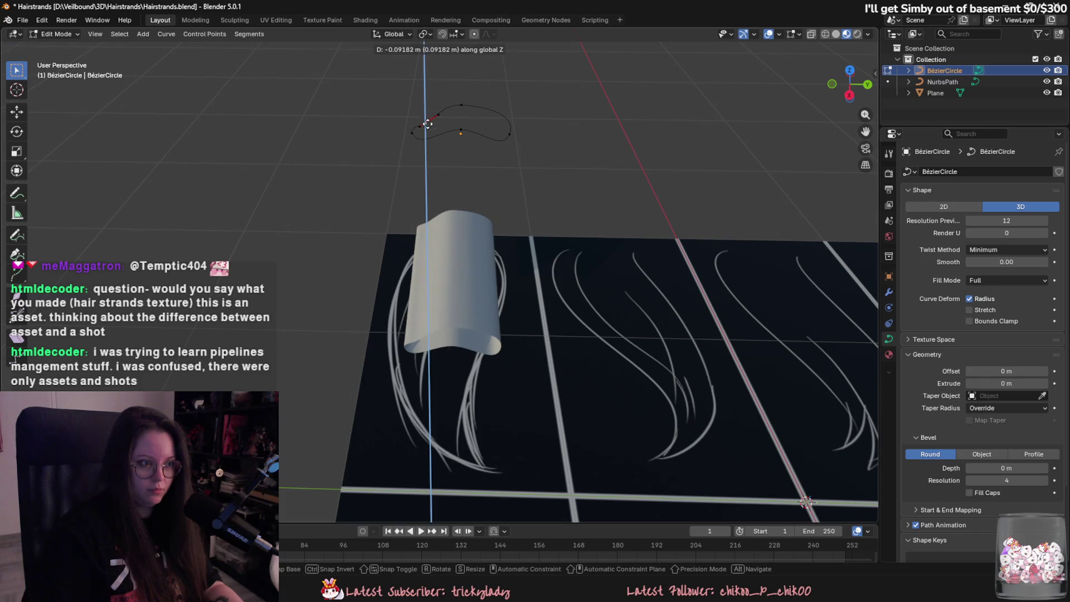
pyautogui.click(426, 119)
pyautogui.press('g')
pyautogui.press('y')
pyautogui.click(429, 120)
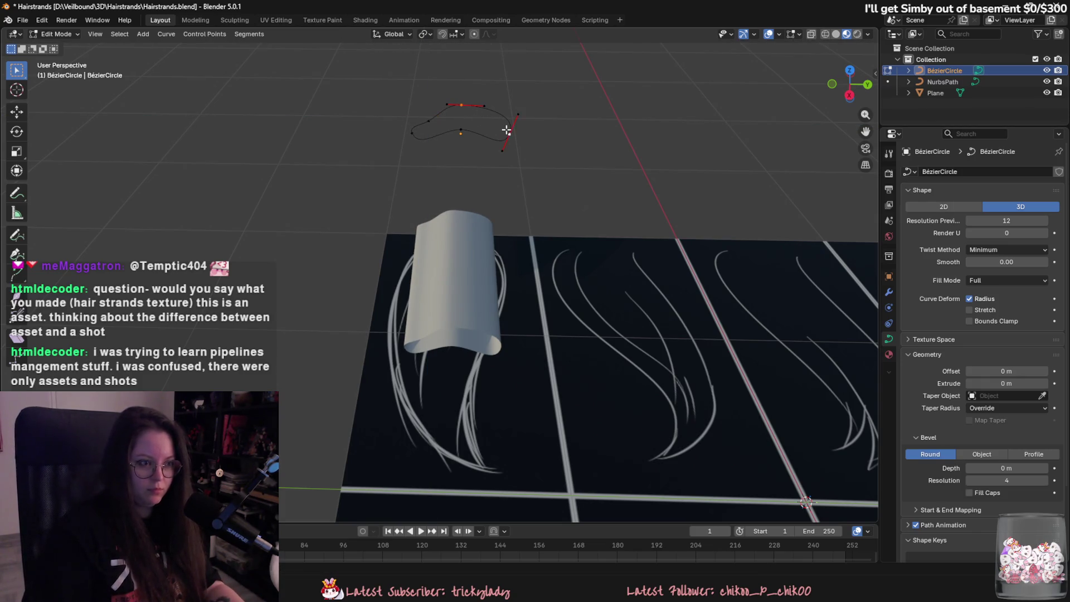
# - Lower the right-side point to finish the arched ribbon profile and leave Edit Mode
pyautogui.click(506, 130)
pyautogui.press('g')
pyautogui.press('z')
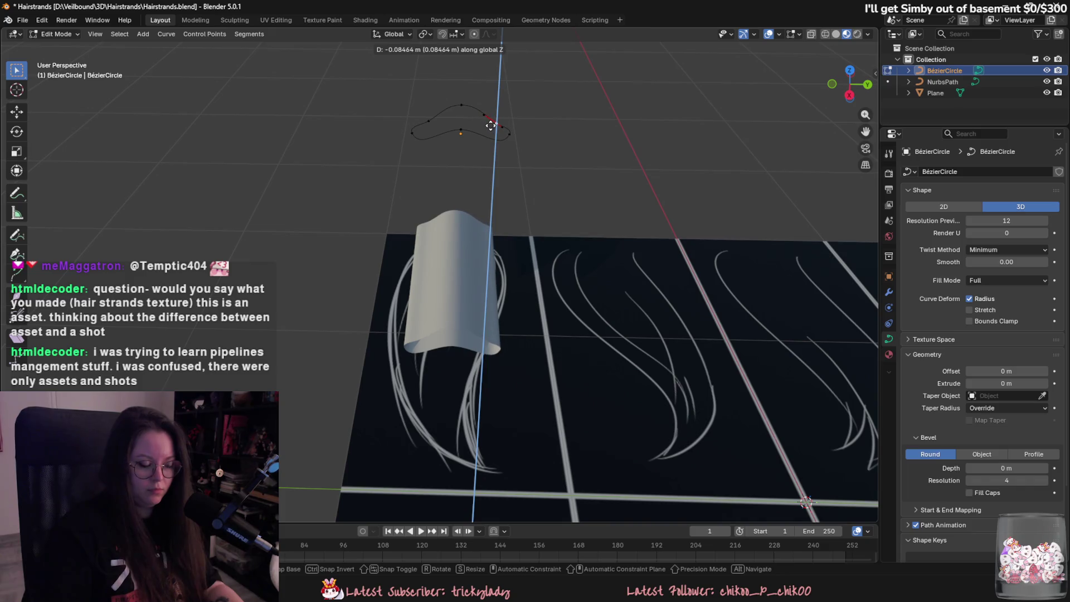
pyautogui.click(491, 126)
pyautogui.press('Tab')
pyautogui.moveTo(503, 244)
pyautogui.mouseDown(button='middle')
pyautogui.moveTo(522, 199)
pyautogui.moveTo(501, 244)
pyautogui.mouseUp(button='middle')
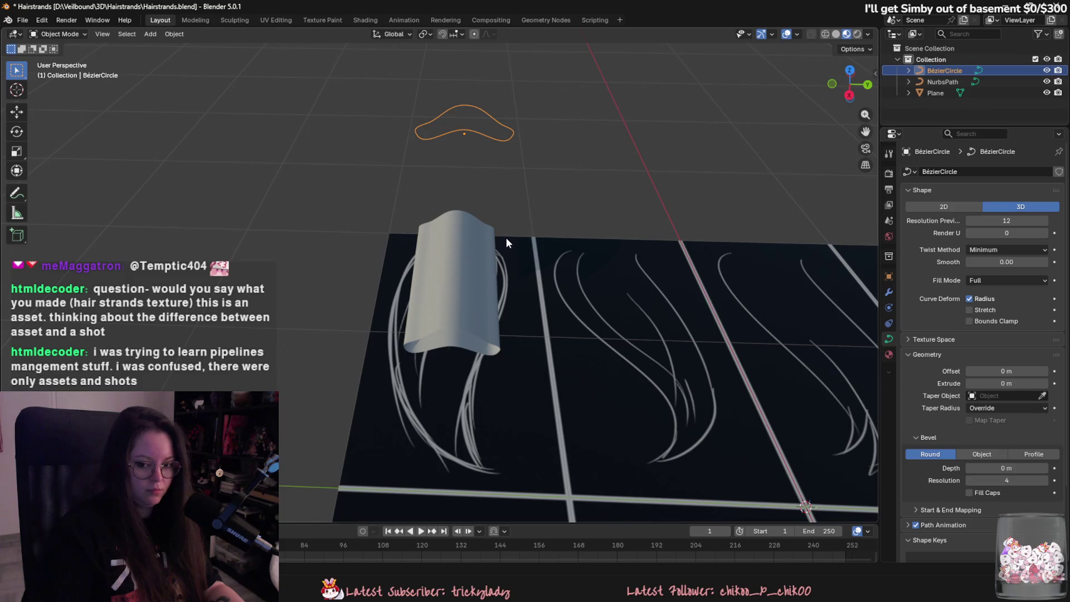
# - Bend the NurbsPath by moving one of its control points in Edit Mode
pyautogui.click(494, 236)
pyautogui.press('Tab')
pyautogui.moveTo(494, 236); pyautogui.dragTo(537, 219, button='middle')
pyautogui.press('g')
pyautogui.click(557, 229)
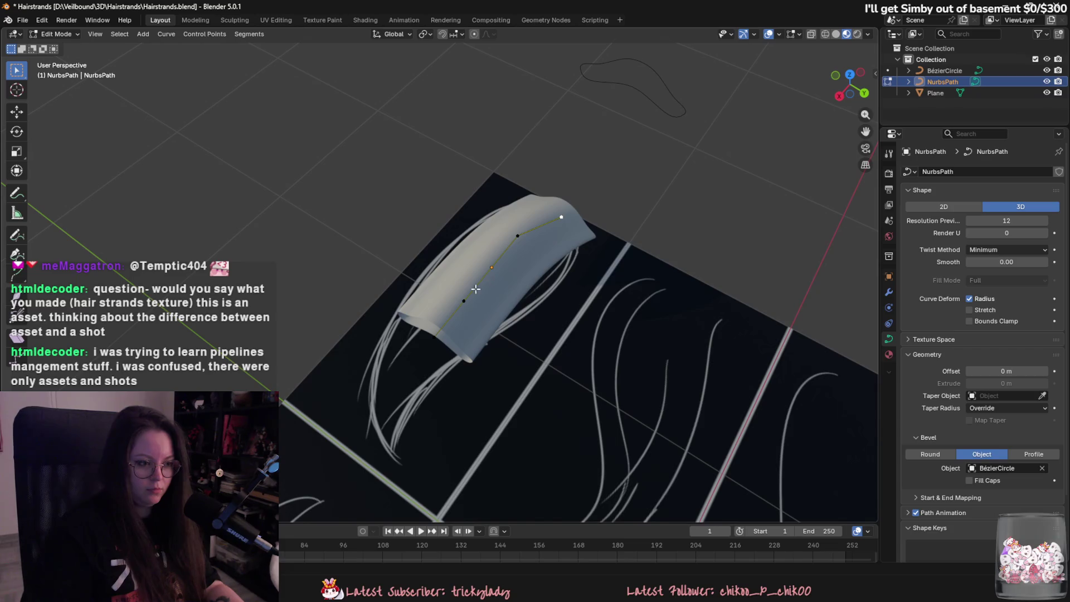
# - Stretch the bottom endpoint down-left, then delete it
pyautogui.moveTo(428, 339); pyautogui.dragTo(440, 356, button='middle')
pyautogui.press('g')
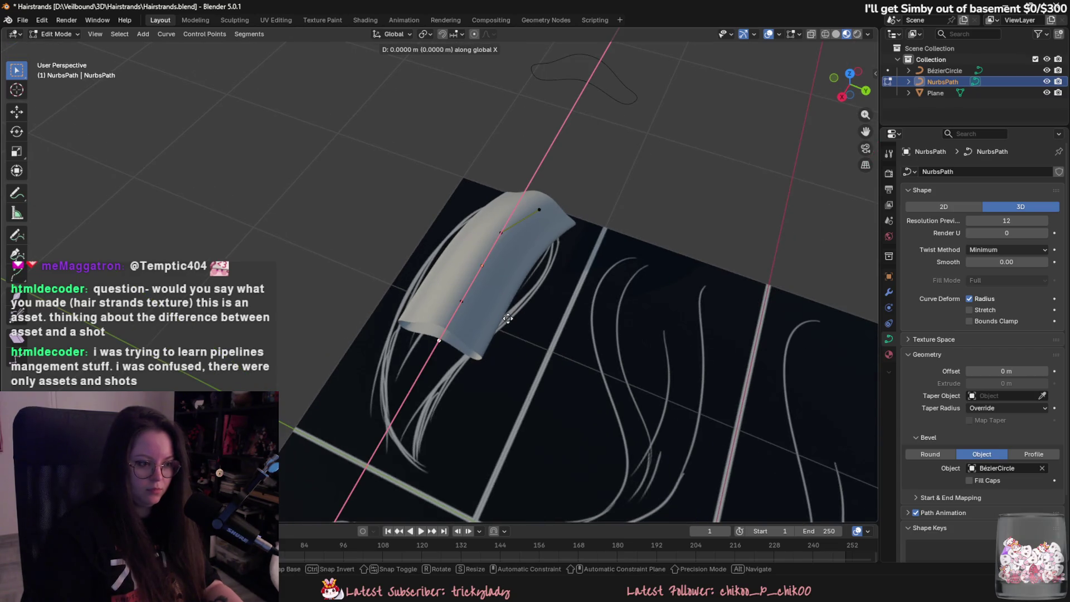
pyautogui.click(452, 420)
pyautogui.rightClick(452, 420)
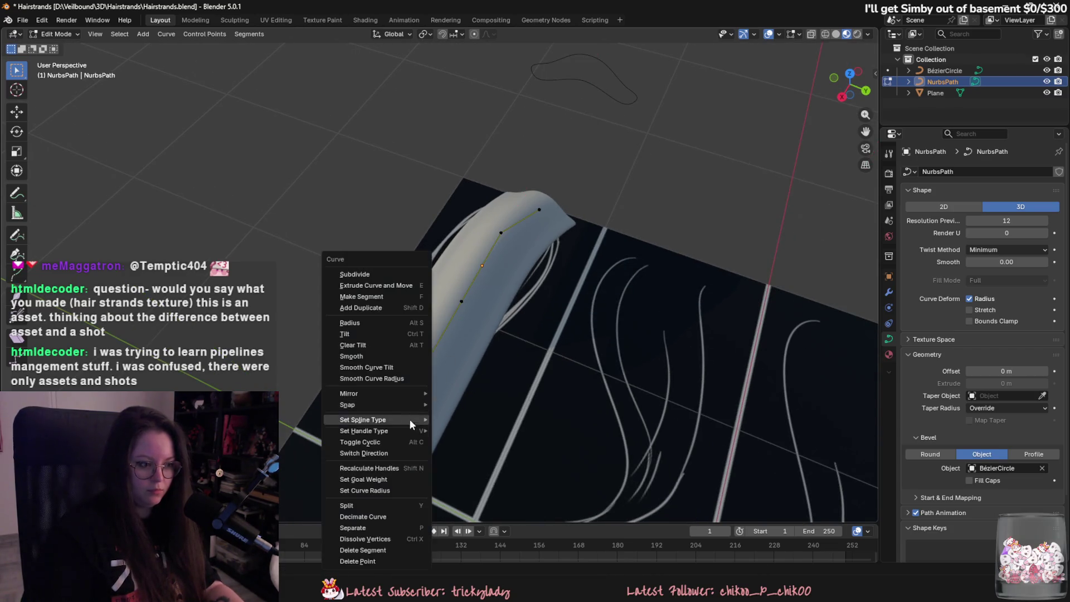
pyautogui.click(410, 552)
# - Lengthen the tube by moving the new end point along X and taper its radius
pyautogui.click(469, 296)
pyautogui.press('g')
pyautogui.press('x')
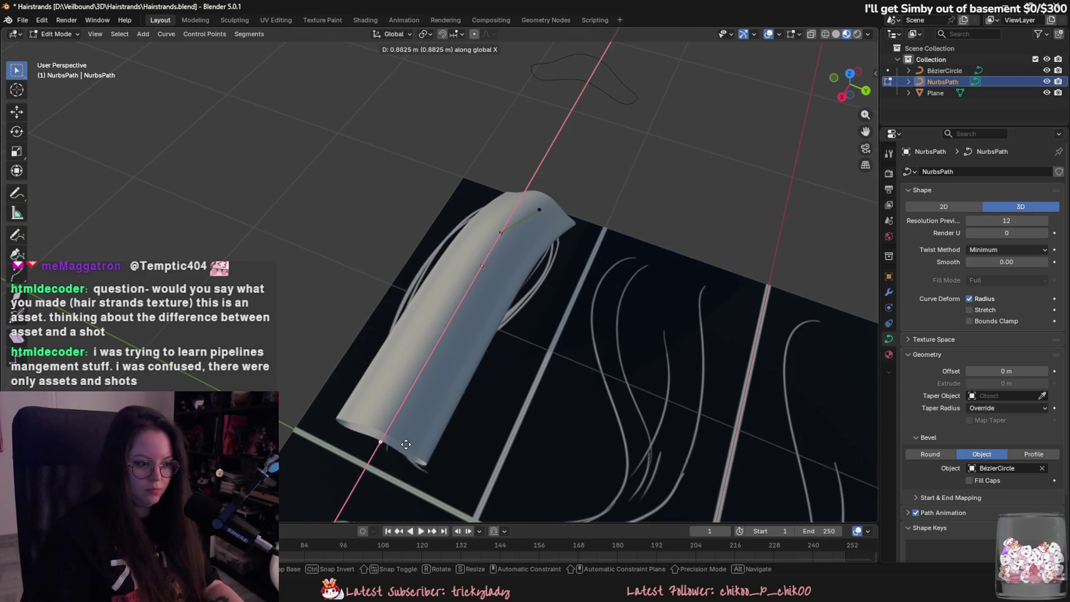
pyautogui.click(519, 469)
pyautogui.hotkey('alt', 's')
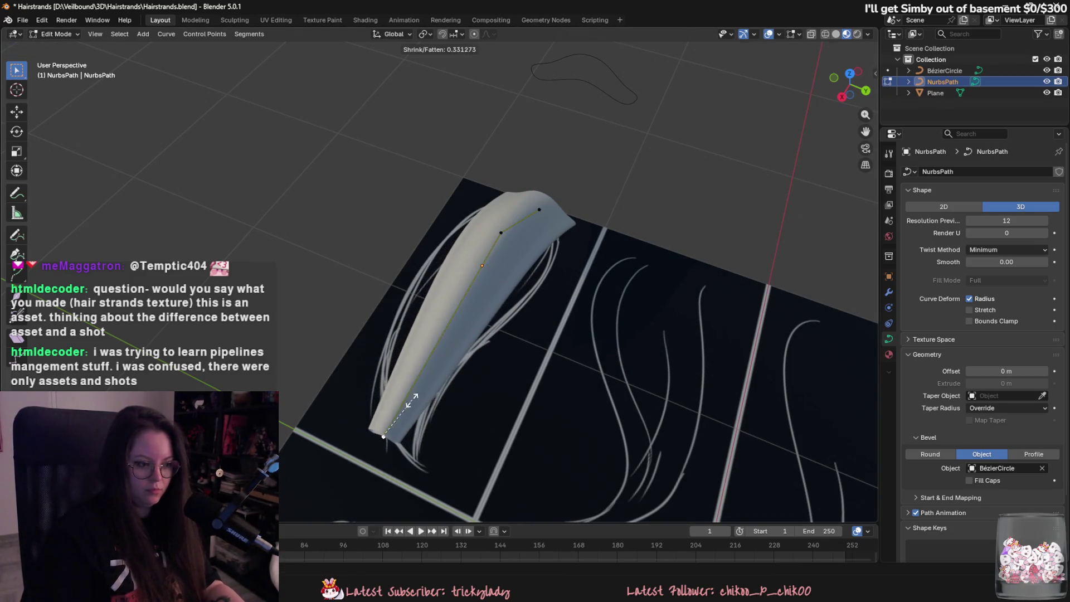
pyautogui.click(471, 284)
# - Reposition path control points horizontally while keeping their height fixed
pyautogui.press('g')
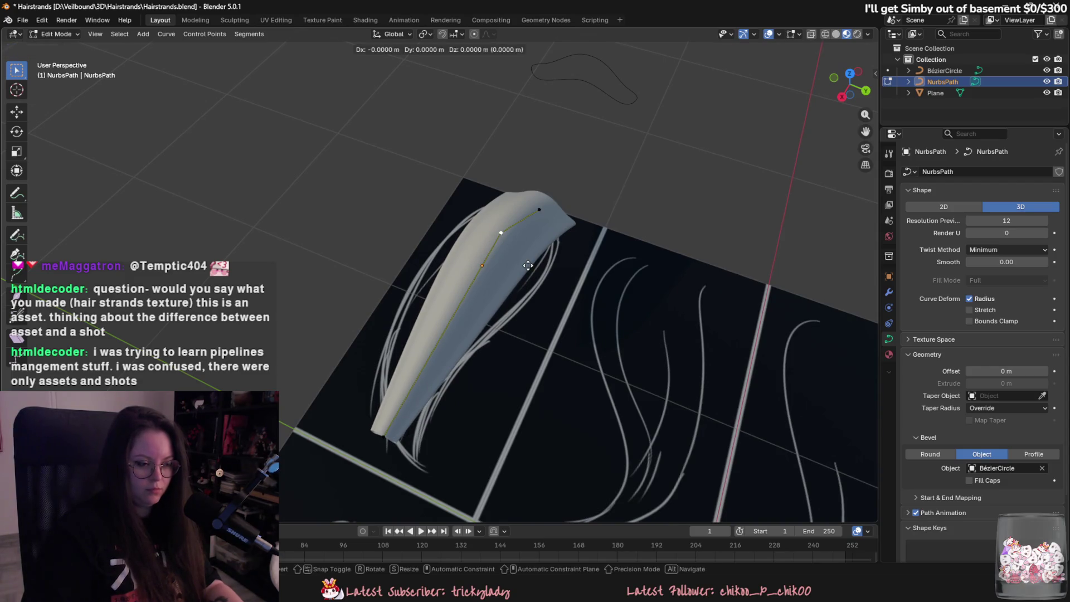
pyautogui.hotkey('shift', 'z')
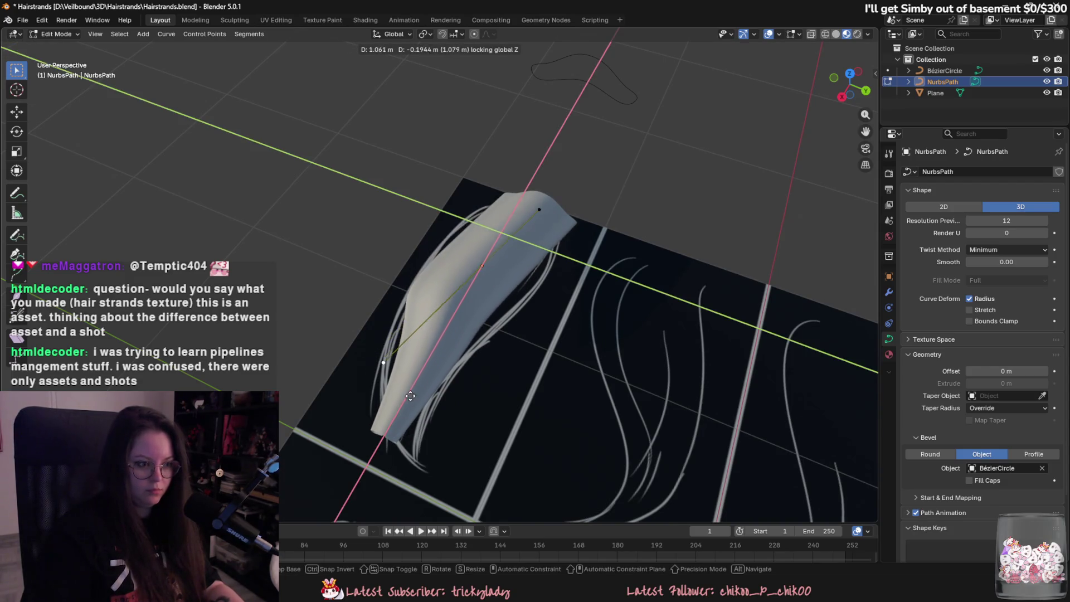
pyautogui.click(422, 375)
pyautogui.moveTo(424, 373)
pyautogui.mouseDown(button='middle')
pyautogui.moveTo(498, 327)
pyautogui.moveTo(537, 416)
pyautogui.mouseUp(button='middle')
pyautogui.press('g')
pyautogui.hotkey('shift', 'z')
pyautogui.click(516, 383)
pyautogui.press('g')
pyautogui.hotkey('shift', 'z')
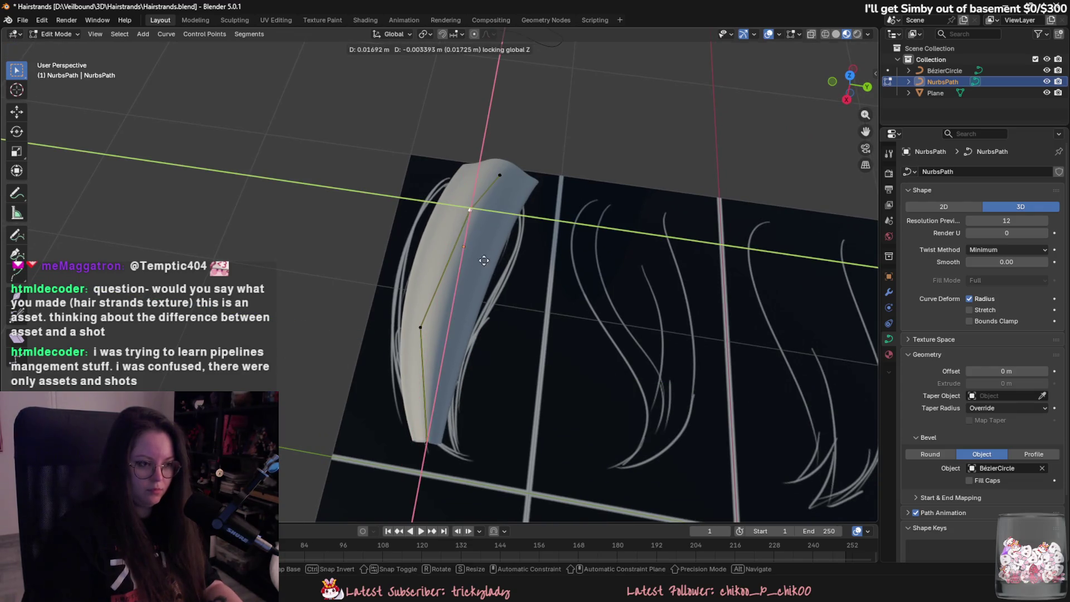
pyautogui.click(467, 309)
# - Shrink the top point's radius with Alt+S to thin the card's tip
pyautogui.click(500, 175)
pyautogui.hotkey('alt', 's')
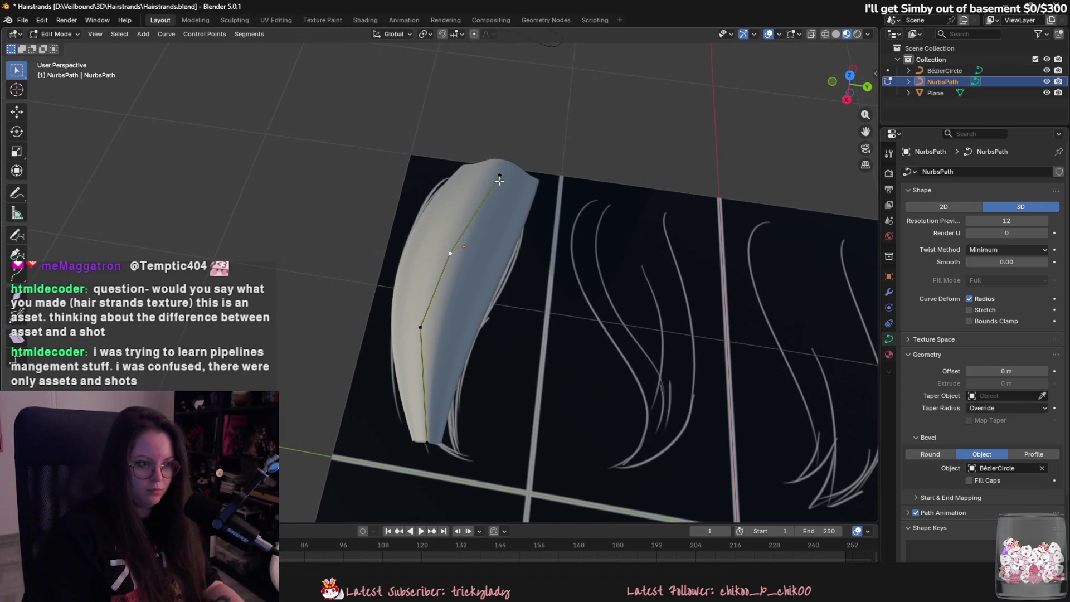
pyautogui.click(560, 220)
pyautogui.moveTo(563, 223)
pyautogui.mouseDown(button='middle')
pyautogui.moveTo(620, 251)
pyautogui.moveTo(526, 282)
pyautogui.moveTo(554, 268)
pyautogui.moveTo(494, 184)
pyautogui.moveTo(524, 307)
pyautogui.moveTo(490, 275)
pyautogui.moveTo(615, 330)
pyautogui.mouseUp(button='middle')
pyautogui.scroll(-4, 616, 330)
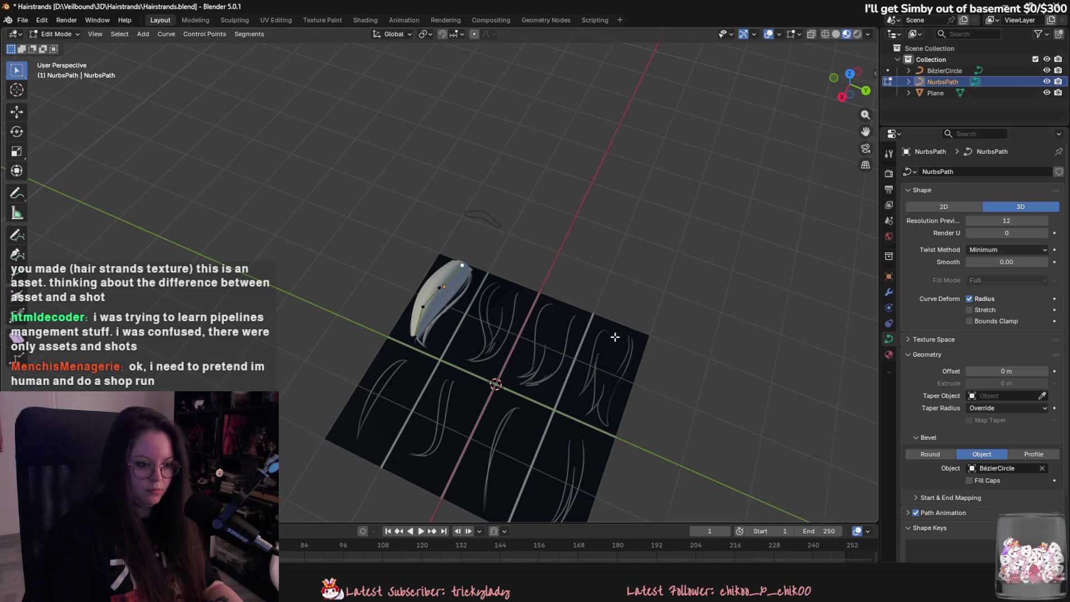
pyautogui.scroll(6, 615, 337)
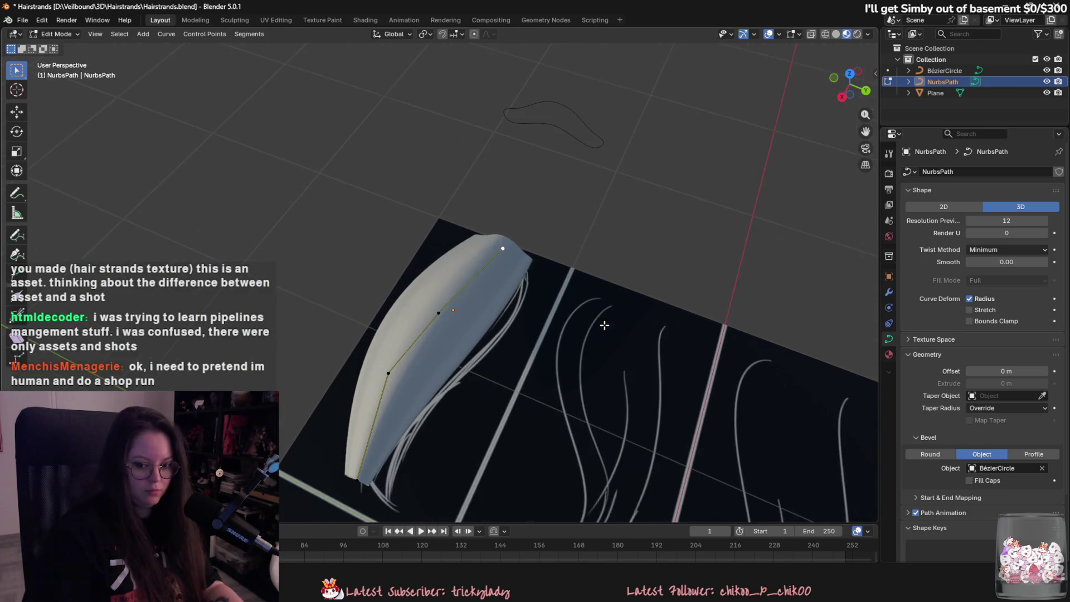
# - Raise the top control point to its new height, then return to Clip Studio Paint
pyautogui.press('g')
pyautogui.hotkey('shift', 'z')
pyautogui.click(577, 337)
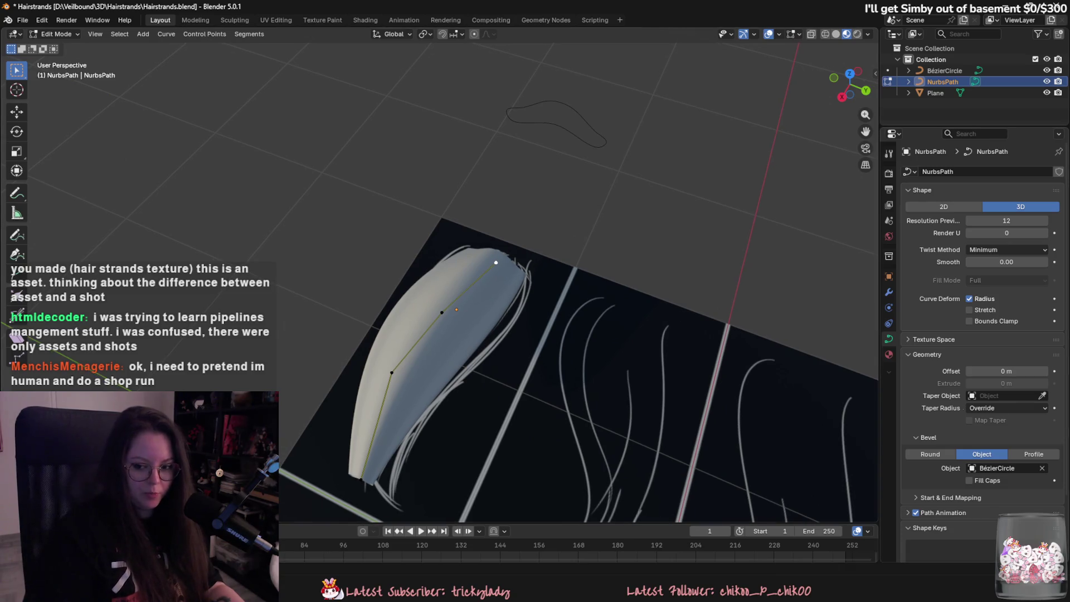
pyautogui.hotkey('alt', 'Tab')
pyautogui.scroll(-4, 704, 337)
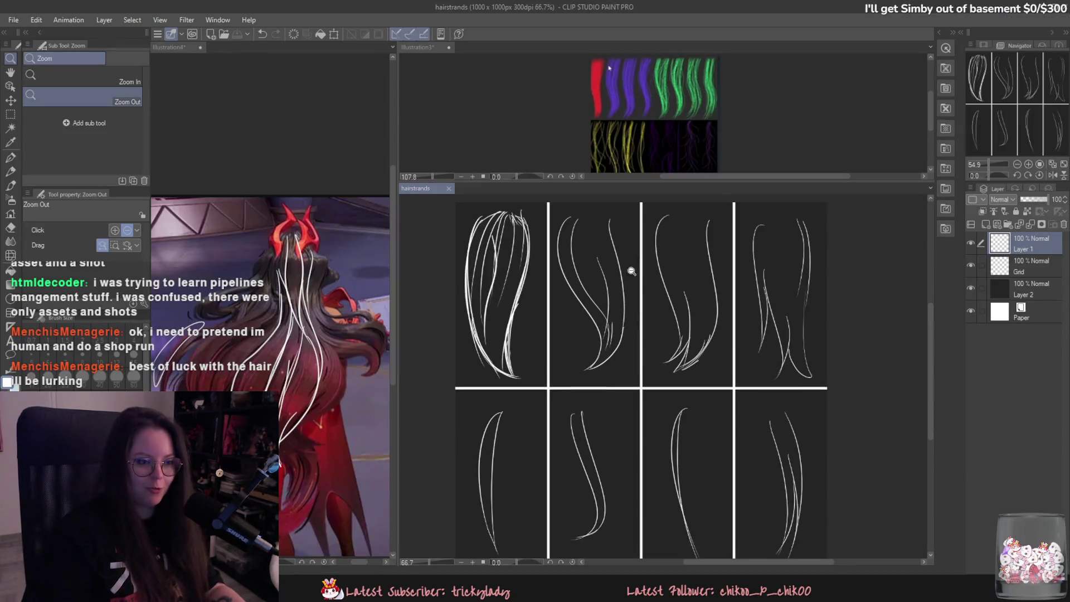
# - Erase the old strands in the lower cell with the Rough eraser at actual size
pyautogui.scroll(8, 800, 406)
pyautogui.press('e')
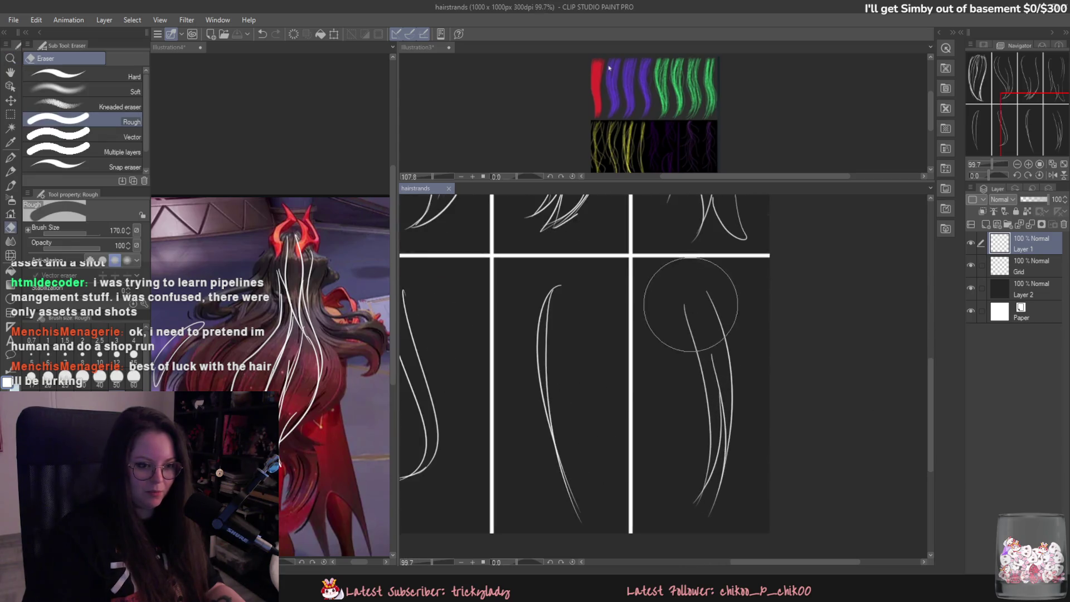
pyautogui.hotkey('ctrl', 'alt', '0')
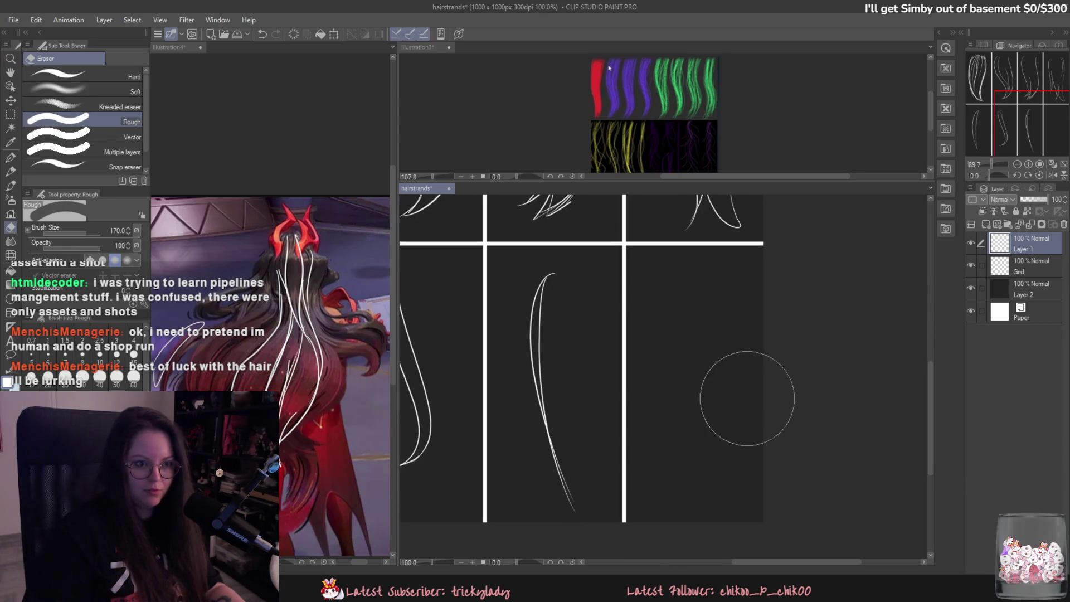
pyautogui.press('p')
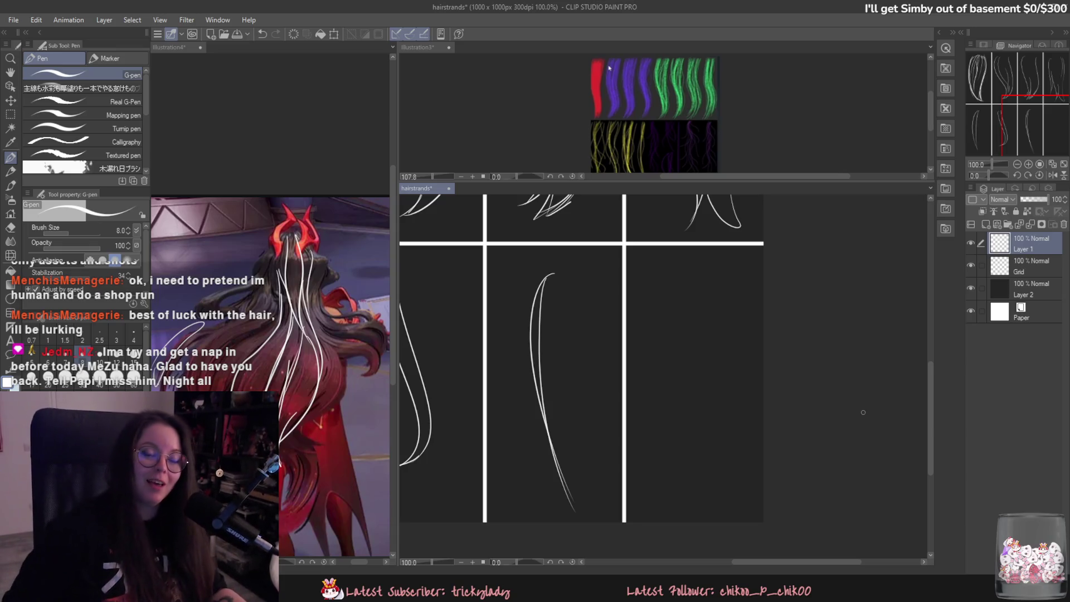
# - Settle on a short arcing G-pen strand after undoing longer tries, then scrub the tutorial ahead
pyautogui.scroll(1, 594, 301)
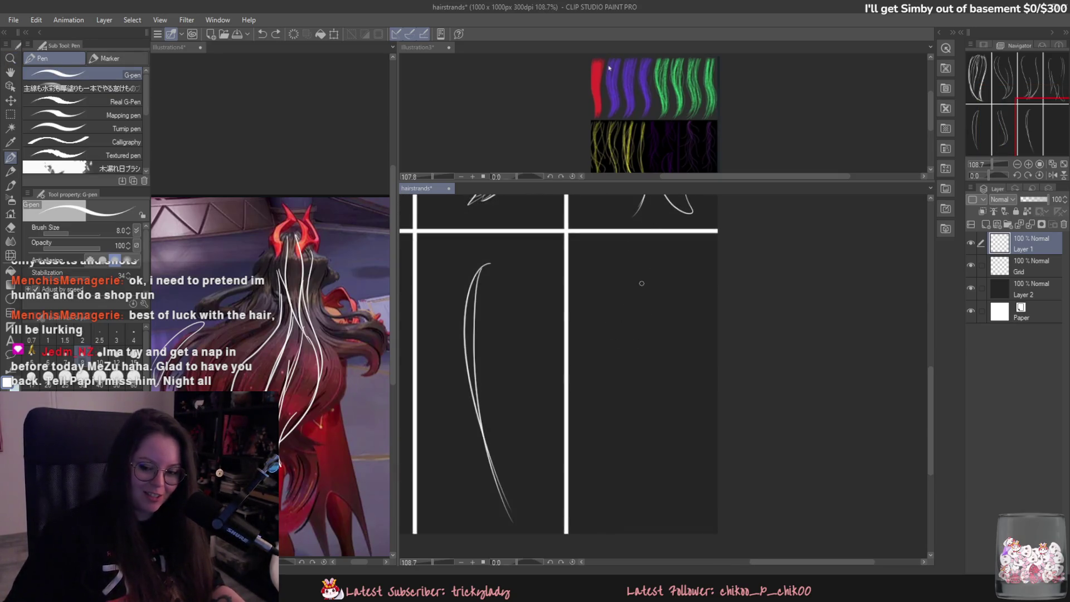
pyautogui.hotkey('ctrl', 'z')
pyautogui.moveTo(616, 270); pyautogui.dragTo(608, 337)
pyautogui.hotkey('ctrl', 'z')
pyautogui.moveTo(620, 274); pyautogui.dragTo(638, 356)
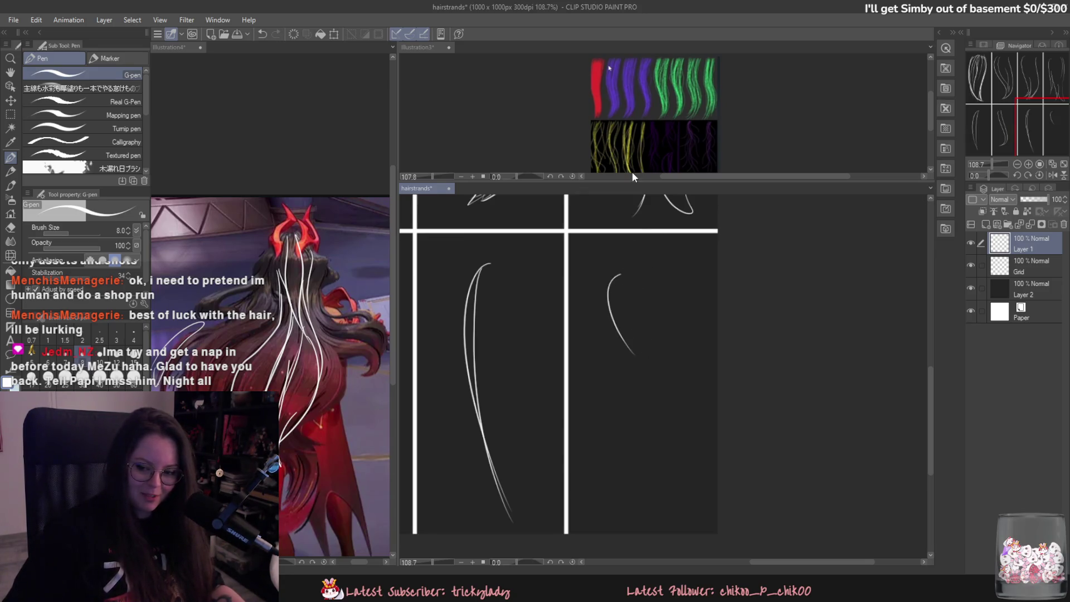
pyautogui.hotkey('ctrl', 'z')
pyautogui.moveTo(618, 271)
pyautogui.mouseDown()
pyautogui.moveTo(607, 323)
pyautogui.moveTo(641, 365)
pyautogui.mouseUp()
pyautogui.hotkey('ctrl', 'z')
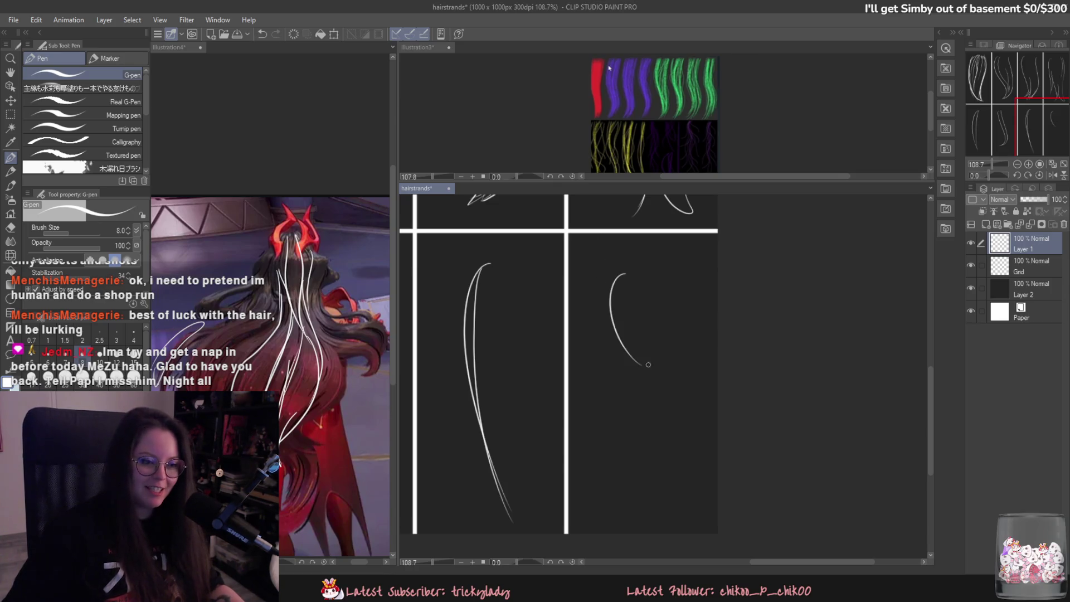
pyautogui.hotkey('ctrl', 'z')
pyautogui.moveTo(595, 325); pyautogui.dragTo(625, 284)
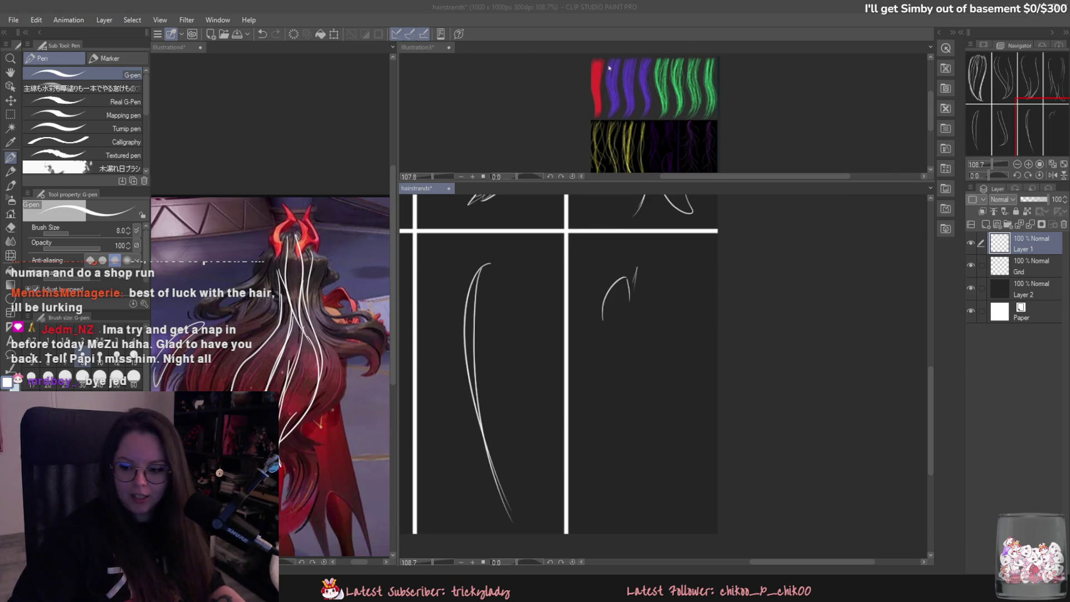
pyautogui.hotkey('alt', 'Tab')
pyautogui.moveTo(564, 483); pyautogui.dragTo(1013, 480)
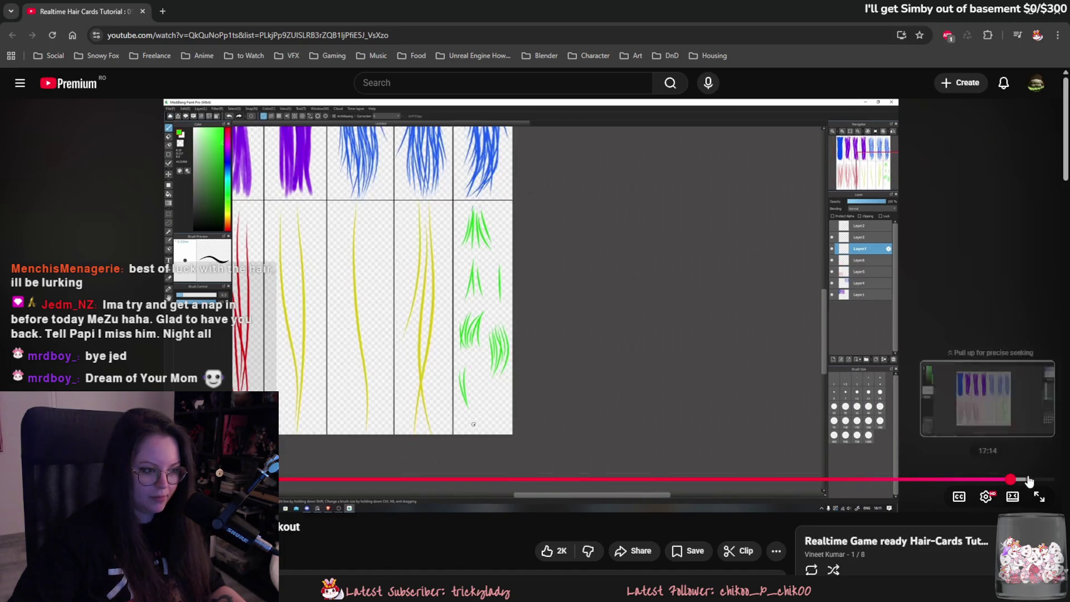
# - Pause the tutorial on its strand sheet and return to the canvas
pyautogui.click(590, 295)
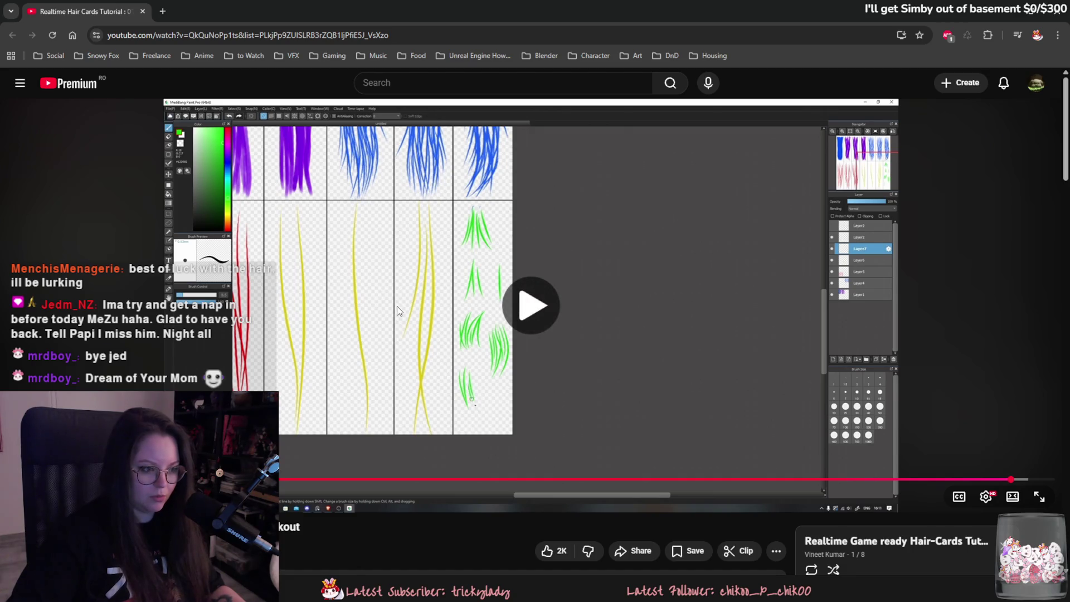
pyautogui.click(694, 290)
pyautogui.click(1003, 21)
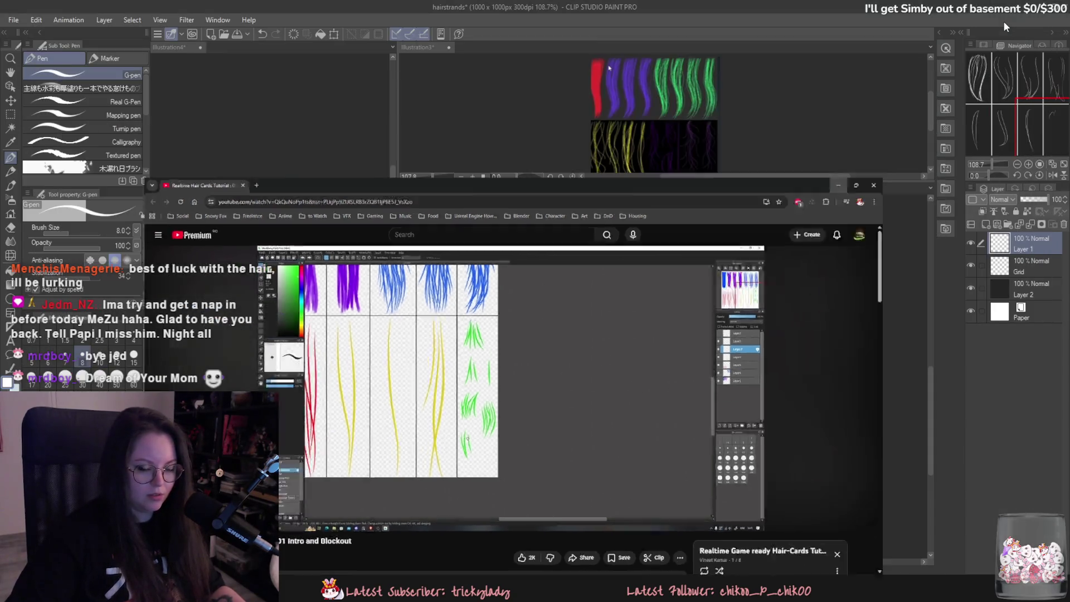
# - Draw thin strands forming the upper tuft beside the arc
pyautogui.hotkey('ctrl', 'z')
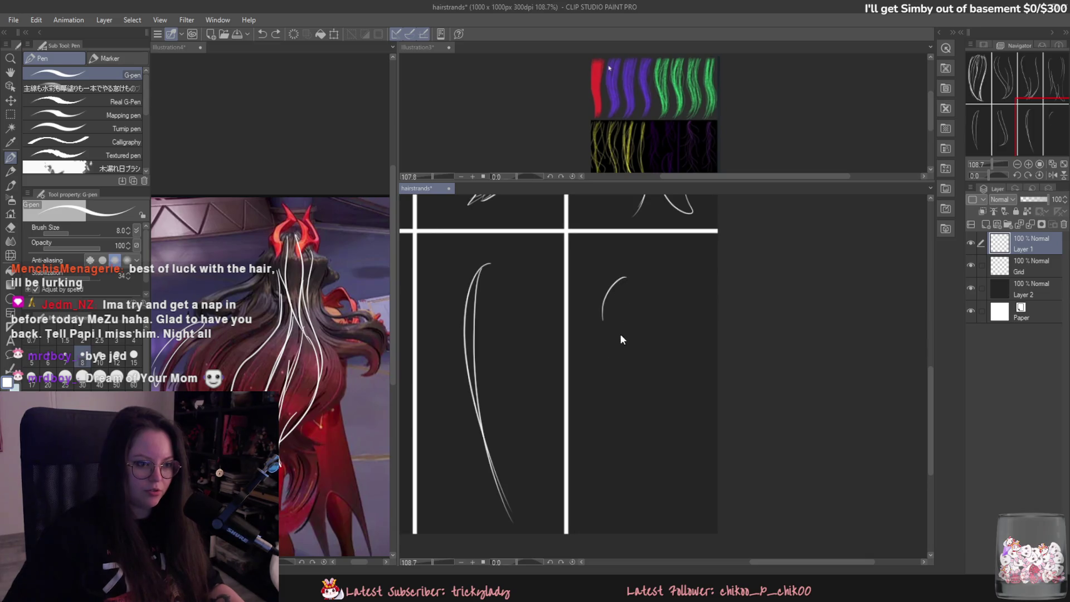
pyautogui.moveTo(620, 268); pyautogui.dragTo(604, 329)
pyautogui.moveTo(618, 279); pyautogui.dragTo(623, 336)
pyautogui.hotkey('ctrl', 'z')
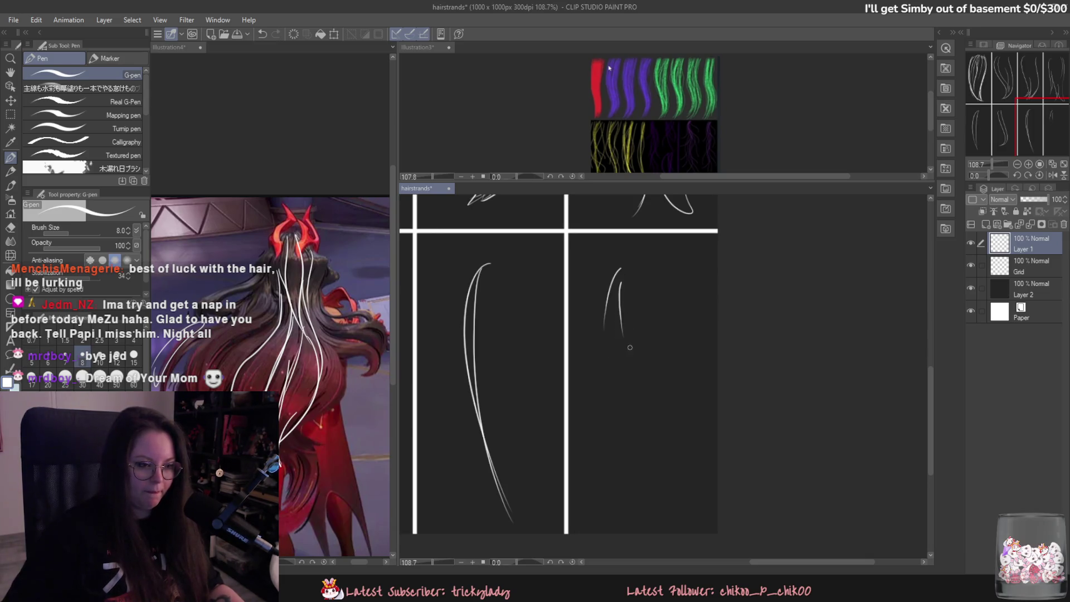
pyautogui.moveTo(641, 279); pyautogui.dragTo(649, 307)
pyautogui.hotkey('ctrl', 'z')
# - Add short strands lower in the cell and one near its bottom
pyautogui.moveTo(641, 348)
pyautogui.mouseDown()
pyautogui.moveTo(632, 393)
pyautogui.moveTo(630, 378)
pyautogui.mouseUp()
pyautogui.moveTo(647, 344)
pyautogui.mouseDown()
pyautogui.moveTo(635, 375)
pyautogui.moveTo(658, 385)
pyautogui.mouseUp()
pyautogui.moveTo(656, 343); pyautogui.dragTo(662, 372)
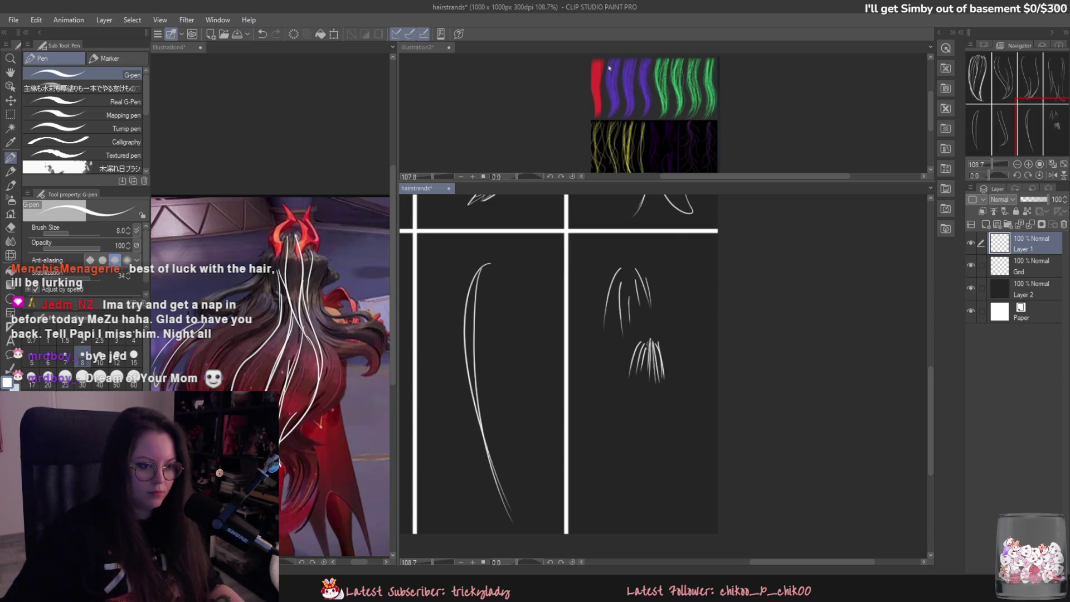
pyautogui.hotkey('ctrl', 'z')
pyautogui.moveTo(609, 429); pyautogui.dragTo(595, 485)
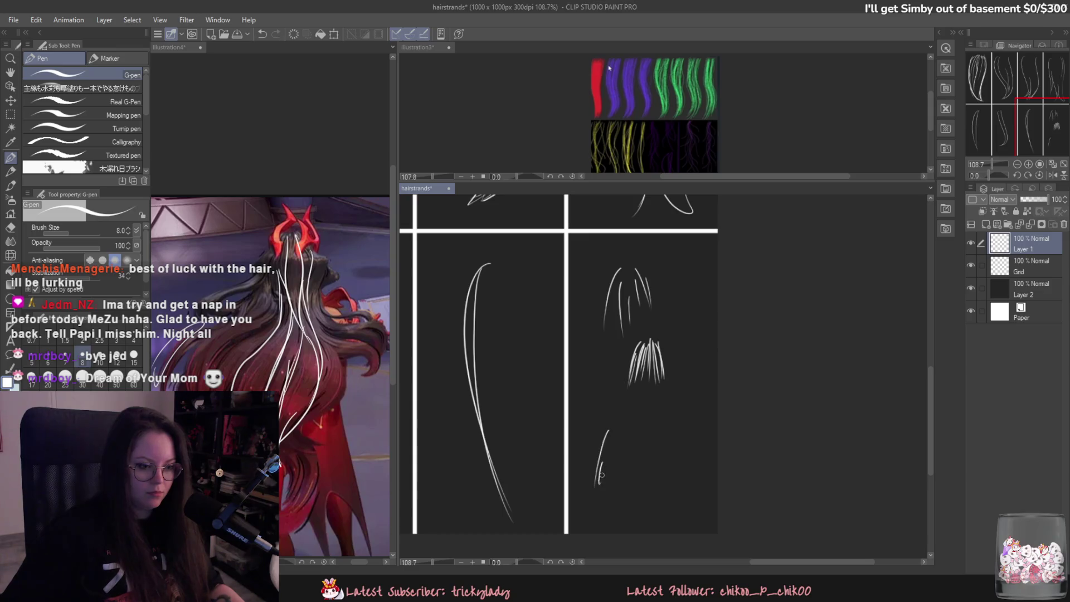
# - After rechecking the tutorial, fill out the bottom, right and upper tufts, then open Save As
pyautogui.click(580, 543)
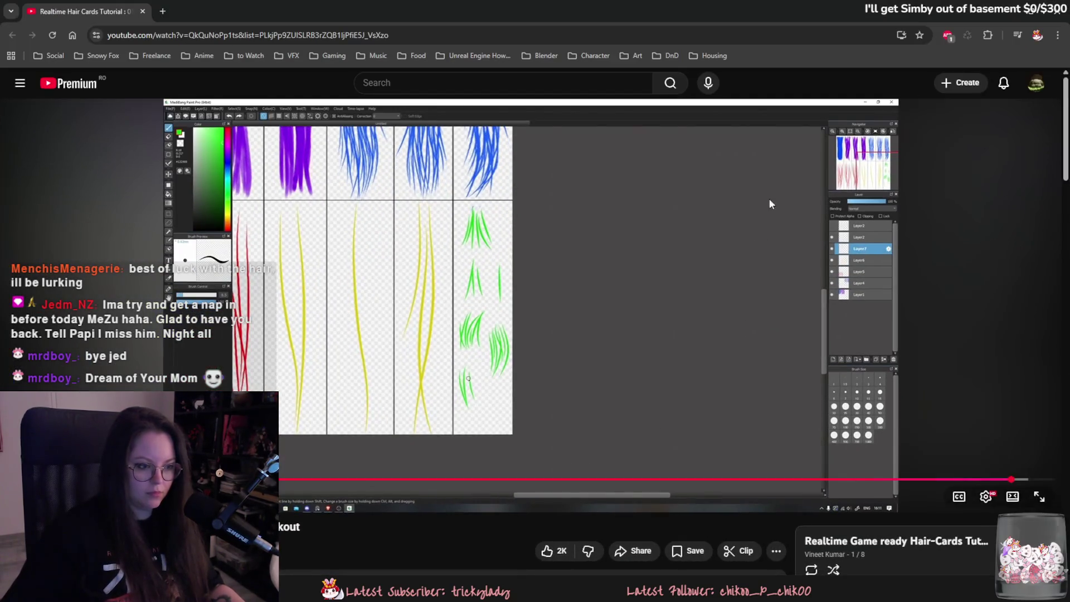
pyautogui.click(1003, 16)
pyautogui.moveTo(600, 468); pyautogui.dragTo(613, 508)
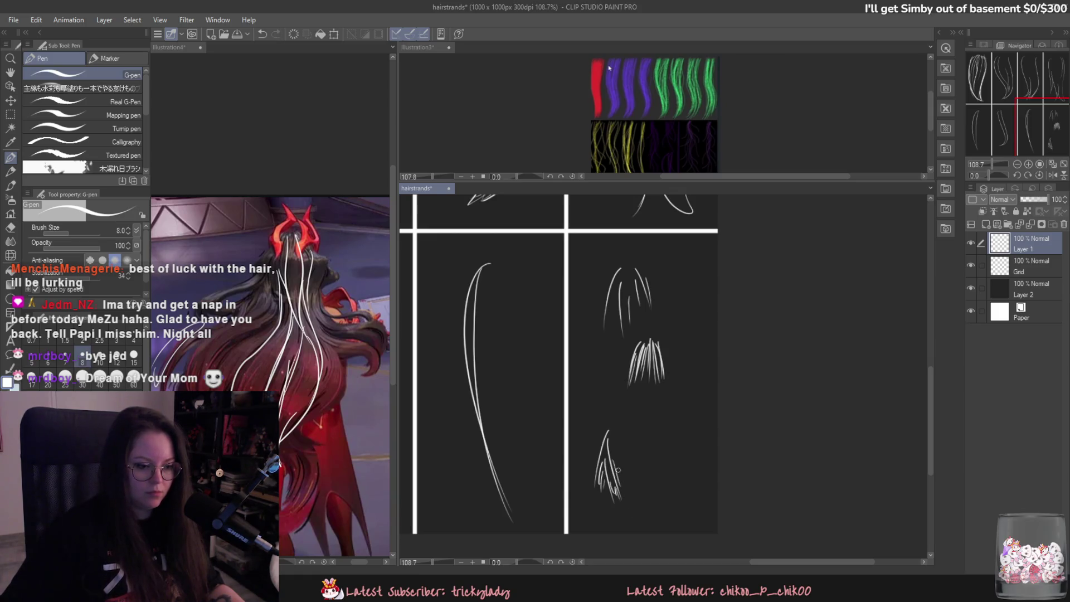
pyautogui.moveTo(680, 456); pyautogui.dragTo(676, 488)
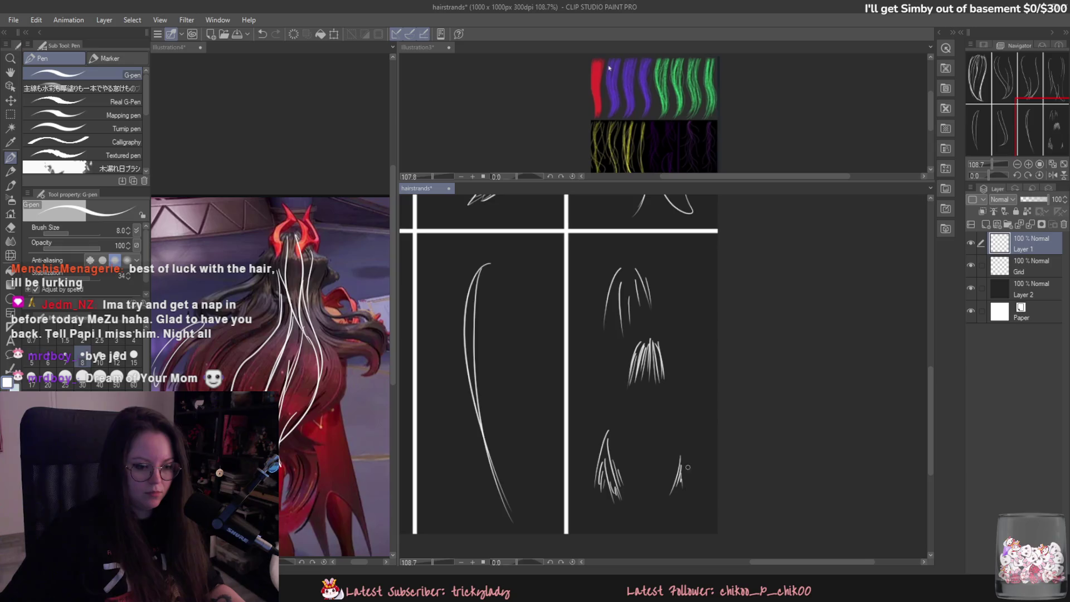
pyautogui.moveTo(678, 397); pyautogui.dragTo(691, 444)
pyautogui.moveTo(636, 409); pyautogui.dragTo(632, 437)
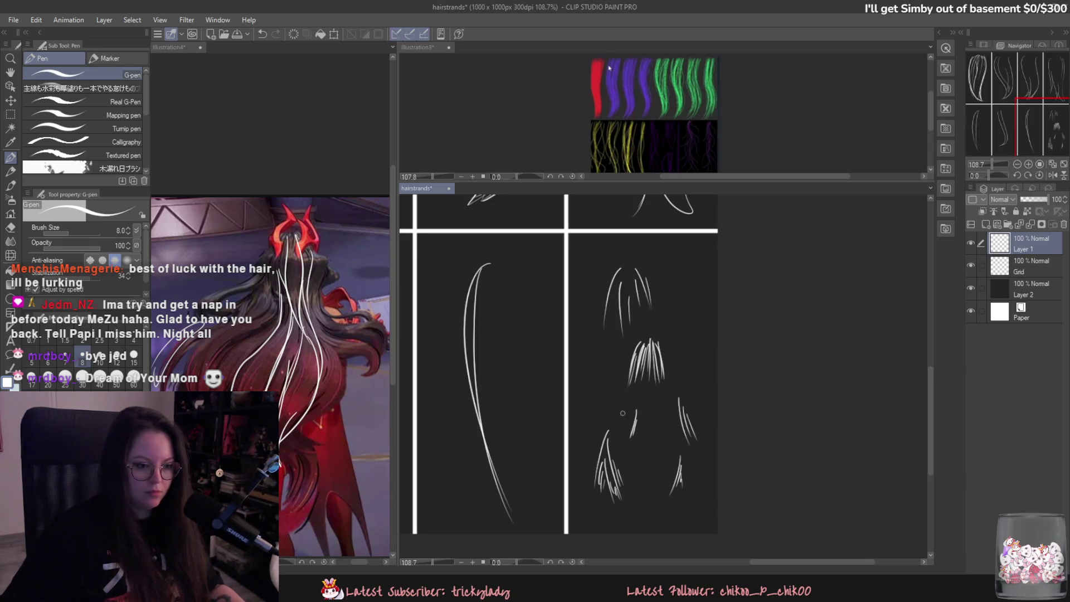
pyautogui.moveTo(603, 353); pyautogui.dragTo(598, 395)
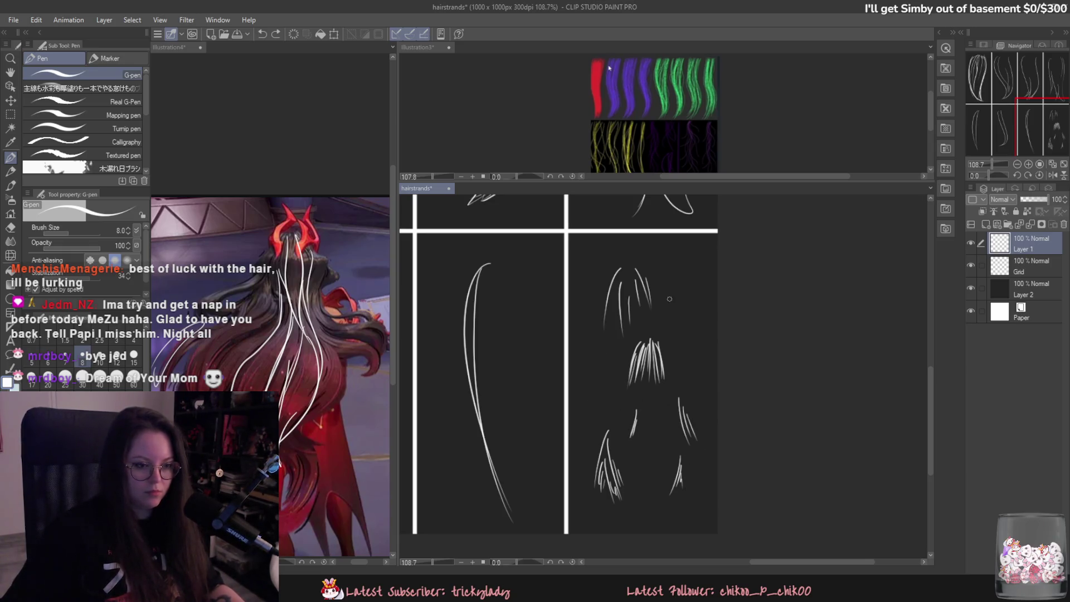
pyautogui.moveTo(685, 277); pyautogui.dragTo(695, 302)
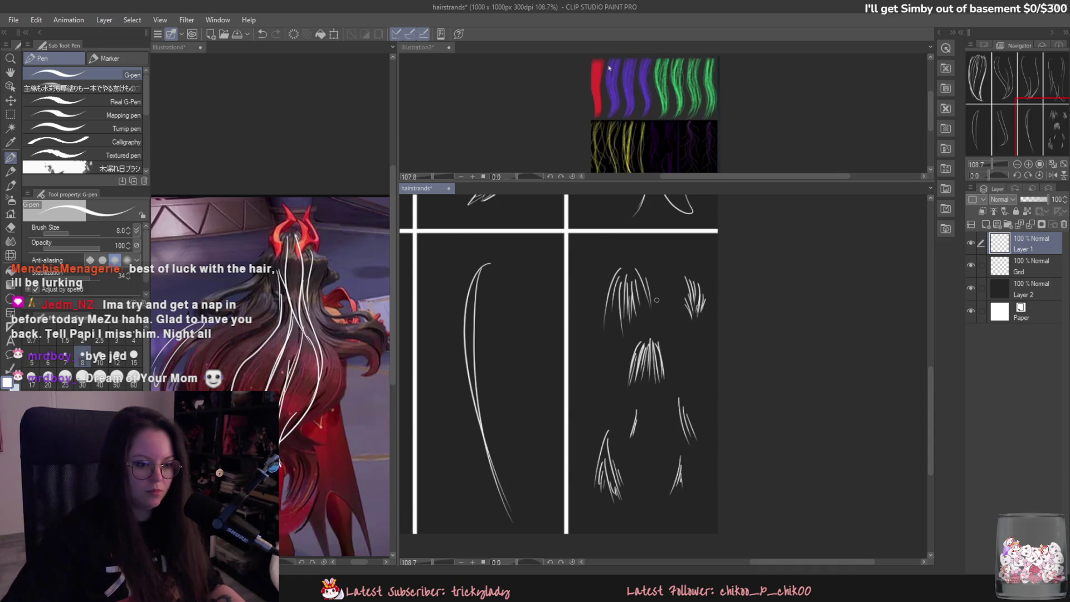
pyautogui.hotkey('ctrl', 'shift', 's')
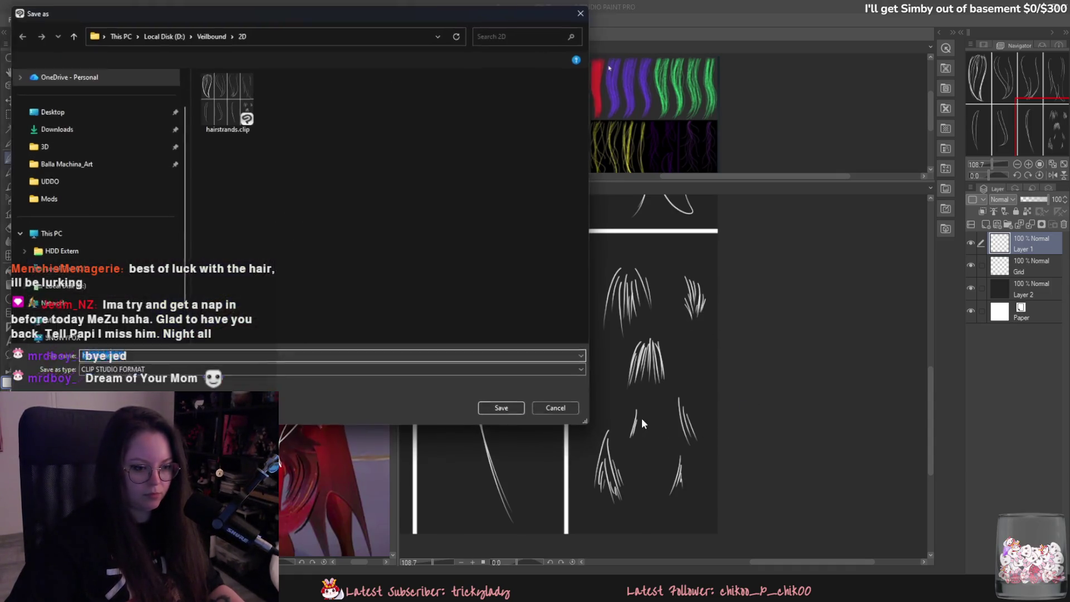
# - Choose PNG, save as hairstrands.png replacing the existing file, then reopen the Chrome tutorial
pyautogui.click(528, 377)
pyautogui.click(519, 402)
pyautogui.click(518, 413)
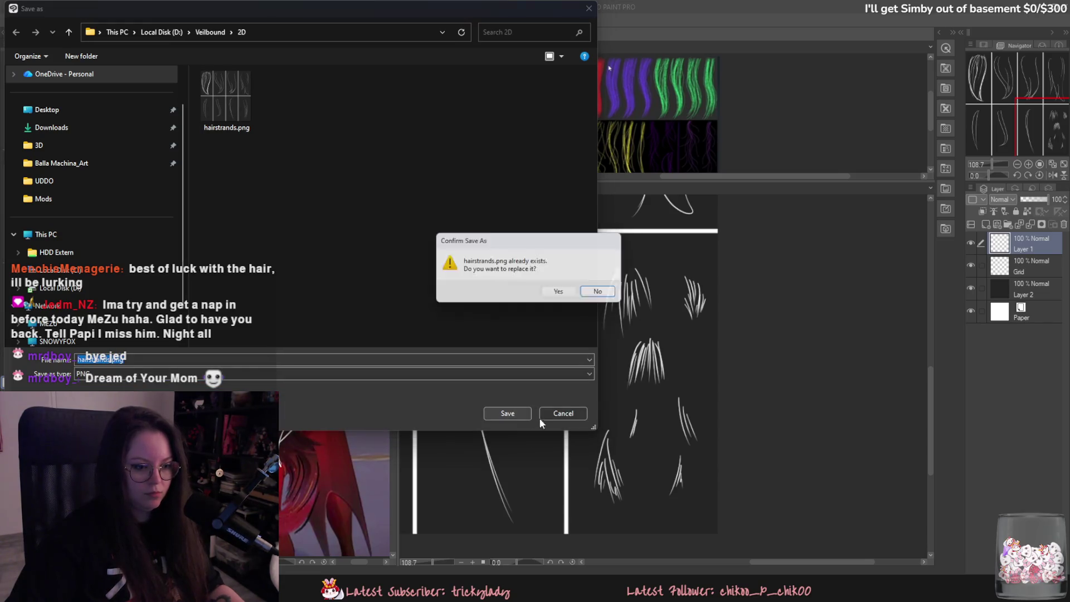
pyautogui.click(567, 295)
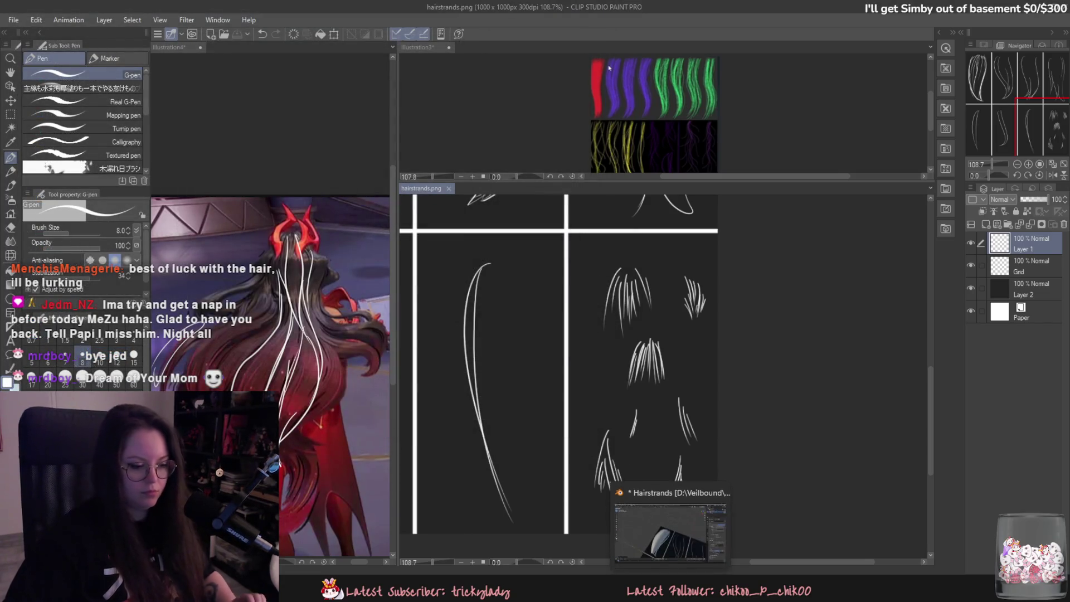
pyautogui.moveTo(575, 549)
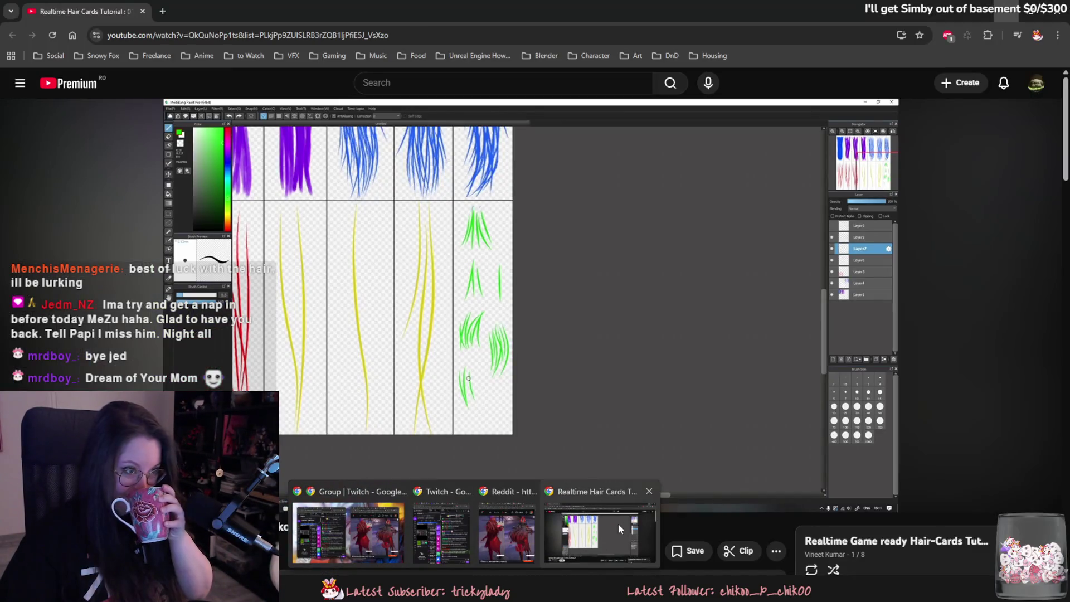
pyautogui.click(617, 524)
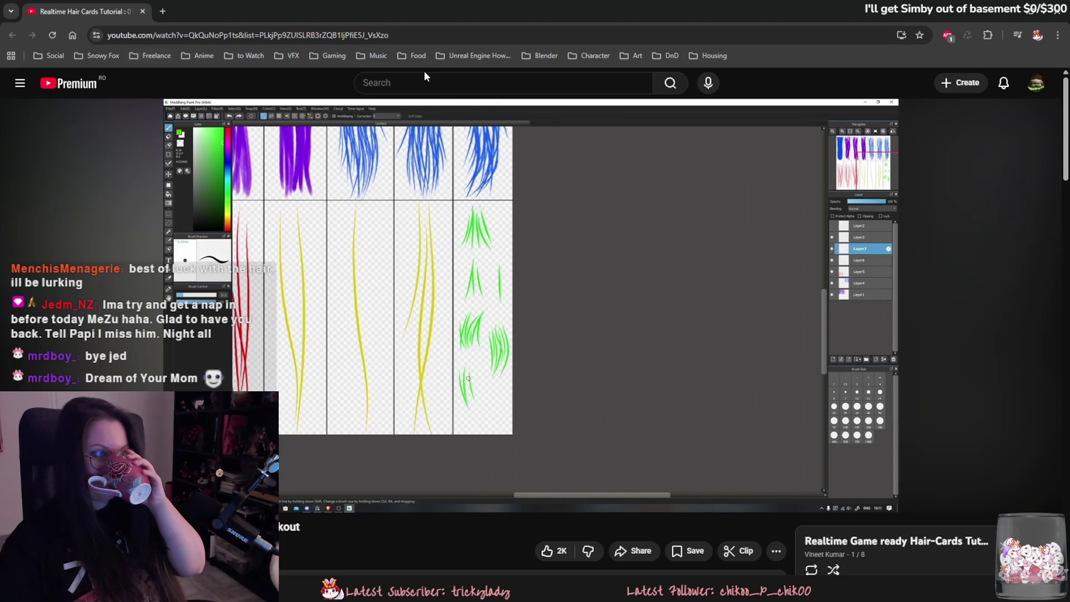
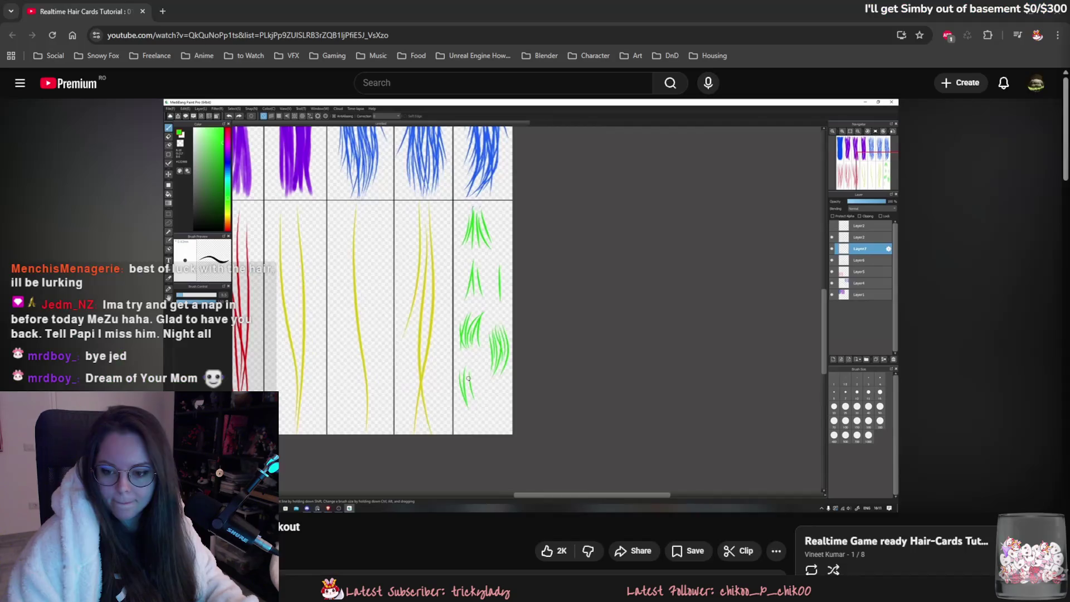
# - Compare the hair card against the painted texture and leave curve Edit Mode
pyautogui.hotkey('alt', 'Tab')
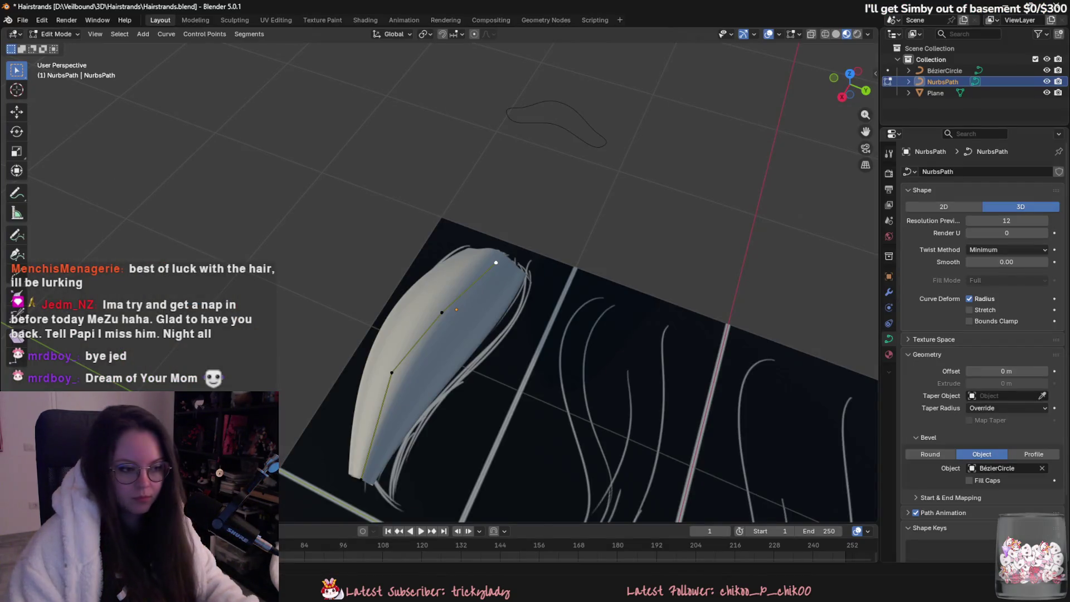
pyautogui.hotkey('alt', 'Tab')
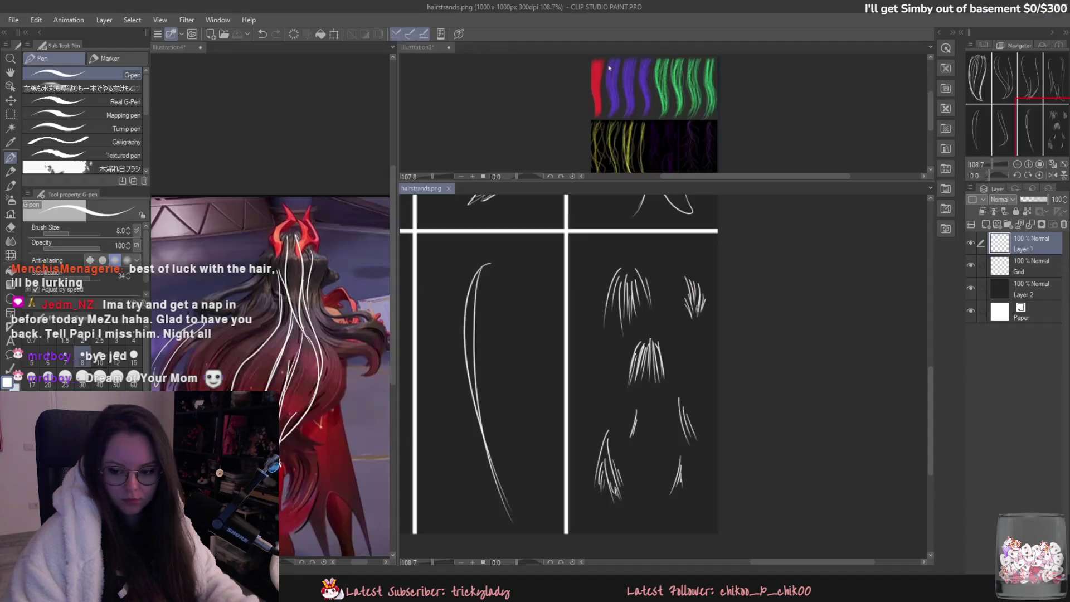
pyautogui.hotkey('alt', 'Tab')
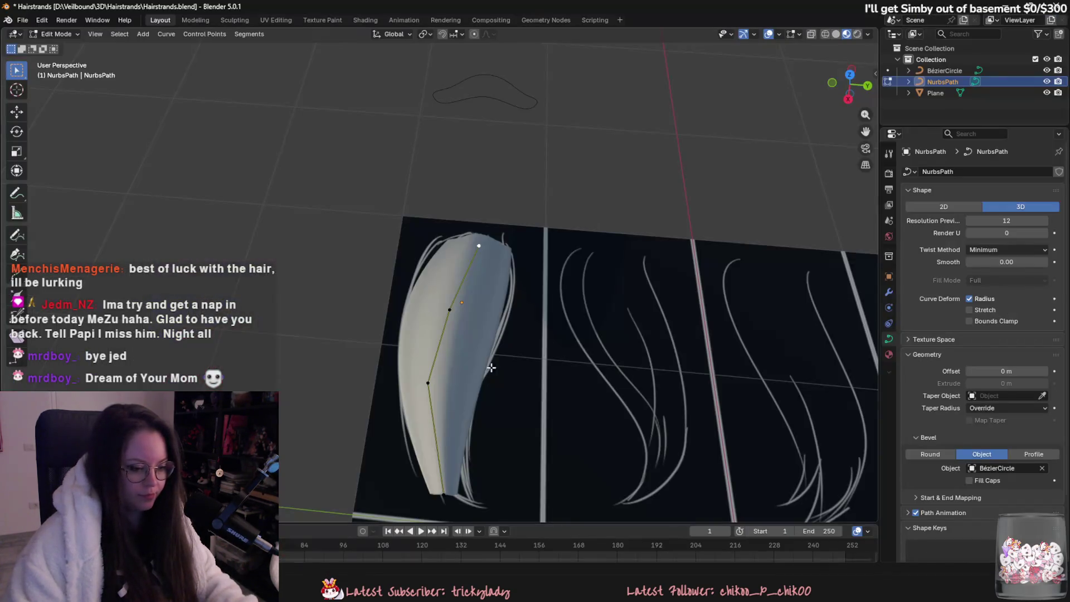
pyautogui.press('Tab')
# - Re-open hairstrands.png as the plane's Base Color image, then reselect the NurbsPath hair card
pyautogui.click(415, 232)
pyautogui.scroll(5, 797, 267)
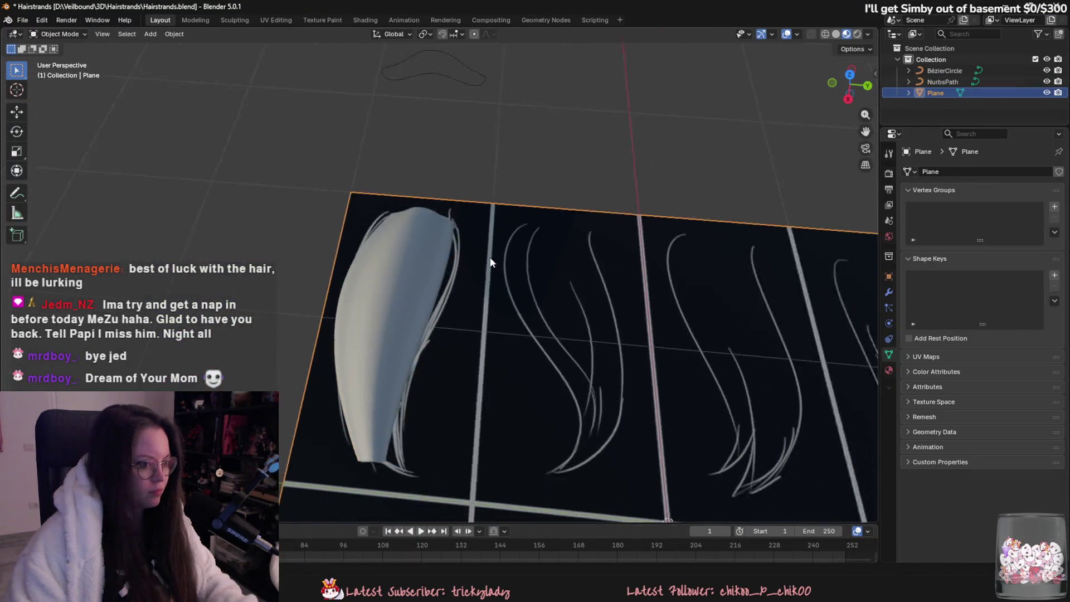
pyautogui.click(889, 369)
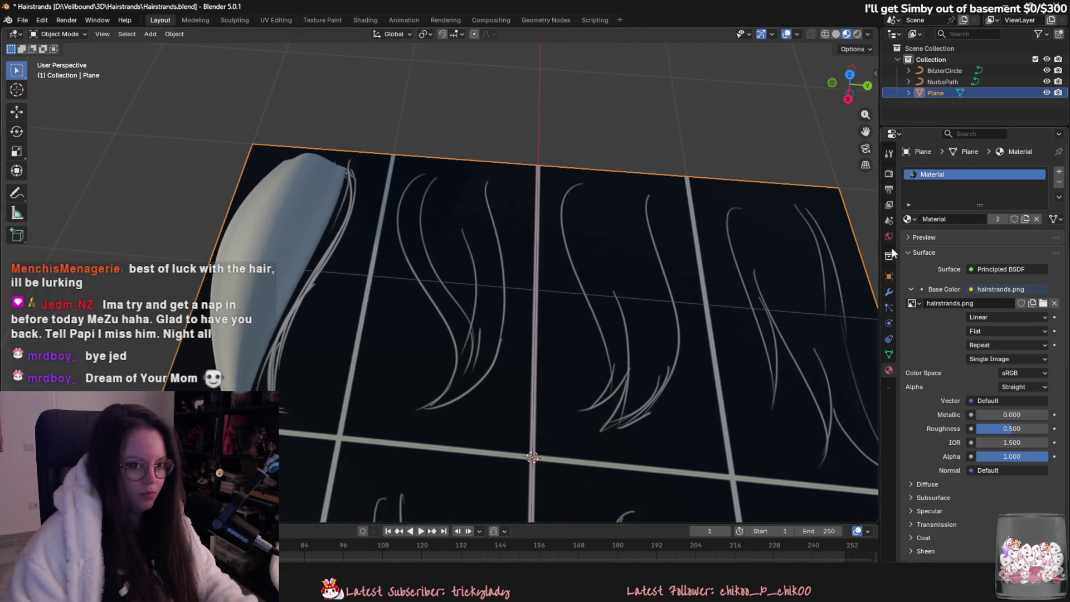
pyautogui.click(914, 303)
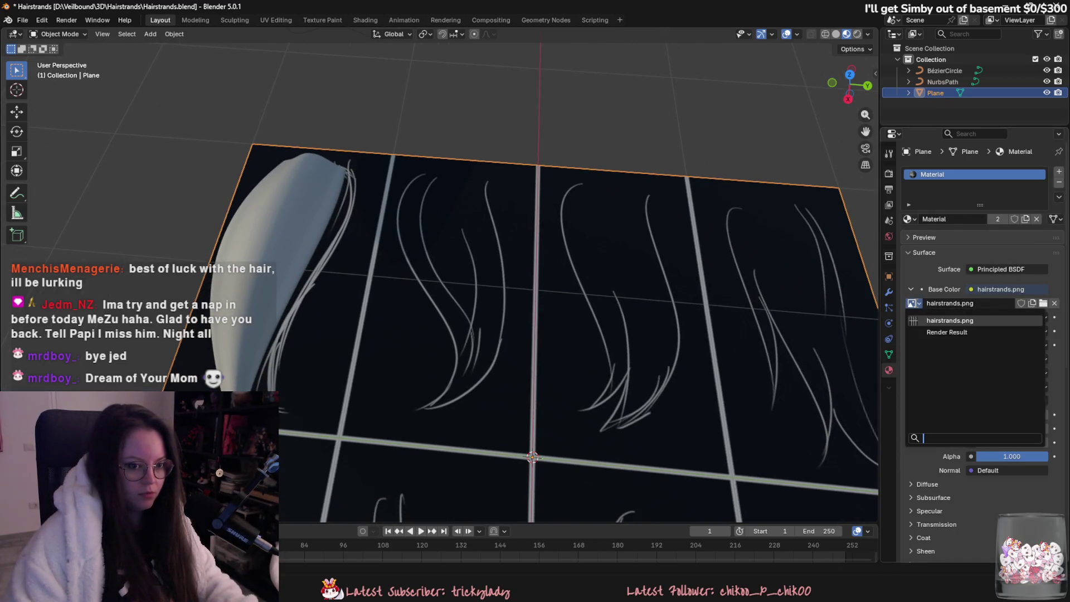
pyautogui.click(940, 320)
pyautogui.click(1042, 303)
pyautogui.doubleClick(281, 81)
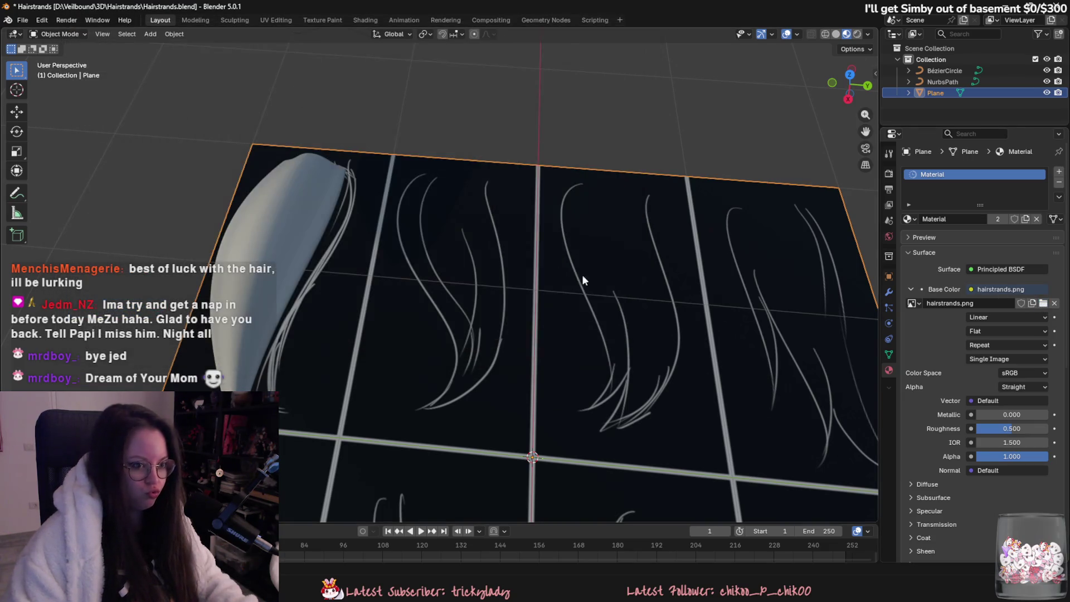
pyautogui.scroll(-5, 563, 270)
pyautogui.click(328, 180)
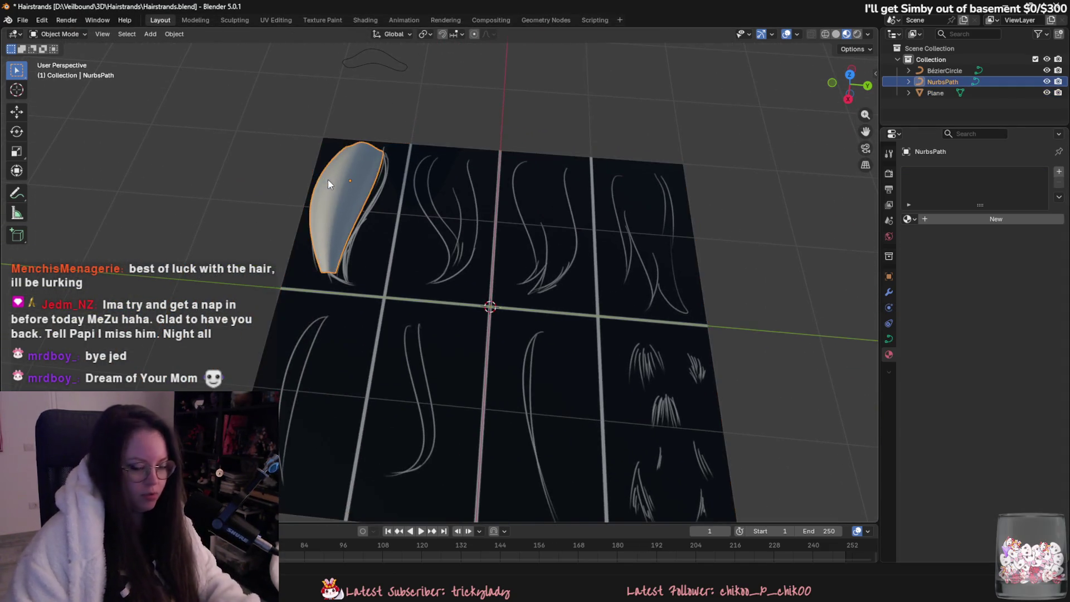
# - In Edit Mode, move the card's points along Z and shift the top point along Y
pyautogui.keyDown('shift'); pyautogui.moveTo(329, 183); pyautogui.dragTo(451, 220, button='middle'); pyautogui.keyUp('shift')
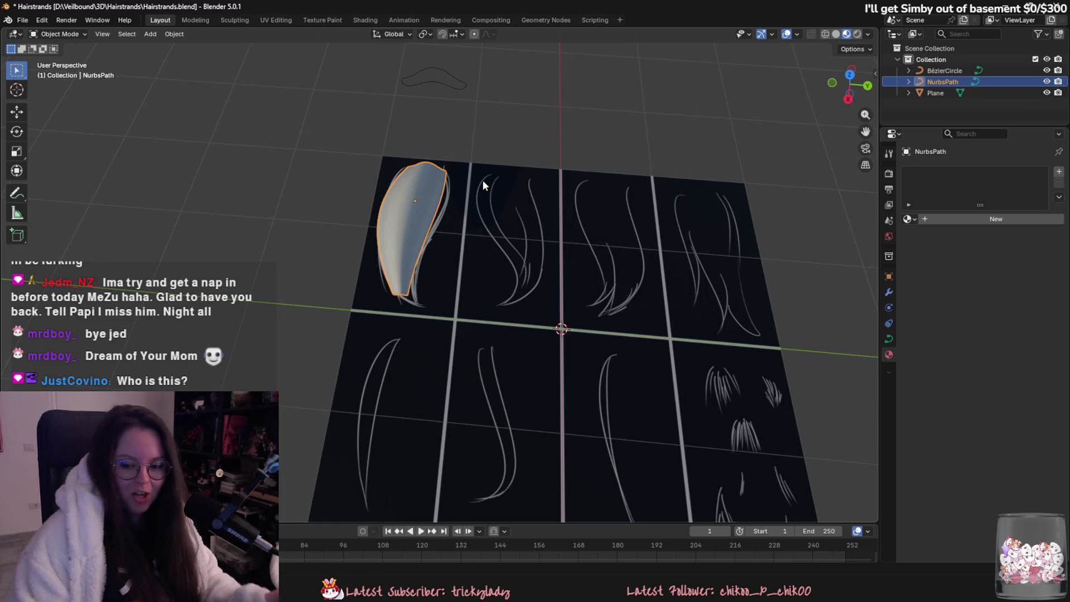
pyautogui.moveTo(486, 239)
pyautogui.keyDown('shift'); pyautogui.mouseDown(button='middle')
pyautogui.moveTo(483, 293)
pyautogui.moveTo(501, 310)
pyautogui.moveTo(475, 303)
pyautogui.moveTo(501, 329)
pyautogui.moveTo(486, 343)
pyautogui.moveTo(526, 385)
pyautogui.moveTo(519, 399)
pyautogui.mouseUp(button='middle'); pyautogui.keyUp('shift')
pyautogui.press('Tab')
pyautogui.press('g')
pyautogui.press('z')
pyautogui.click(486, 343)
pyautogui.click(528, 385)
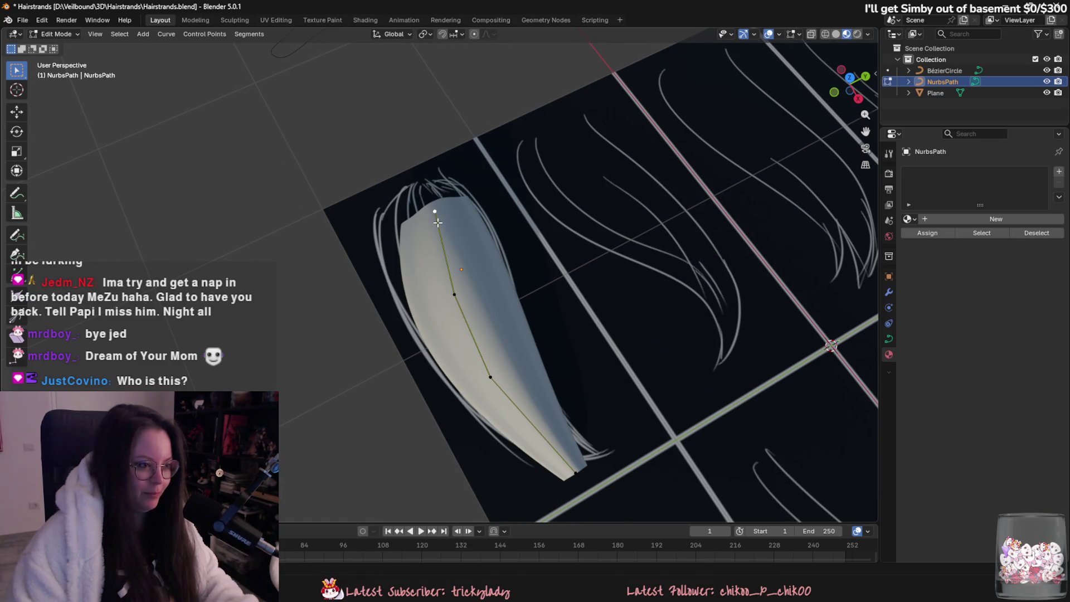
pyautogui.press('g')
pyautogui.press('y')
pyautogui.click(502, 210)
# - Widen the card's top with Alt+S and move a point flat over the painted cluster
pyautogui.hotkey('alt', 's')
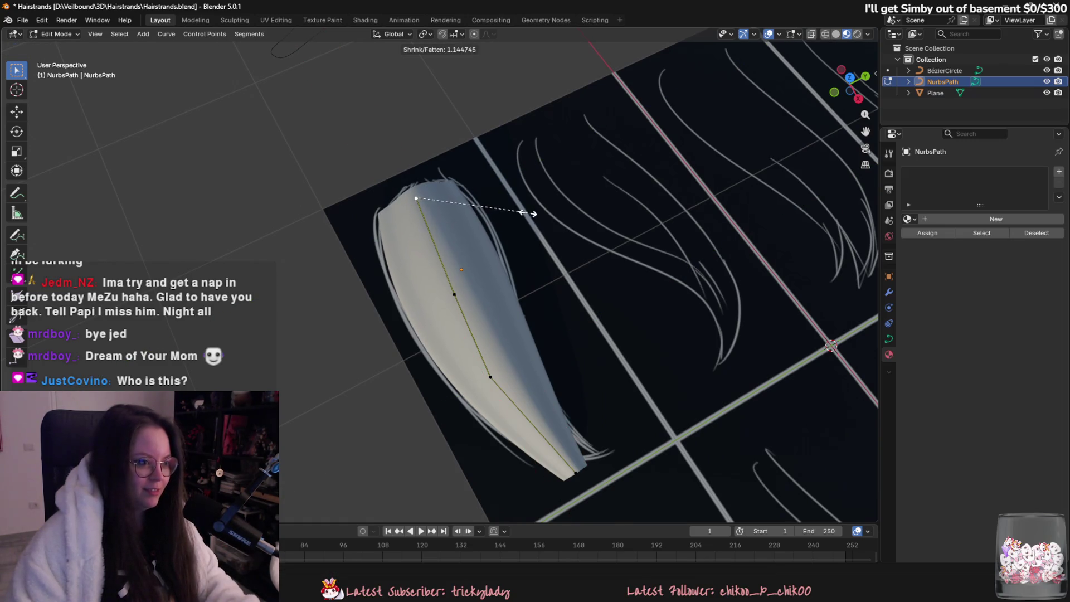
pyautogui.click(534, 211)
pyautogui.press('g')
pyautogui.click(528, 210)
pyautogui.moveTo(529, 210)
pyautogui.mouseDown(button='middle')
pyautogui.moveTo(641, 269)
pyautogui.moveTo(604, 285)
pyautogui.moveTo(688, 277)
pyautogui.moveTo(557, 262)
pyautogui.moveTo(578, 308)
pyautogui.moveTo(445, 347)
pyautogui.moveTo(585, 410)
pyautogui.mouseUp(button='middle')
pyautogui.press('g')
pyautogui.hotkey('shift', 'z')
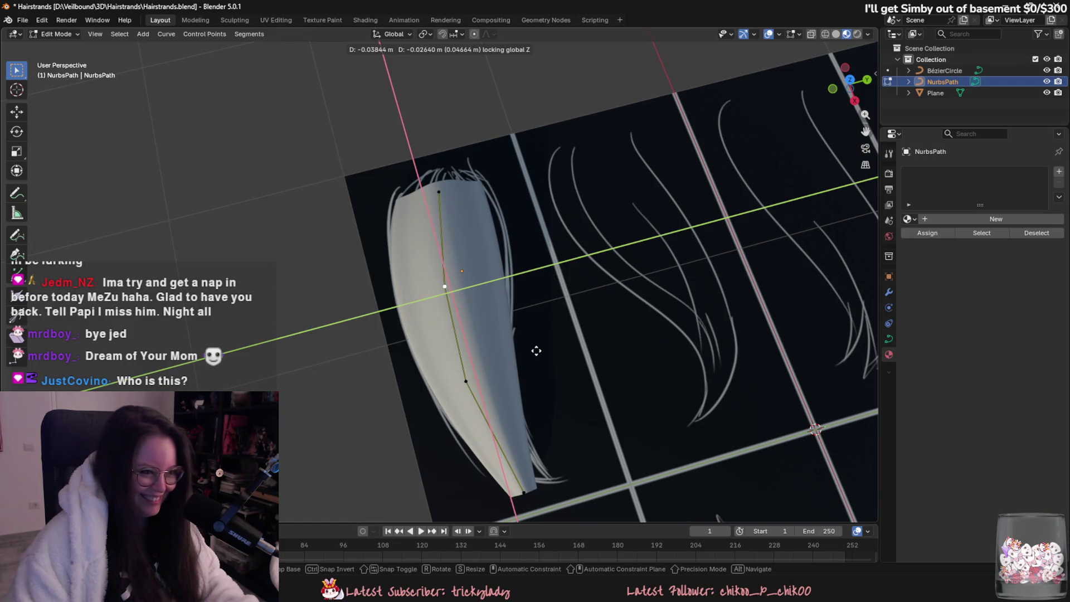
pyautogui.keyDown('shift'); pyautogui.moveTo(529, 340); pyautogui.dragTo(509, 303, button='middle'); pyautogui.keyUp('shift')
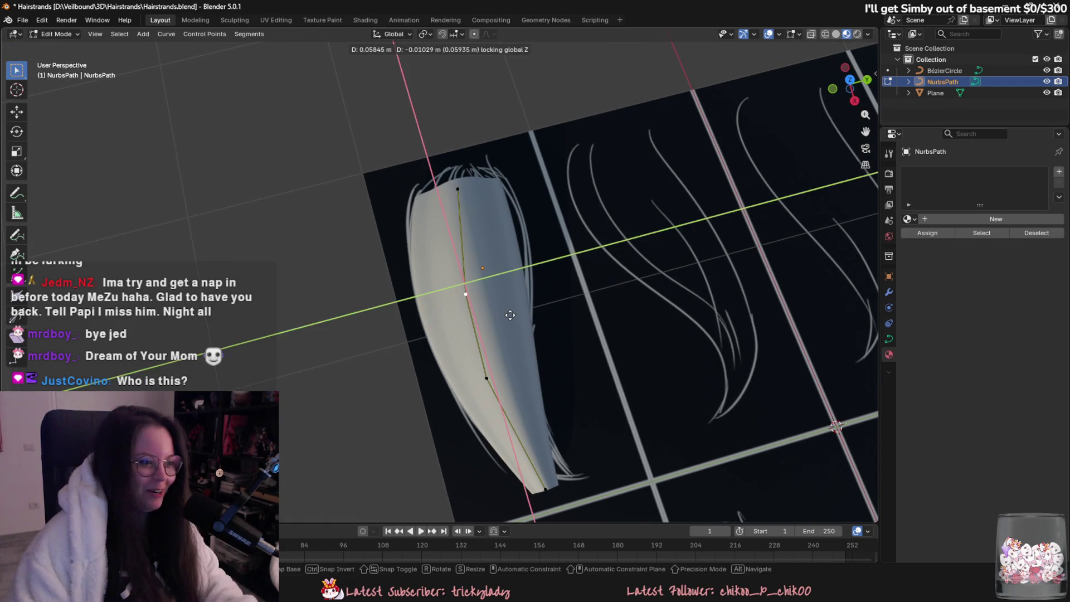
pyautogui.click(510, 315)
# - Subdivide the segment and place the new midpoint along the painted hair
pyautogui.rightClick(428, 69)
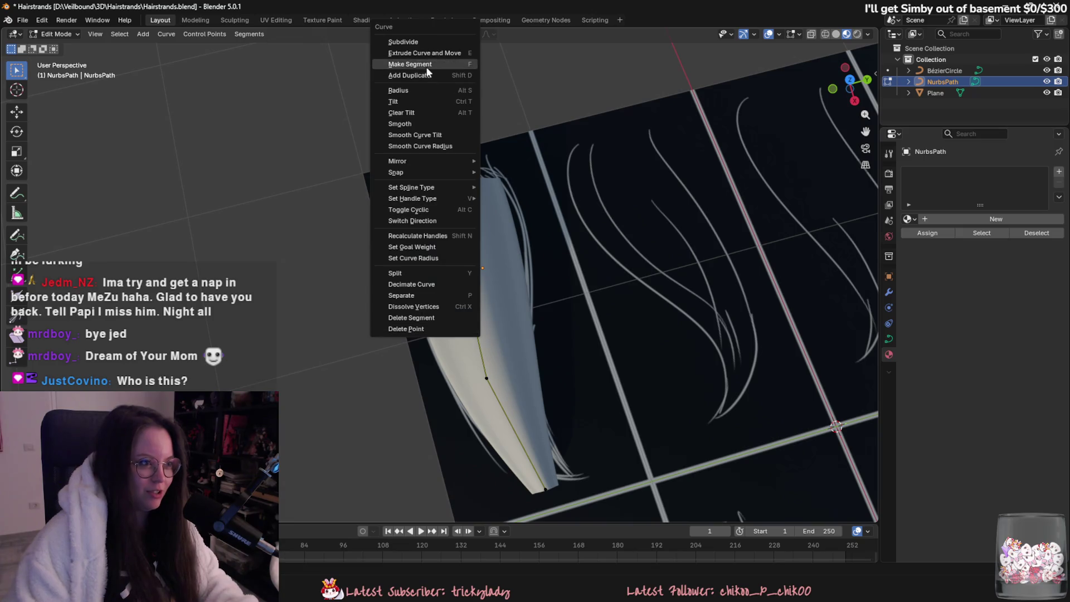
pyautogui.click(412, 42)
pyautogui.press('g')
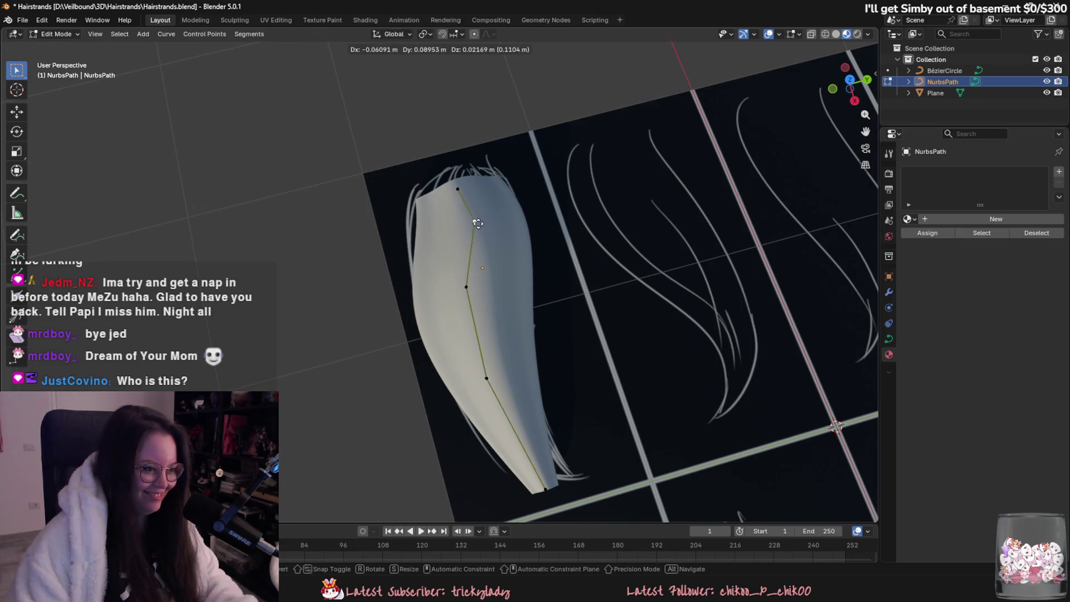
pyautogui.click(472, 219)
pyautogui.moveTo(474, 284)
pyautogui.mouseDown(button='middle')
pyautogui.moveTo(620, 259)
pyautogui.moveTo(478, 305)
pyautogui.moveTo(465, 333)
pyautogui.moveTo(480, 365)
pyautogui.moveTo(545, 411)
pyautogui.mouseUp(button='middle')
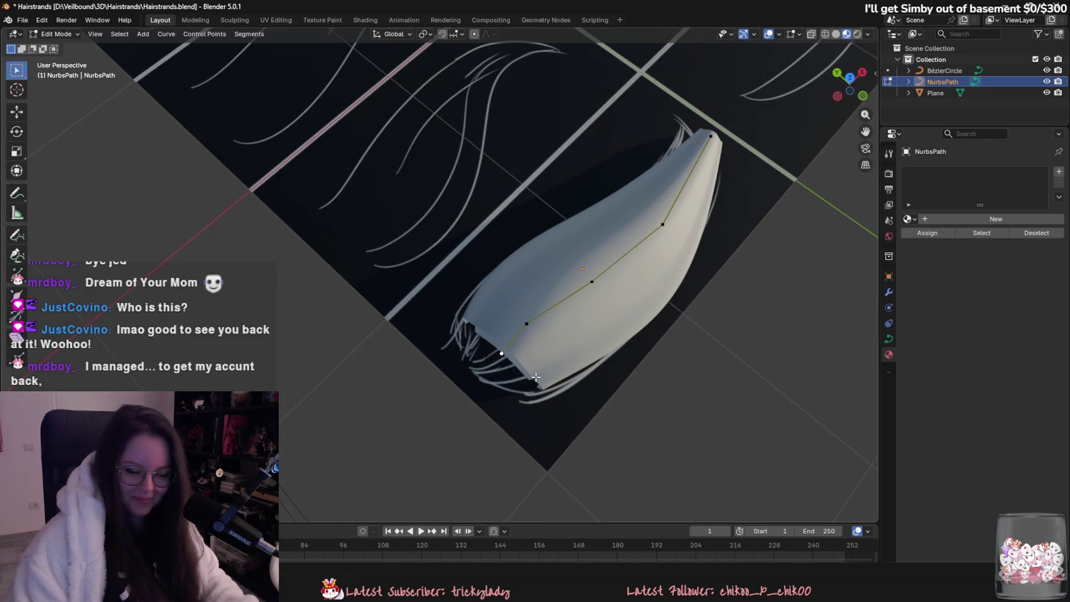
# - From a low side view, slide the tip and middle points flat across the sheet
pyautogui.press('g')
pyautogui.click(524, 392)
pyautogui.moveTo(526, 323)
pyautogui.mouseDown(button='middle')
pyautogui.moveTo(530, 436)
pyautogui.moveTo(530, 406)
pyautogui.moveTo(551, 397)
pyautogui.moveTo(561, 411)
pyautogui.moveTo(547, 433)
pyautogui.moveTo(553, 336)
pyautogui.moveTo(695, 337)
pyautogui.mouseUp(button='middle')
pyautogui.press('g')
pyautogui.hotkey('shift', 'z')
pyautogui.click(550, 335)
pyautogui.press('g')
pyautogui.hotkey('shift', 'z')
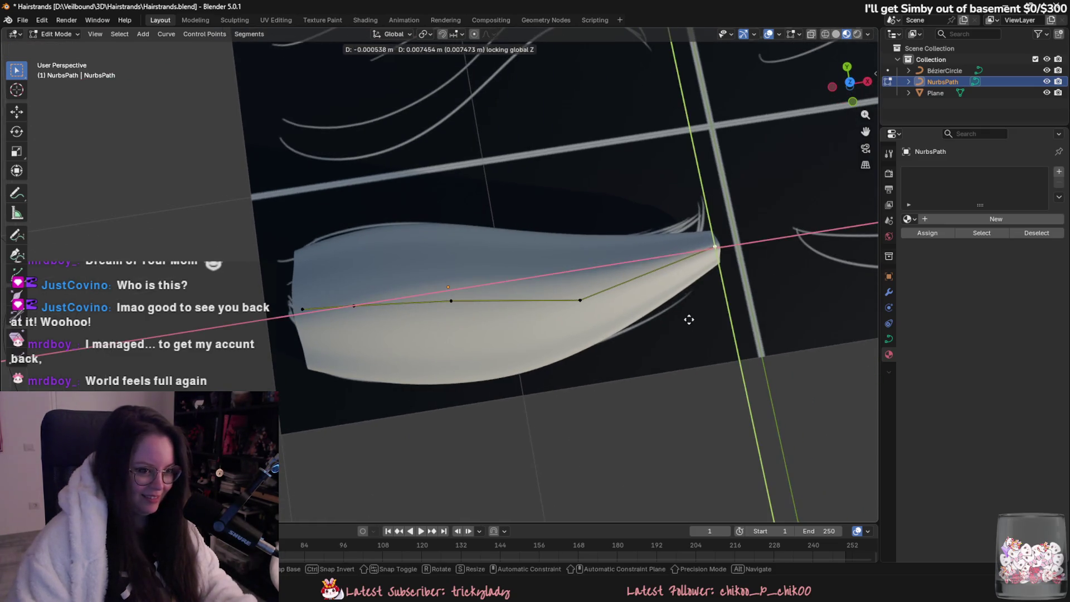
pyautogui.click(739, 334)
pyautogui.click(580, 299)
pyautogui.press('g')
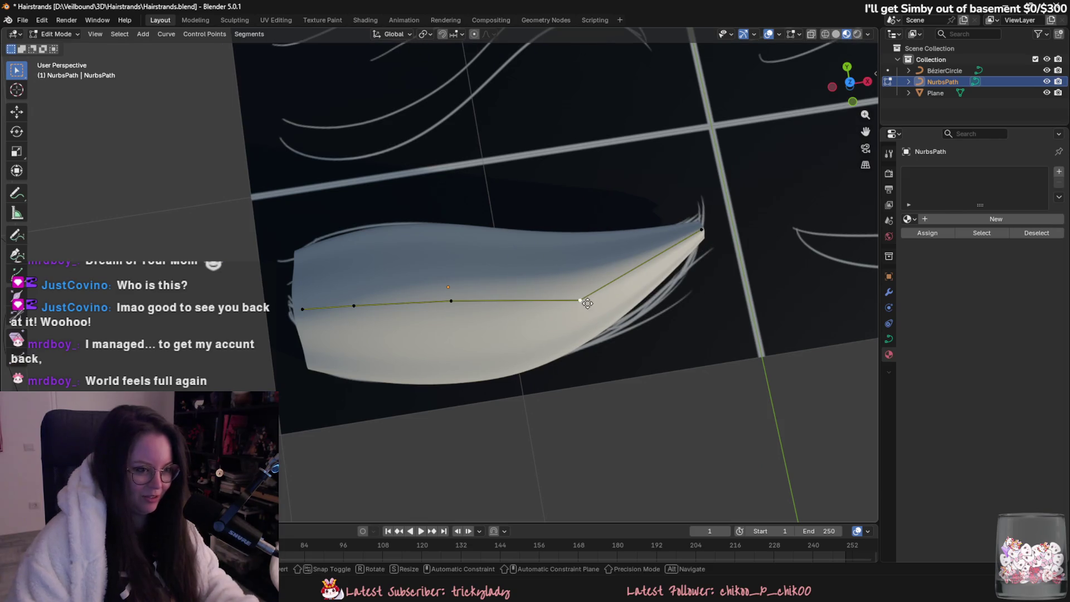
pyautogui.hotkey('shift', 'z')
pyautogui.click(631, 299)
# - Reposition the remaining middle control points level with the sheet to follow the strands
pyautogui.click(452, 301)
pyautogui.press('g')
pyautogui.hotkey('shift', 'z')
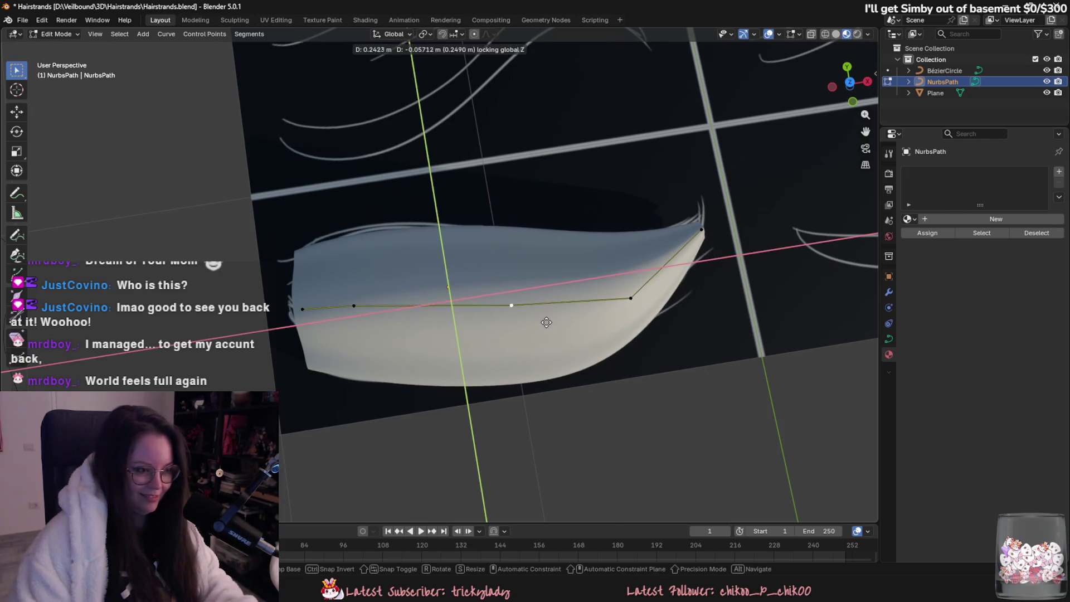
pyautogui.click(553, 320)
pyautogui.click(357, 305)
pyautogui.press('g')
pyautogui.hotkey('shift', 'z')
pyautogui.click(372, 281)
pyautogui.press('g')
pyautogui.hotkey('shift', 'z')
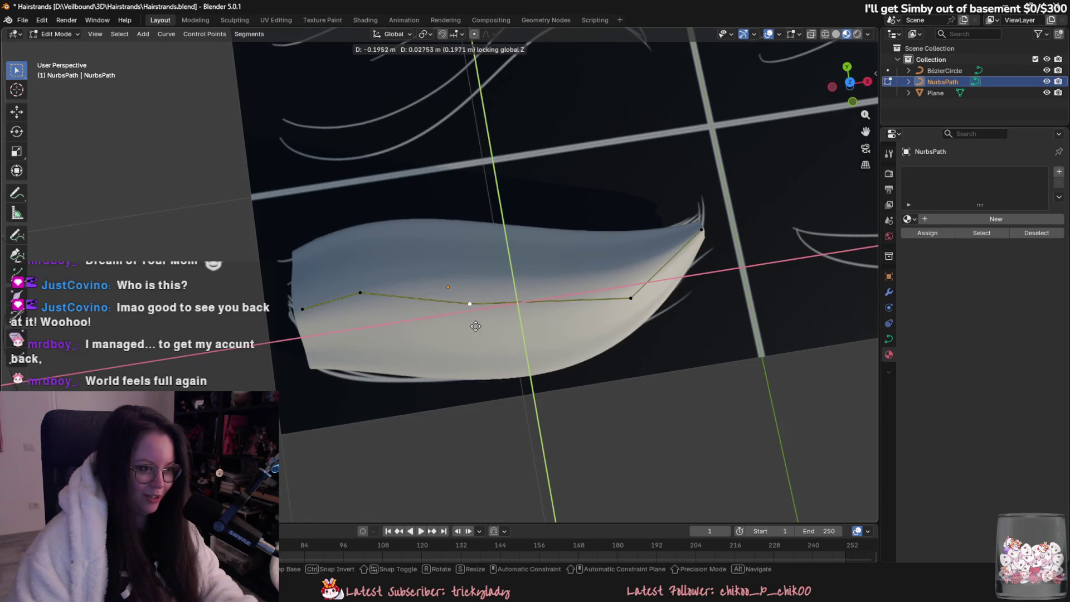
pyautogui.click(485, 325)
# - Shrink the tip with Alt+S and place it at the painted strand's end
pyautogui.click(630, 298)
pyautogui.moveTo(633, 377)
pyautogui.mouseDown(button='middle')
pyautogui.moveTo(518, 380)
pyautogui.moveTo(544, 390)
pyautogui.moveTo(509, 407)
pyautogui.mouseUp(button='middle')
pyautogui.click(479, 380)
pyautogui.hotkey('alt', 's')
pyautogui.click(522, 383)
pyautogui.press('g')
pyautogui.click(527, 413)
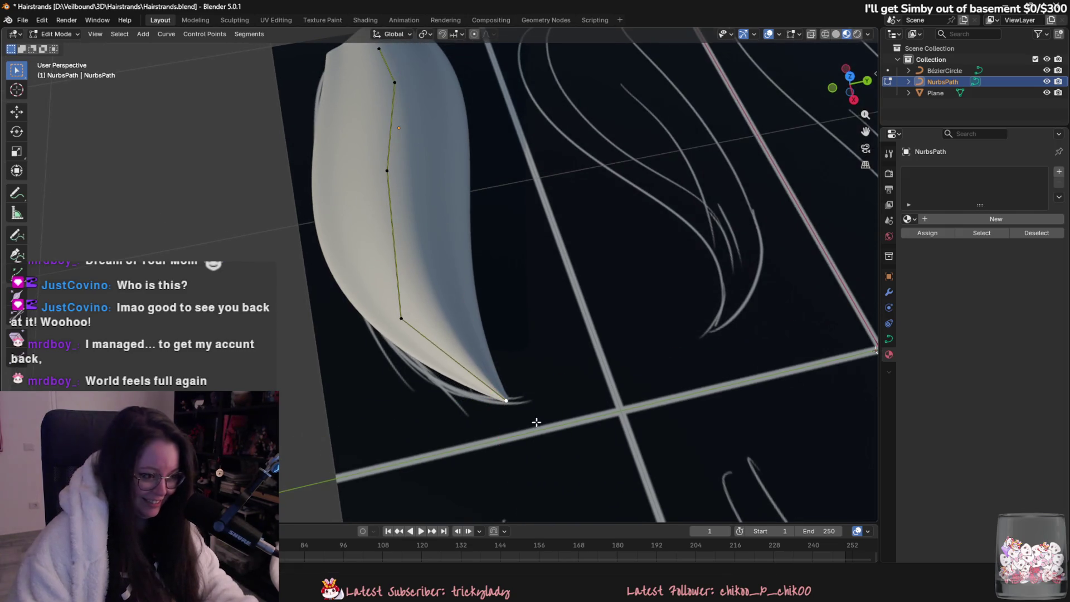
# - Subdivide the lower segment and set its new midpoint flat on the sheet
pyautogui.rightClick(401, 321)
pyautogui.click(415, 216)
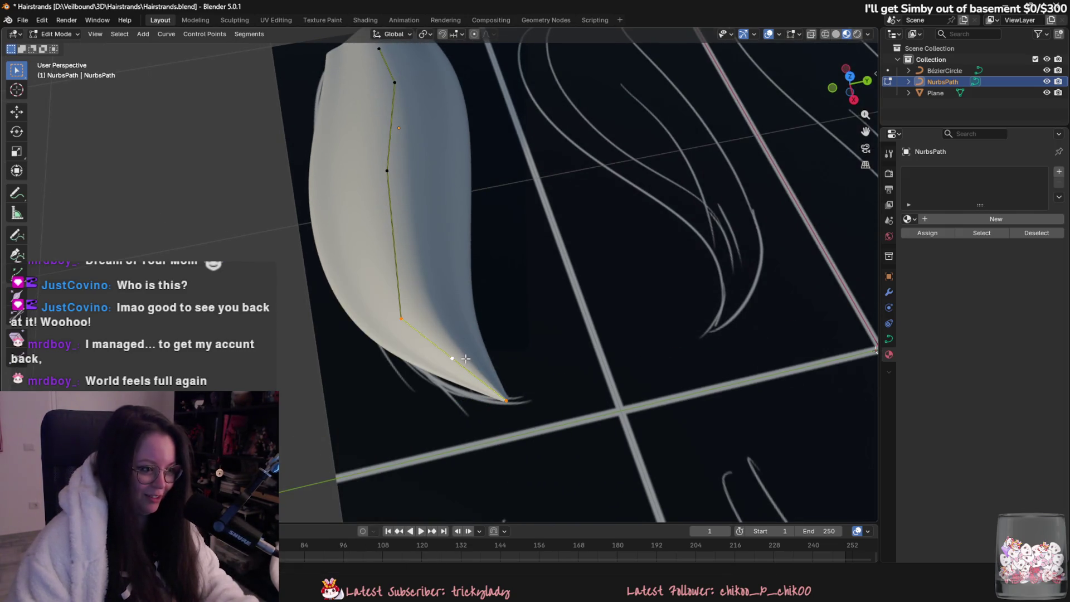
pyautogui.click(454, 360)
pyautogui.press('g')
pyautogui.hotkey('shift', 'z')
pyautogui.click(460, 377)
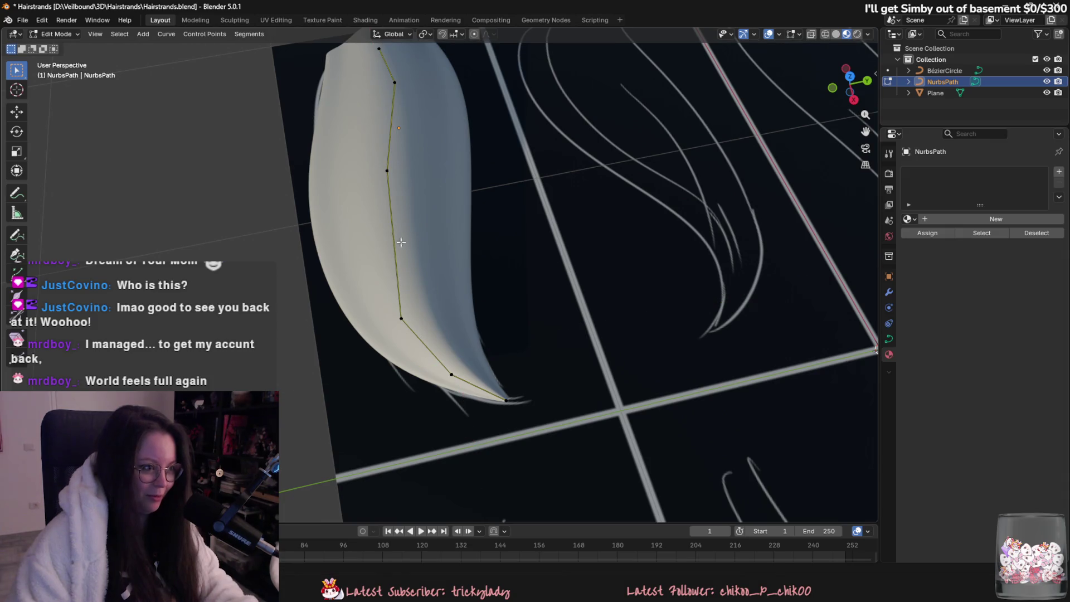
# - Subdivide the upper segment, then adjust its new midpoint and the lower point flat
pyautogui.rightClick(400, 175)
pyautogui.click(400, 176)
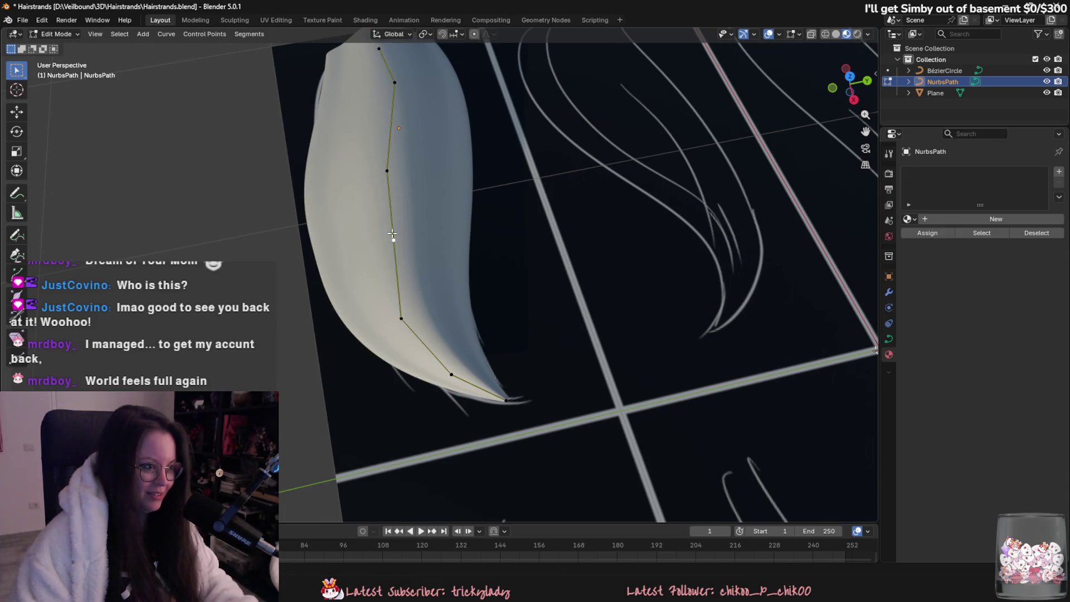
pyautogui.press('g')
pyautogui.hotkey('shift', 'z')
pyautogui.click(395, 237)
pyautogui.click(412, 315)
pyautogui.press('g')
pyautogui.hotkey('shift', 'z')
pyautogui.click(412, 319)
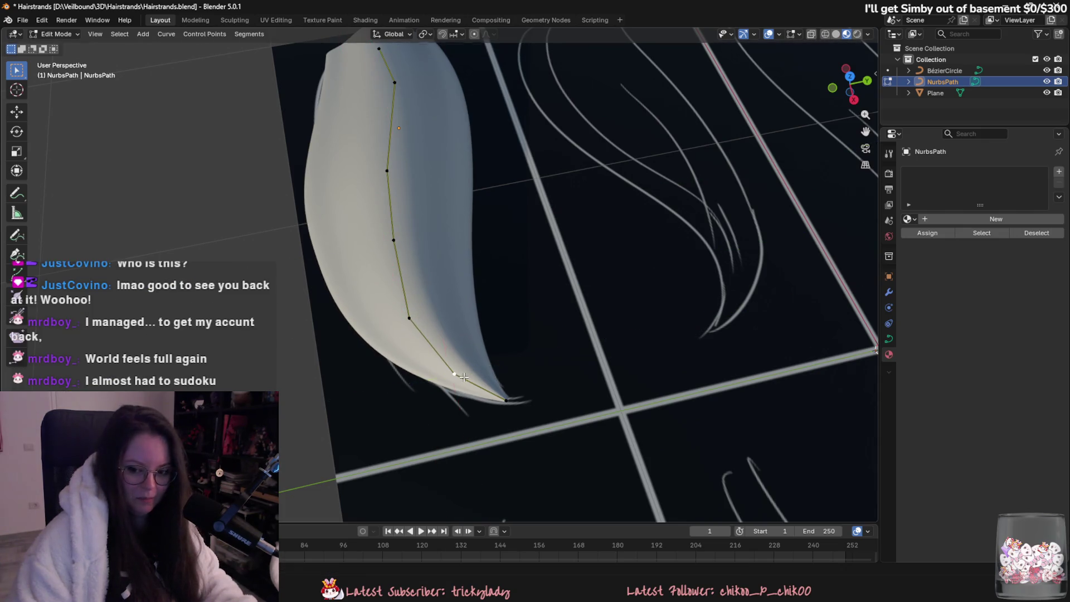
# - Nudge the root point along Y, exit to Object Mode, and duplicate the card 1.027 m along Y
pyautogui.scroll(2, 516, 421)
pyautogui.moveTo(516, 420)
pyautogui.mouseDown(button='middle')
pyautogui.moveTo(575, 359)
pyautogui.moveTo(546, 312)
pyautogui.moveTo(530, 234)
pyautogui.moveTo(539, 386)
pyautogui.moveTo(423, 306)
pyautogui.moveTo(431, 367)
pyautogui.moveTo(454, 401)
pyautogui.moveTo(389, 336)
pyautogui.moveTo(401, 306)
pyautogui.moveTo(423, 408)
pyautogui.moveTo(480, 387)
pyautogui.moveTo(431, 323)
pyautogui.moveTo(560, 425)
pyautogui.moveTo(528, 385)
pyautogui.moveTo(516, 468)
pyautogui.moveTo(471, 370)
pyautogui.moveTo(462, 440)
pyautogui.moveTo(470, 370)
pyautogui.moveTo(447, 356)
pyautogui.moveTo(447, 387)
pyautogui.moveTo(412, 385)
pyautogui.mouseUp(button='middle')
pyautogui.click(417, 301)
pyautogui.press('g')
pyautogui.press('y')
pyautogui.click(410, 311)
pyautogui.press('Tab')
pyautogui.hotkey('shift', 'd')
# - Place the NurbsPath copy beside the original along Y and enter Edit Mode on it
pyautogui.press('y')
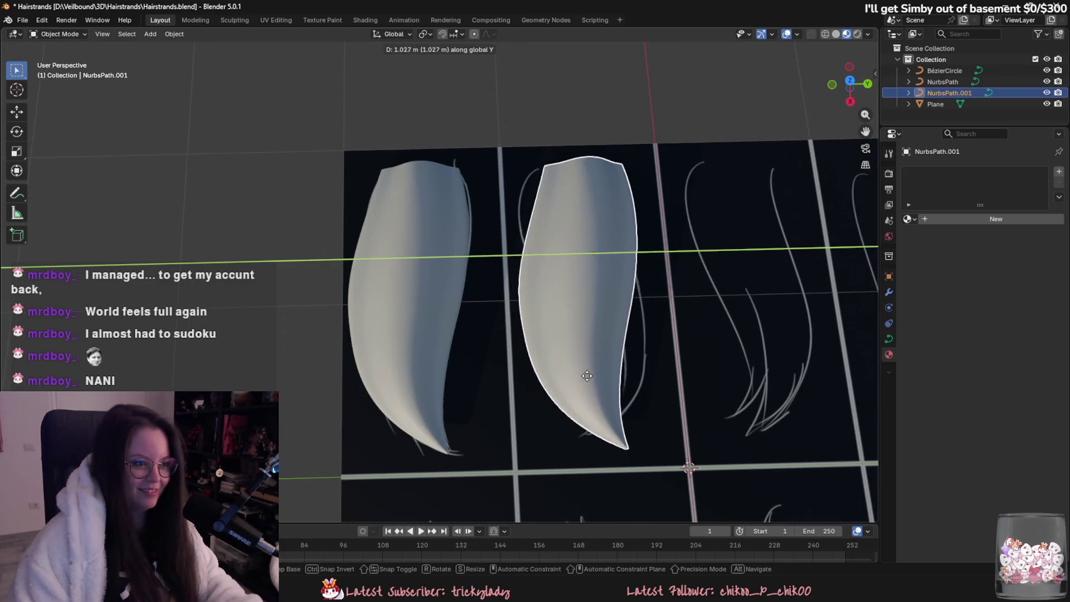
pyautogui.click(594, 373)
pyautogui.press('Tab')
pyautogui.scroll(3, 566, 402)
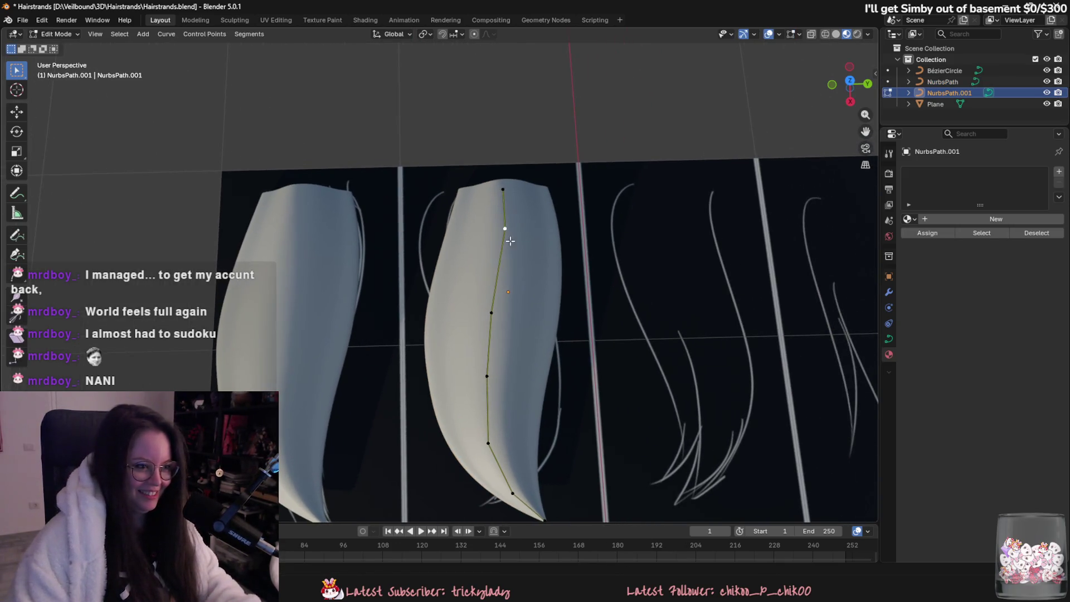
# - Slide the upper, middle and top control points along Y to start bending the strand
pyautogui.click(504, 229)
pyautogui.press('g')
pyautogui.press('y')
pyautogui.click(473, 233)
pyautogui.click(491, 313)
pyautogui.press('g')
pyautogui.press('y')
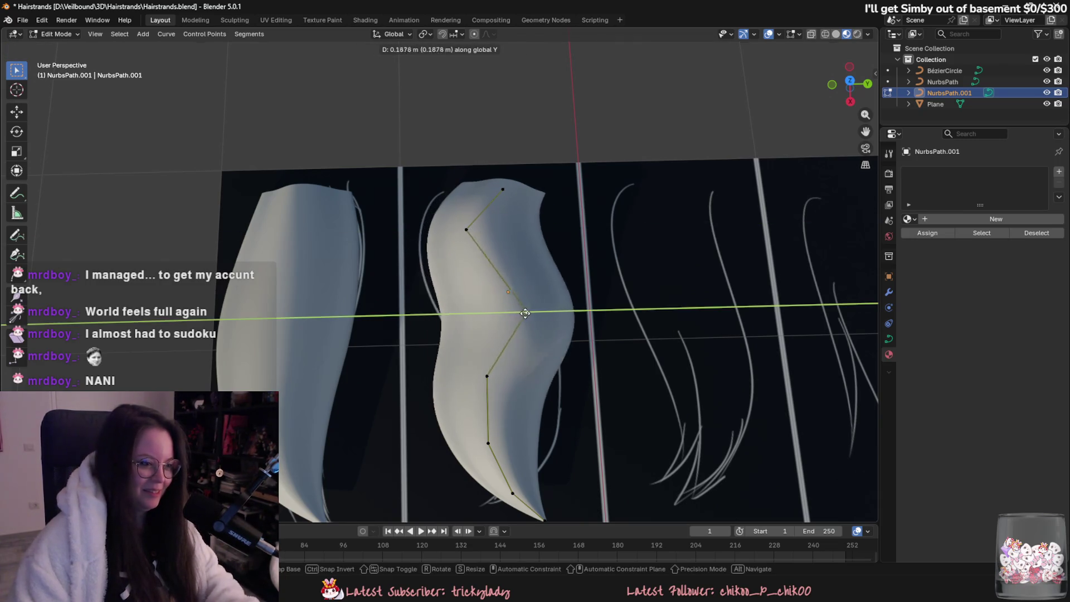
pyautogui.click(508, 313)
pyautogui.click(503, 189)
pyautogui.press('g')
pyautogui.press('y')
pyautogui.click(488, 188)
# - Shift the two lower control points right along Y to continue the S-curve
pyautogui.click(497, 376)
pyautogui.press('g')
pyautogui.press('y')
pyautogui.click(550, 379)
pyautogui.hotkey('alt', 's')
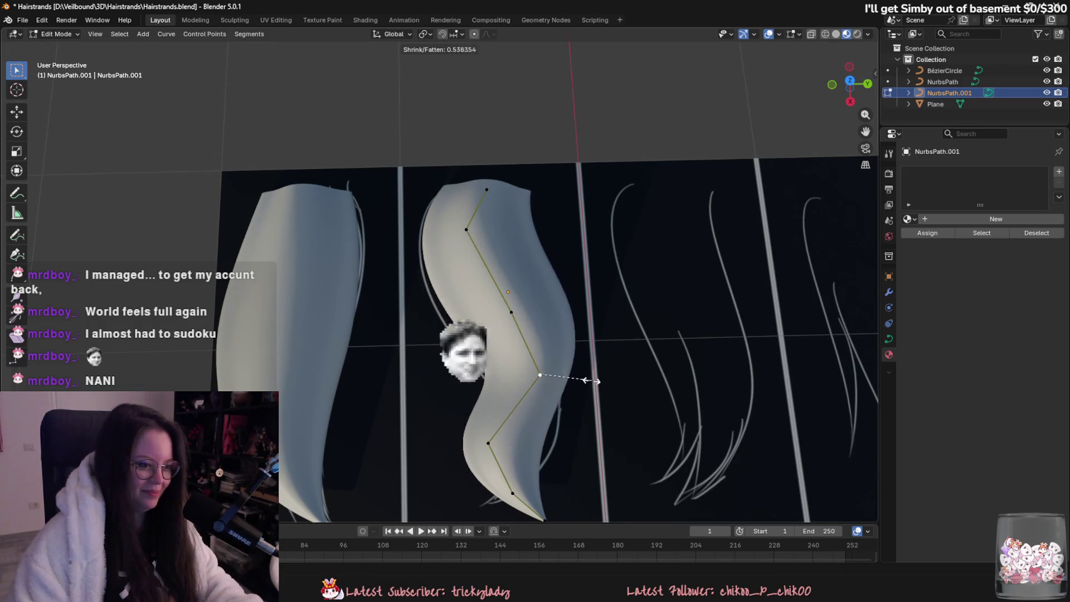
pyautogui.rightClick(602, 383)
pyautogui.click(488, 443)
pyautogui.press('g')
pyautogui.press('y')
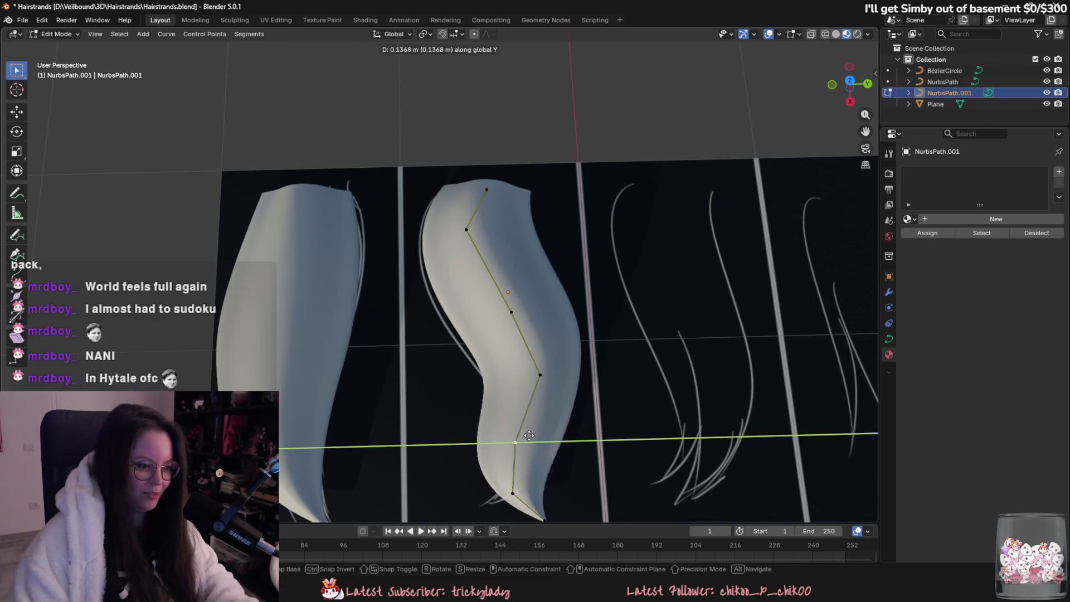
pyautogui.click(558, 446)
# - Move the bottom endpoint lower and left without changing its height
pyautogui.click(512, 494)
pyautogui.keyDown('shift'); pyautogui.moveTo(548, 514); pyautogui.dragTo(539, 475, button='middle'); pyautogui.keyUp('shift')
pyautogui.rightClick(539, 475)
pyautogui.press('Escape')
pyautogui.hotkey('alt', 's')
pyautogui.press('Escape')
pyautogui.press('g')
pyautogui.hotkey('shift', 'z')
pyautogui.click(513, 453)
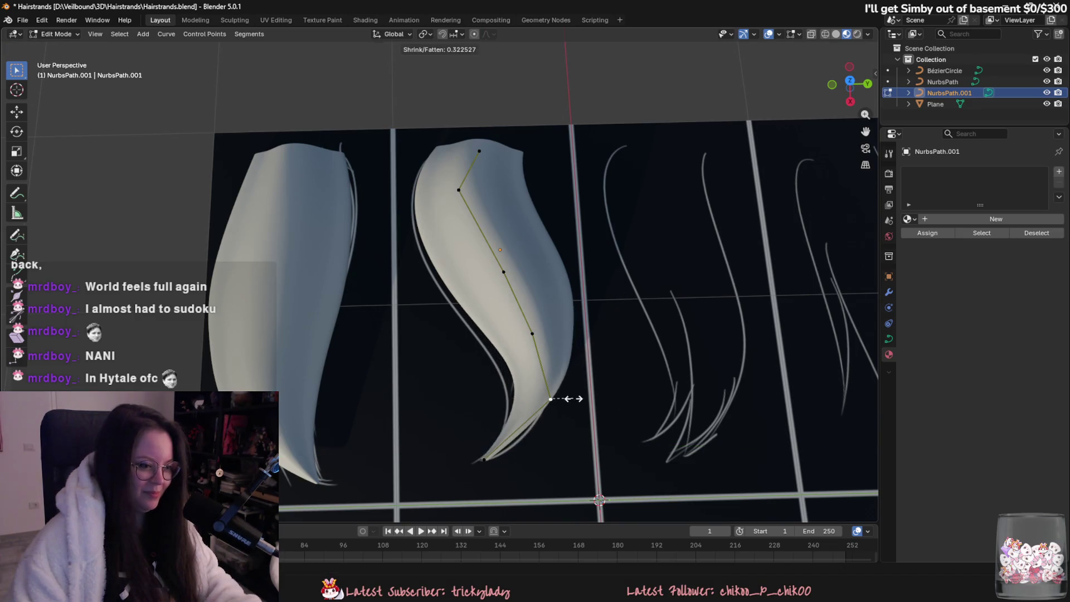
# - Nudge the lower control point down and the point above it slightly left along Y
pyautogui.press('g')
pyautogui.click(578, 424)
pyautogui.click(546, 336)
pyautogui.press('g')
pyautogui.press('Escape')
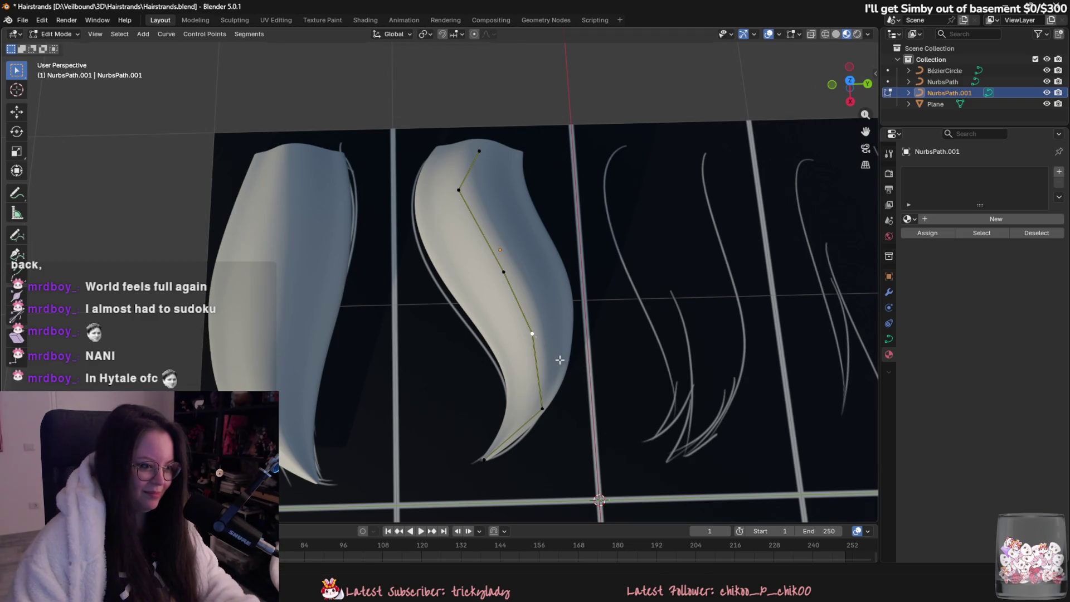
pyautogui.press('g')
pyautogui.press('y')
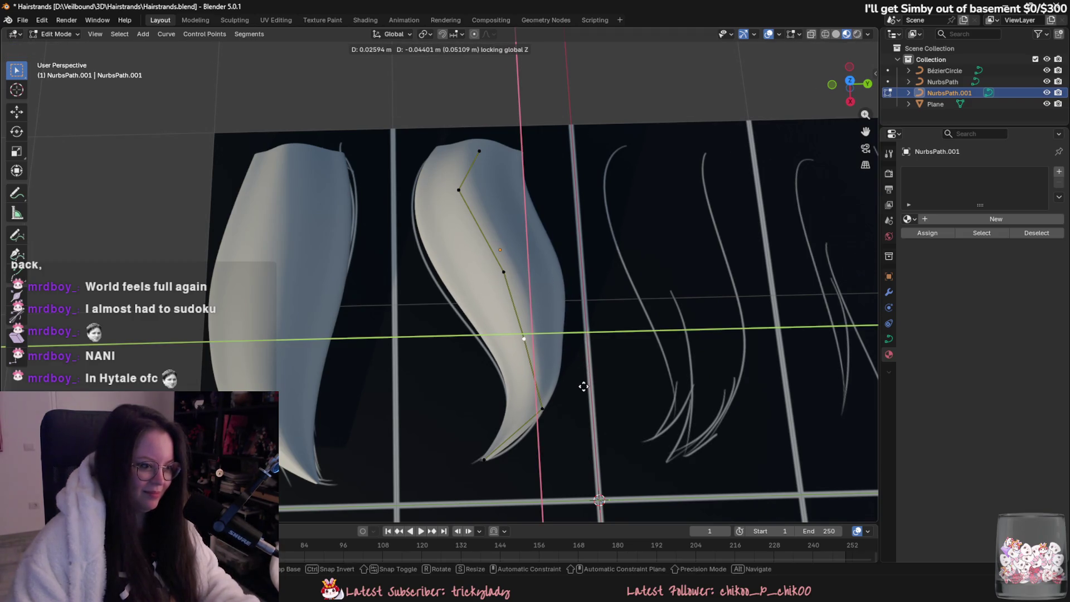
pyautogui.click(580, 374)
# - Change the strand thickness at the upper-middle point with Alt+S and shift it left along Y
pyautogui.click(504, 273)
pyautogui.hotkey('alt', 's')
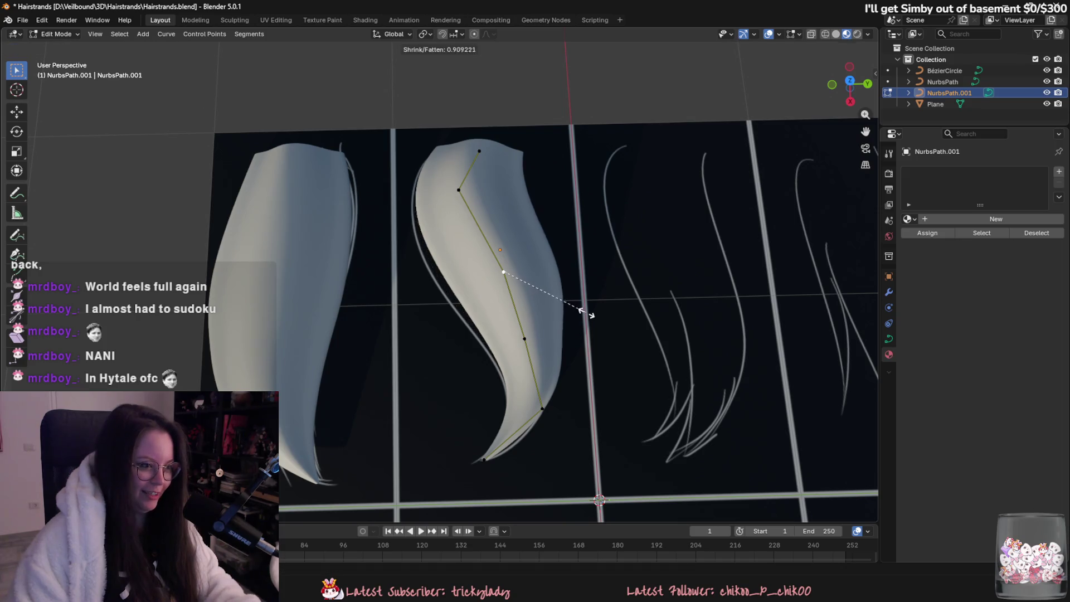
pyautogui.click(592, 314)
pyautogui.press('g')
pyautogui.press('y')
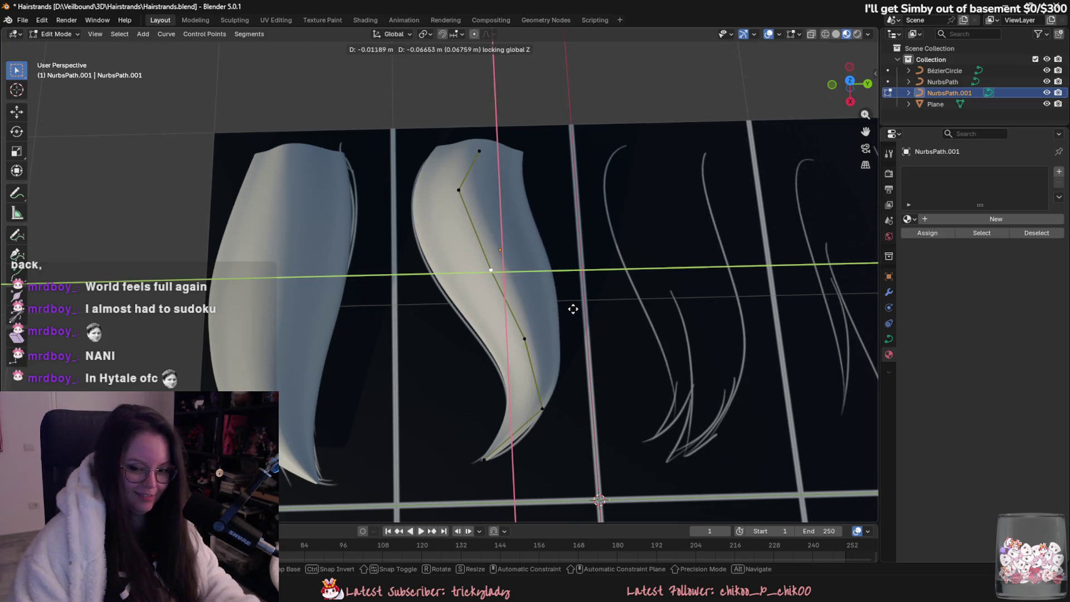
pyautogui.click(574, 310)
# - Lower the strand's tip and the point beside it along Z
pyautogui.moveTo(578, 330)
pyautogui.mouseDown(button='middle')
pyautogui.moveTo(549, 377)
pyautogui.moveTo(501, 348)
pyautogui.moveTo(563, 346)
pyautogui.moveTo(624, 383)
pyautogui.moveTo(616, 403)
pyautogui.moveTo(633, 402)
pyautogui.moveTo(606, 351)
pyautogui.mouseUp(button='middle')
pyautogui.click(494, 357)
pyautogui.press('g')
pyautogui.press('z')
pyautogui.press('Escape')
pyautogui.press('g')
pyautogui.press('z')
pyautogui.click(567, 346)
pyautogui.click(619, 315)
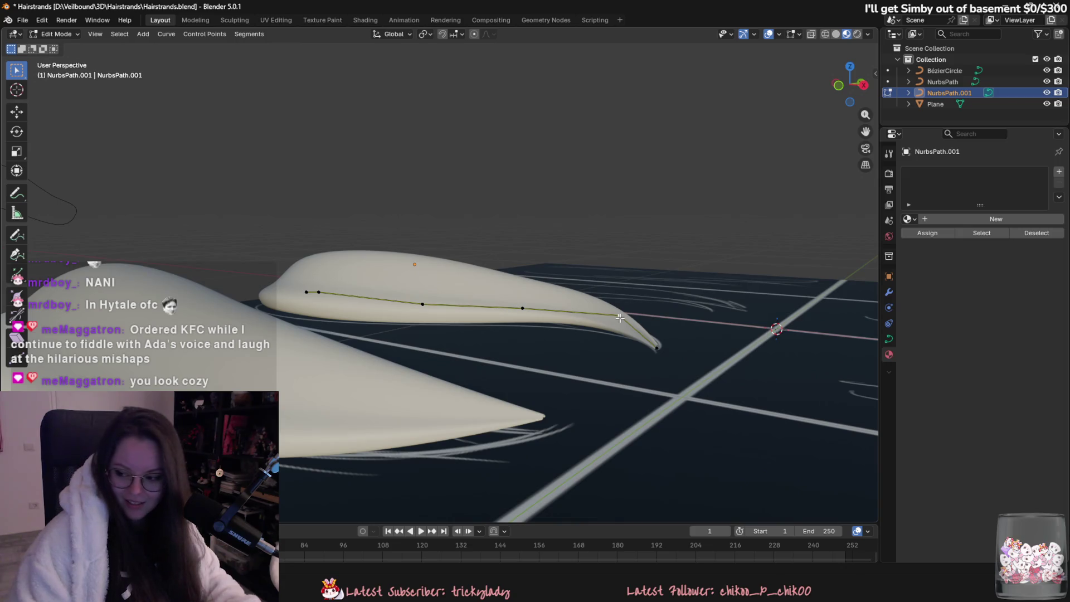
pyautogui.press('g')
pyautogui.press('z')
pyautogui.click(619, 321)
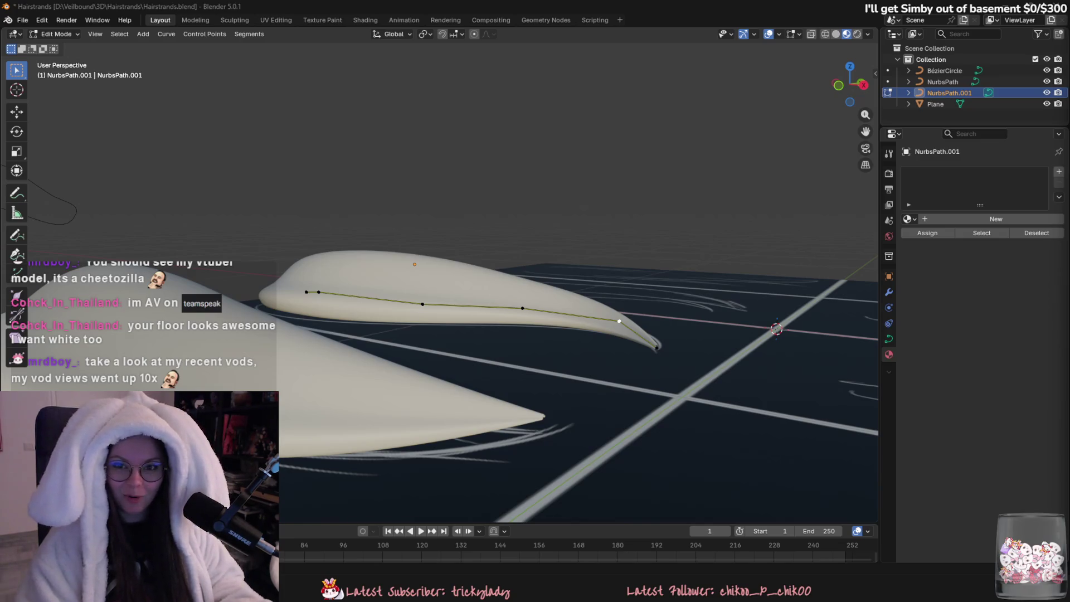
# - Switch from Blender to the browser showing Twitch
pyautogui.hotkey('alt', 'Tab')
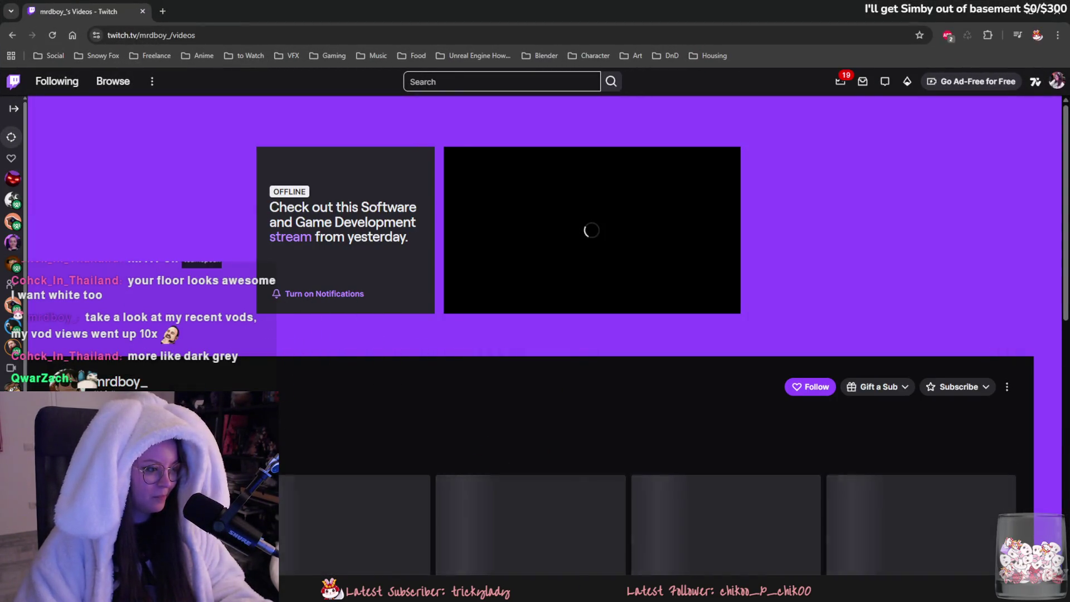
# - Scroll the channel's Videos page, open a recent broadcast and pause it
pyautogui.scroll(-2, 535, 334)
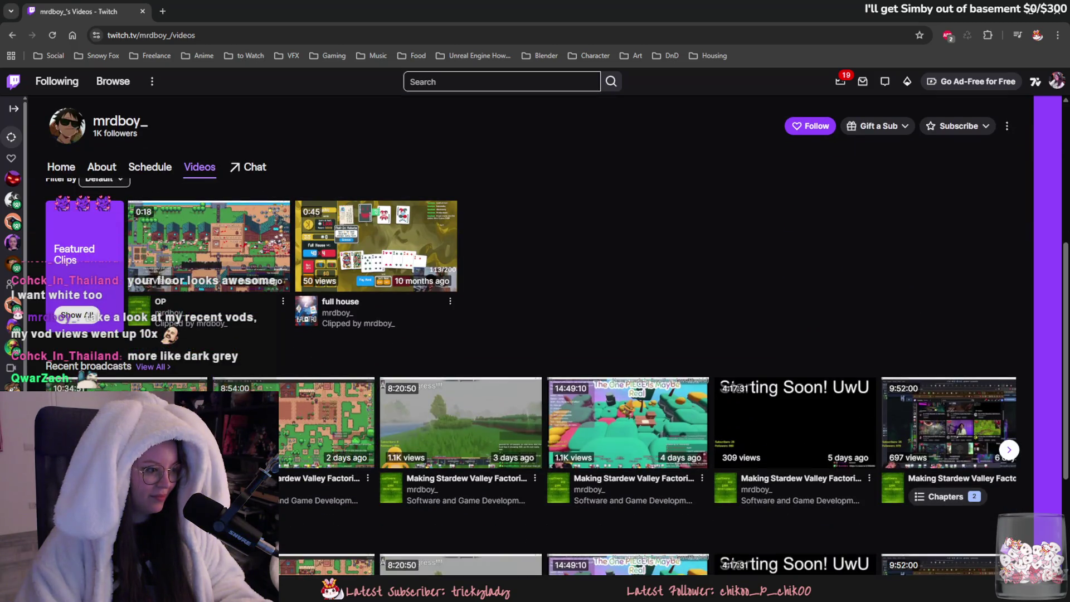
pyautogui.click(178, 401)
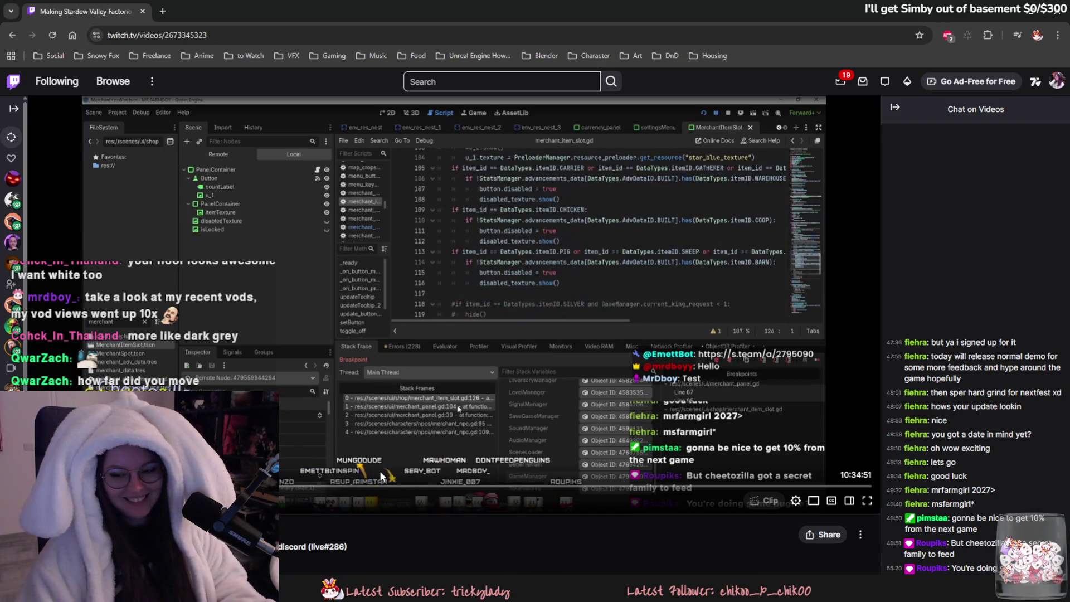
pyautogui.press('space')
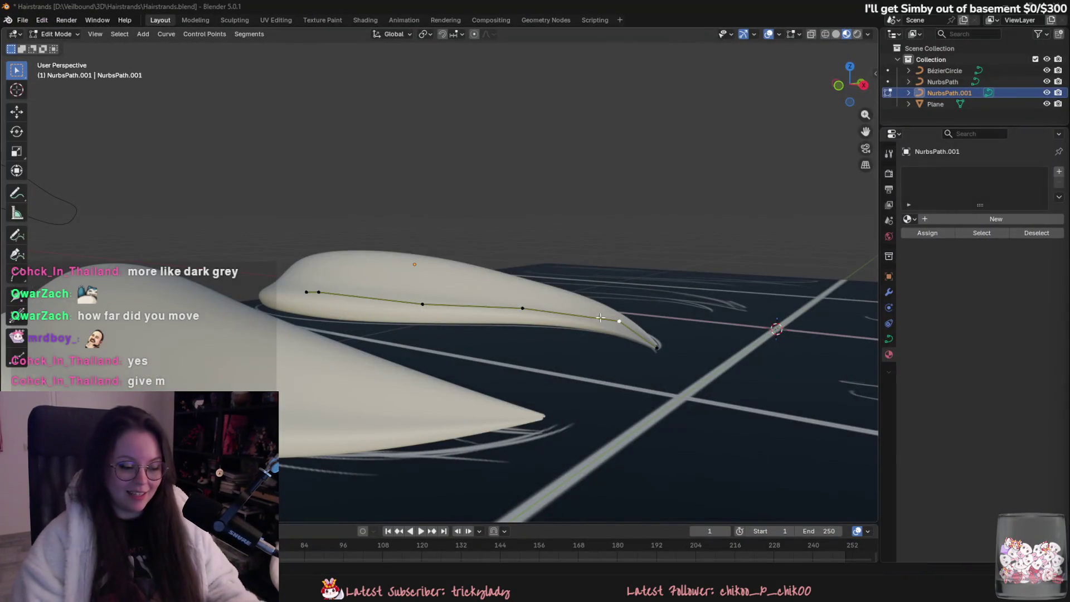
# - Orbit the viewport around the tapered NurbsPath.001 strand to inspect its shape
pyautogui.moveTo(716, 388)
pyautogui.mouseDown(button='middle')
pyautogui.moveTo(574, 407)
pyautogui.moveTo(580, 417)
pyautogui.mouseUp(button='middle')
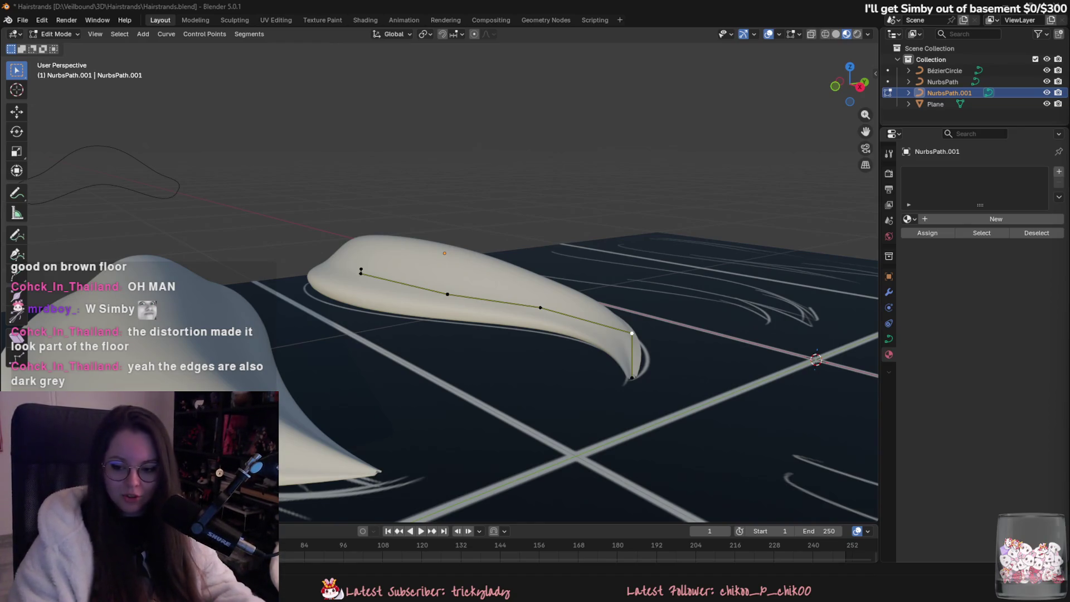
# - Orbit to face the crescent strand and box-select all of NurbsPath.001's control points
pyautogui.moveTo(430, 367)
pyautogui.mouseDown(button='middle')
pyautogui.moveTo(430, 459)
pyautogui.moveTo(477, 363)
pyautogui.moveTo(457, 397)
pyautogui.moveTo(434, 399)
pyautogui.mouseUp(button='middle')
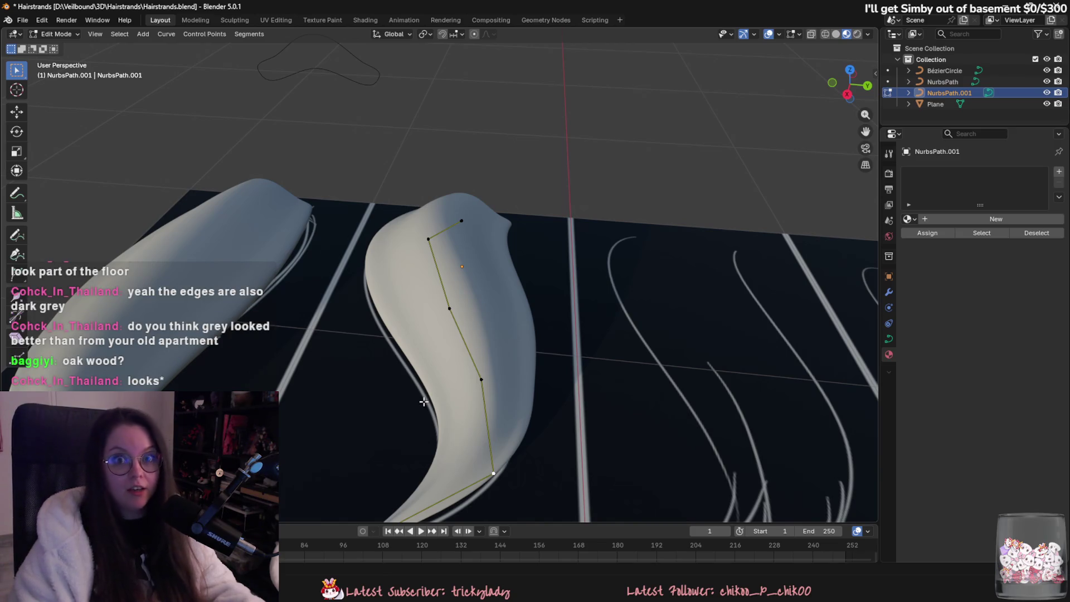
pyautogui.moveTo(426, 400); pyautogui.dragTo(500, 385, button='middle')
pyautogui.moveTo(589, 422); pyautogui.dragTo(589, 401, button='middle')
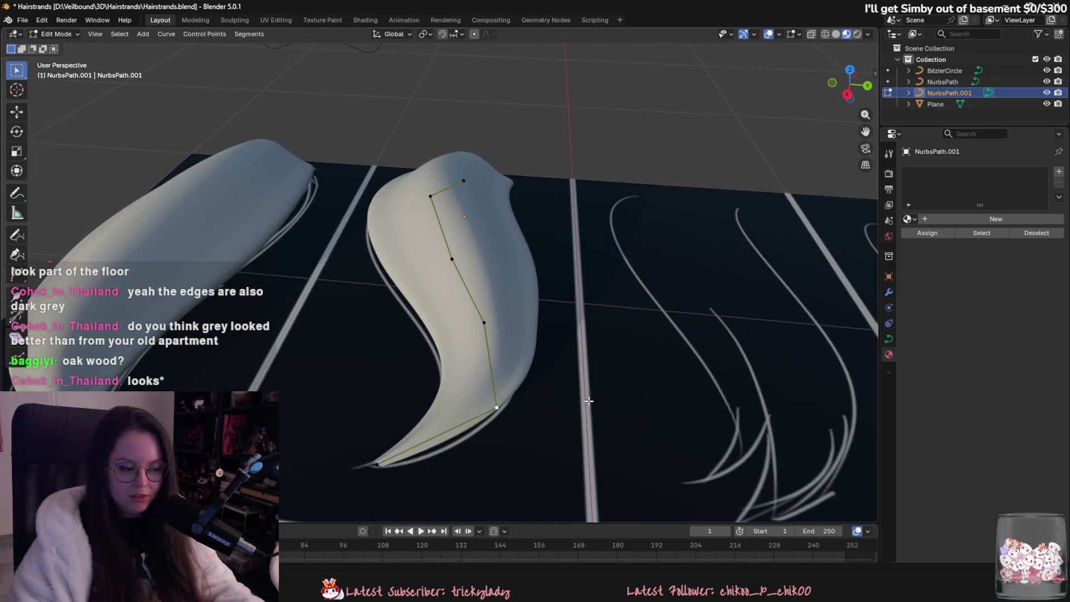
pyautogui.moveTo(479, 415)
pyautogui.mouseDown()
pyautogui.moveTo(485, 323)
pyautogui.moveTo(440, 245)
pyautogui.moveTo(463, 181)
pyautogui.moveTo(475, 229)
pyautogui.mouseUp()
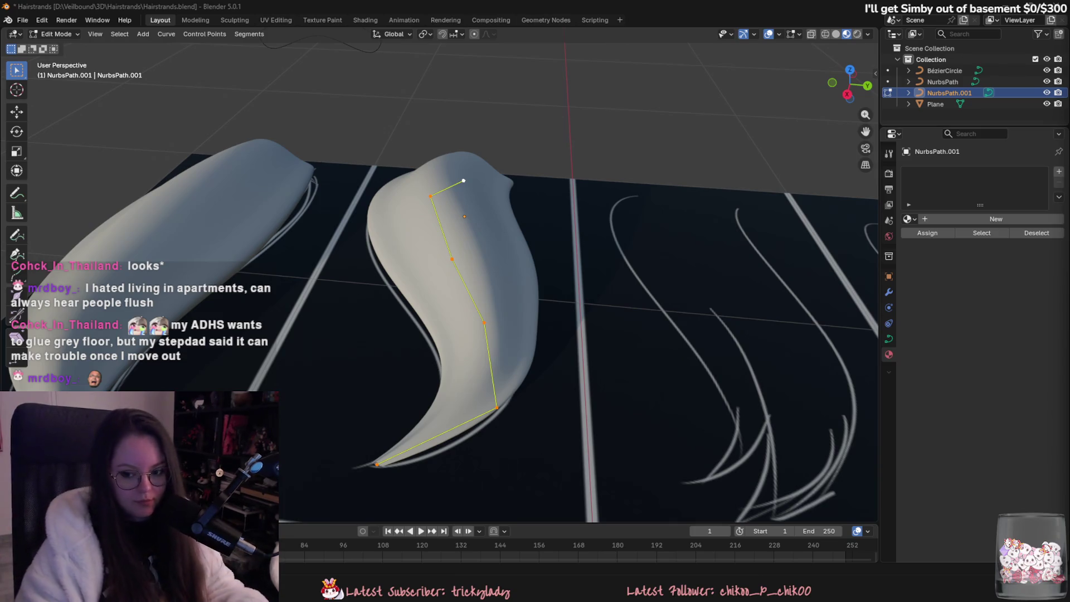
pyautogui.moveTo(589, 309)
pyautogui.mouseDown(button='middle')
pyautogui.moveTo(580, 353)
pyautogui.moveTo(502, 299)
pyautogui.moveTo(594, 318)
pyautogui.mouseUp(button='middle')
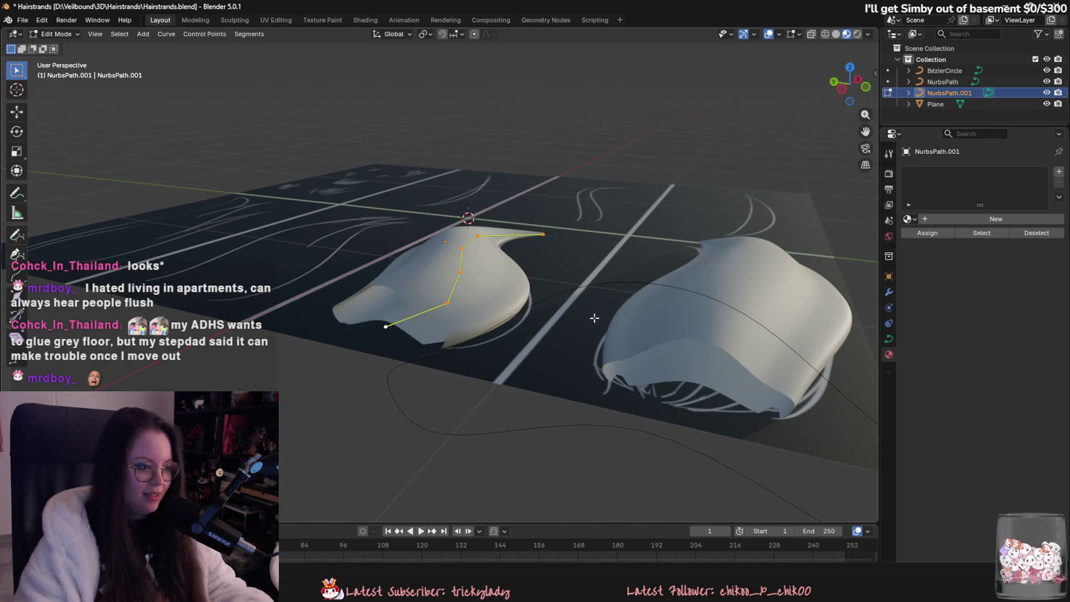
pyautogui.moveTo(407, 334); pyautogui.dragTo(562, 359, button='middle')
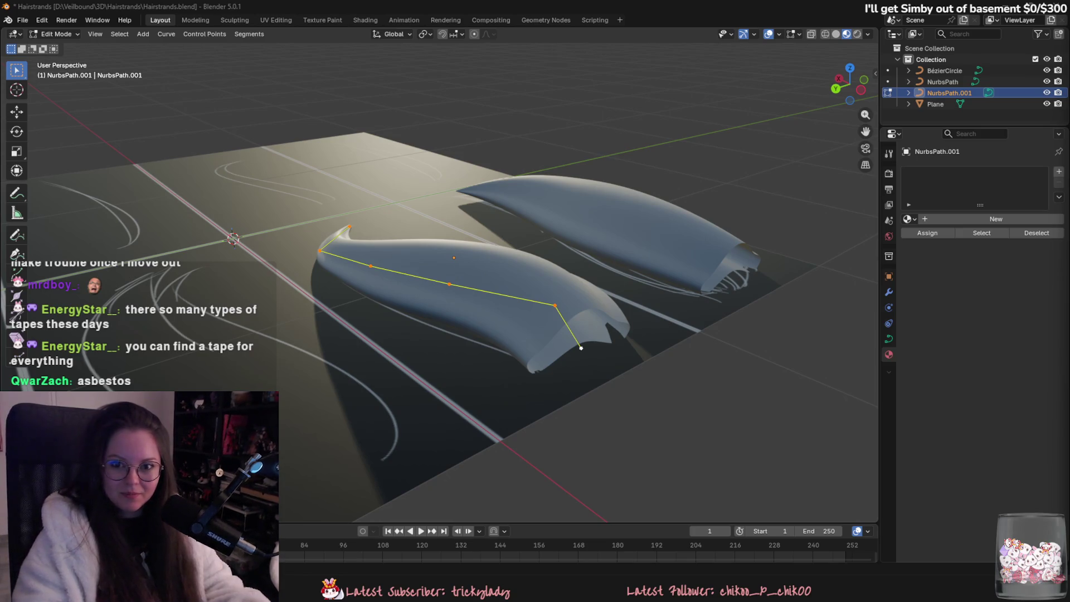
pyautogui.hotkey('alt', 'Tab')
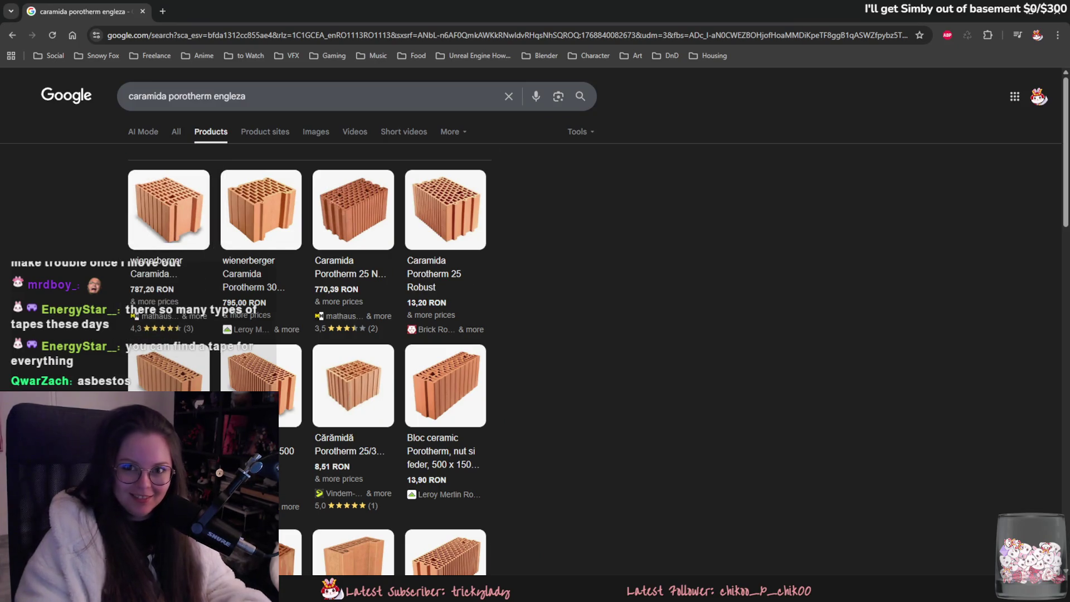
pyautogui.moveTo(156, 189)
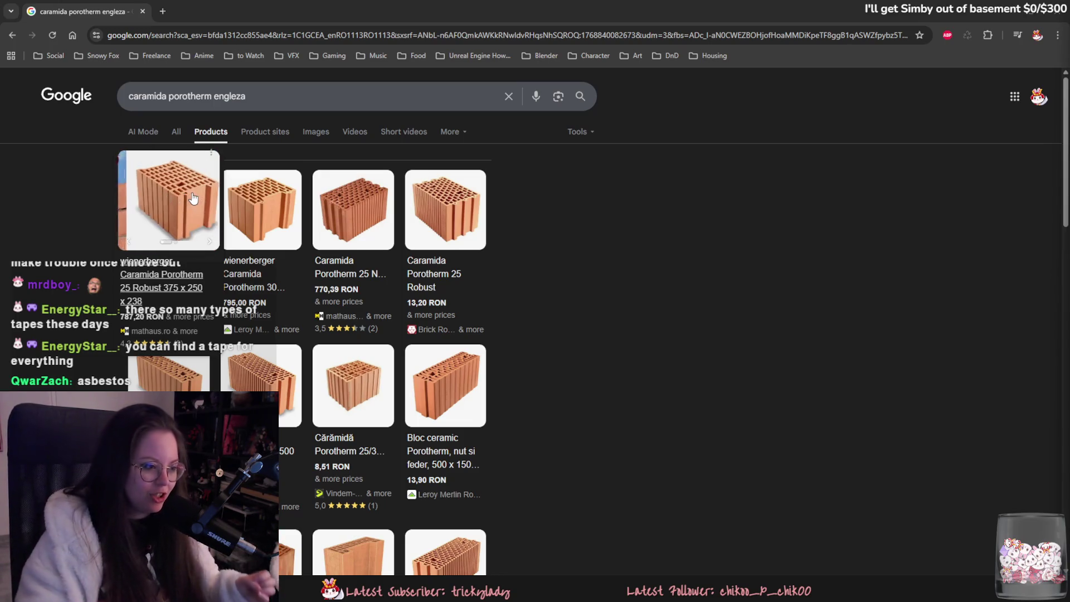
pyautogui.hotkey('alt', 'Tab')
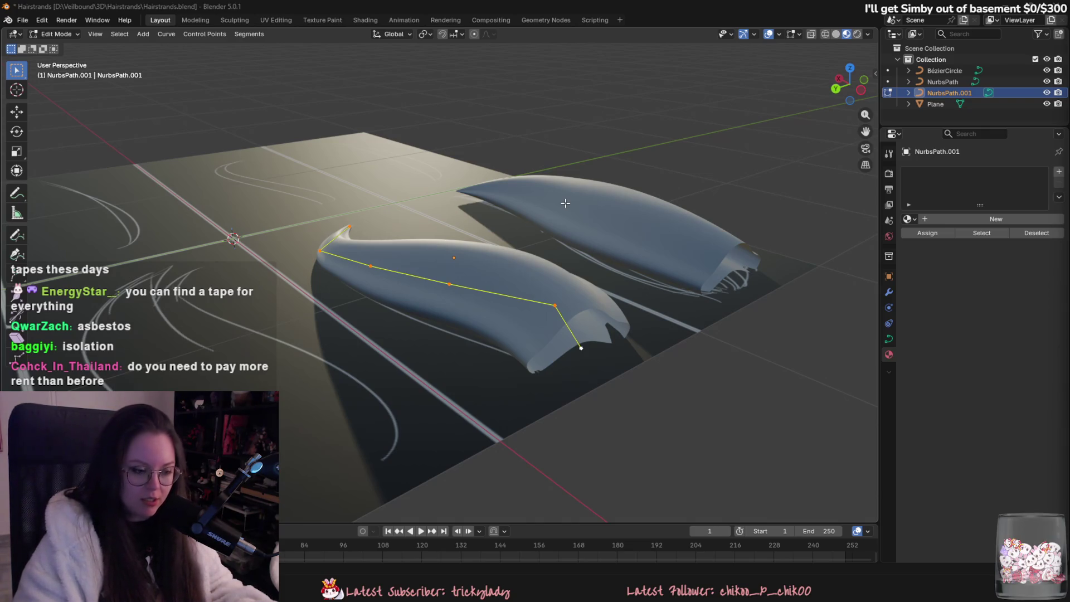
pyautogui.moveTo(590, 241)
pyautogui.mouseDown(button='middle')
pyautogui.moveTo(608, 278)
pyautogui.moveTo(587, 317)
pyautogui.moveTo(635, 281)
pyautogui.mouseUp(button='middle')
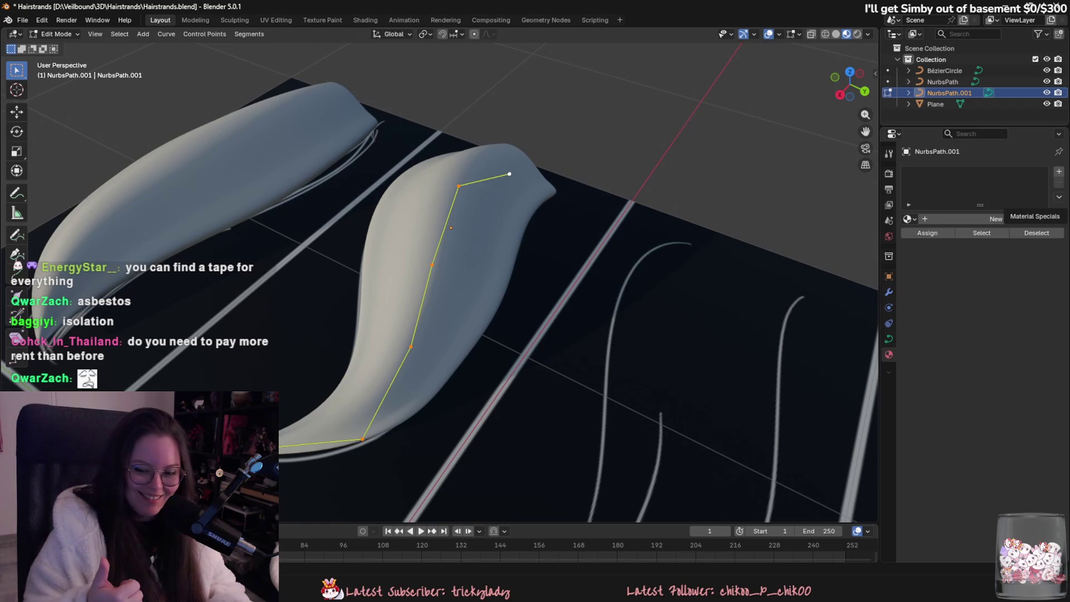
# - Subdivide the card's end segment and position the new point, keeping its height fixed
pyautogui.moveTo(841, 285)
pyautogui.mouseDown(button='middle')
pyautogui.moveTo(642, 310)
pyautogui.moveTo(674, 298)
pyautogui.moveTo(637, 276)
pyautogui.mouseUp(button='middle')
pyautogui.moveTo(418, 370); pyautogui.dragTo(417, 384, button='middle')
pyautogui.rightClick(491, 90)
pyautogui.click(478, 46)
pyautogui.scroll(5, 501, 390)
pyautogui.click(510, 407)
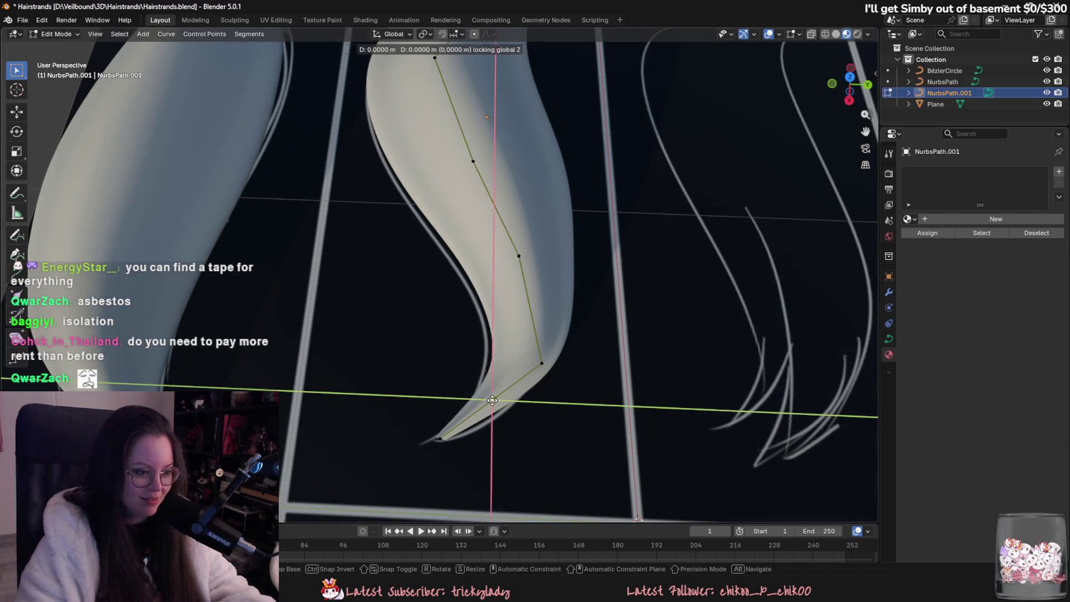
pyautogui.press('g')
pyautogui.hotkey('shift', 'z')
pyautogui.click(498, 417)
# - Reposition the neighbouring end point and the lower tip point horizontally, excluding Z
pyautogui.moveTo(494, 411)
pyautogui.mouseDown(button='middle')
pyautogui.moveTo(515, 365)
pyautogui.moveTo(591, 380)
pyautogui.mouseUp(button='middle')
pyautogui.click(514, 361)
pyautogui.press('g')
pyautogui.hotkey('shift', 'z')
pyautogui.click(555, 371)
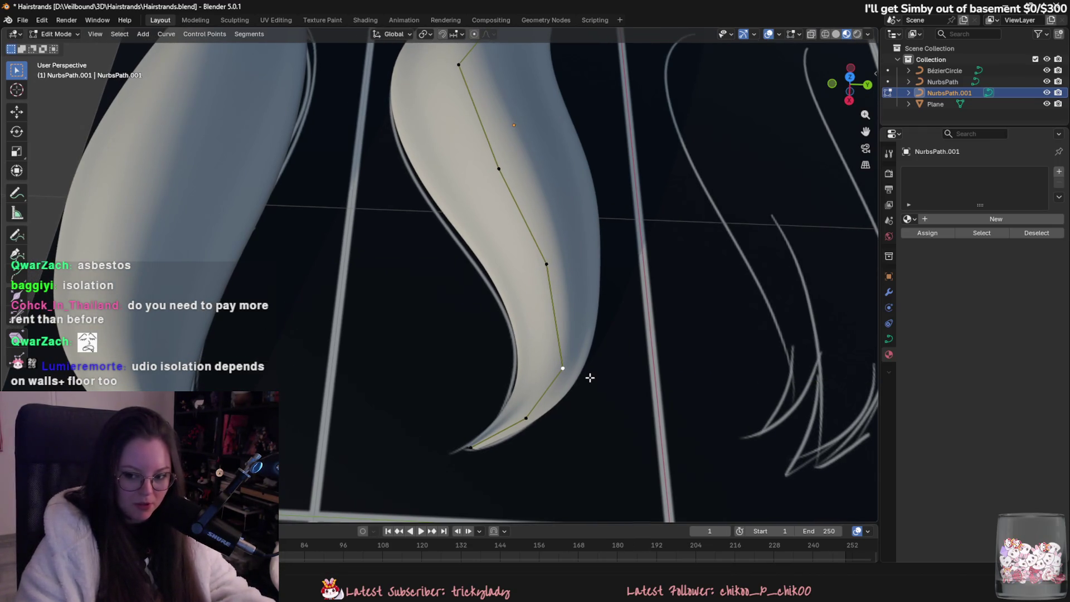
pyautogui.click(529, 414)
pyautogui.moveTo(535, 410)
pyautogui.mouseDown(button='middle')
pyautogui.moveTo(544, 396)
pyautogui.moveTo(579, 407)
pyautogui.mouseUp(button='middle')
pyautogui.press('g')
pyautogui.hotkey('shift', 'z')
pyautogui.click(543, 396)
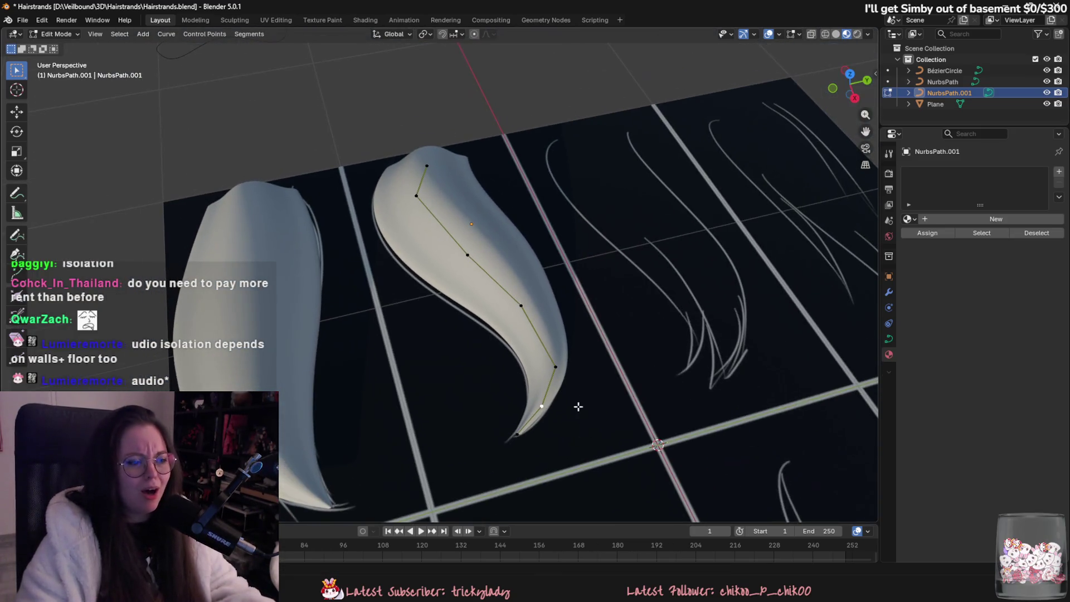
# - Adjust two more control points horizontally to smooth the hook, then return to Object Mode
pyautogui.press('g')
pyautogui.hotkey('shift', 'z')
pyautogui.click(536, 321)
pyautogui.click(468, 257)
pyautogui.press('g')
pyautogui.hotkey('shift', 'z')
pyautogui.click(468, 273)
pyautogui.moveTo(468, 273); pyautogui.dragTo(477, 347, button='middle')
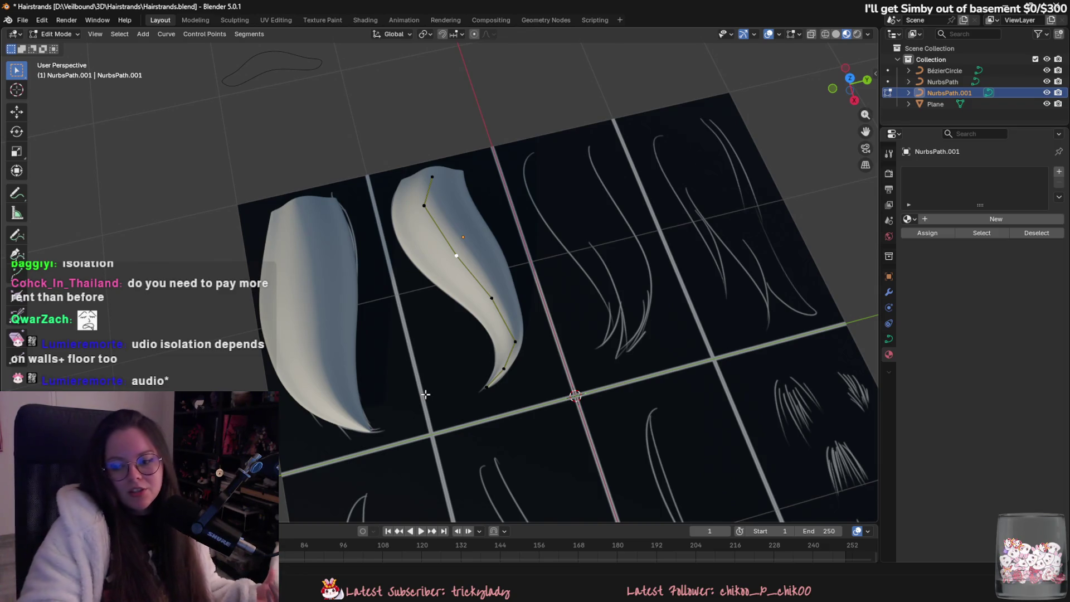
pyautogui.moveTo(369, 351)
pyautogui.mouseDown(button='middle')
pyautogui.moveTo(427, 199)
pyautogui.moveTo(533, 284)
pyautogui.moveTo(633, 395)
pyautogui.moveTo(628, 436)
pyautogui.moveTo(613, 421)
pyautogui.moveTo(557, 426)
pyautogui.moveTo(446, 332)
pyautogui.mouseUp(button='middle')
pyautogui.press('Tab')
# - Duplicate NurbsPath.001 along Y onto the third strand group as NurbsPath.002, ready for point editing
pyautogui.click(271, 284)
pyautogui.moveTo(271, 283); pyautogui.dragTo(488, 309, button='middle')
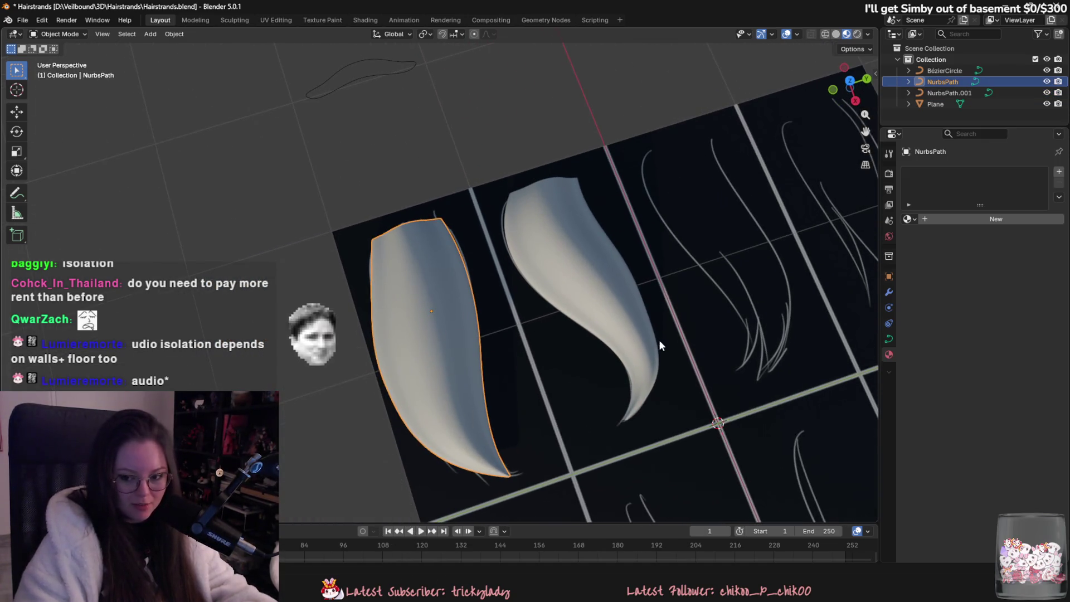
pyautogui.keyDown('shift'); pyautogui.moveTo(658, 339); pyautogui.dragTo(591, 343, button='middle'); pyautogui.keyUp('shift')
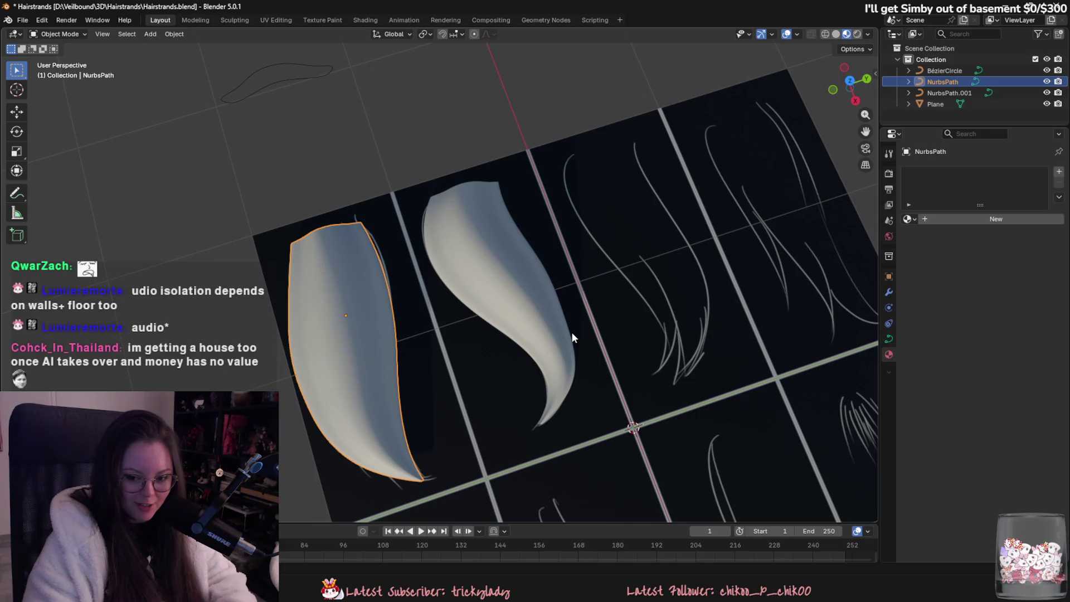
pyautogui.click(563, 272)
pyautogui.moveTo(563, 273)
pyautogui.mouseDown(button='middle')
pyautogui.moveTo(502, 292)
pyautogui.moveTo(541, 301)
pyautogui.mouseUp(button='middle')
pyautogui.hotkey('shift', 'd')
pyautogui.press('y')
pyautogui.click(695, 337)
pyautogui.scroll(2, 650, 325)
pyautogui.press('Tab')
pyautogui.scroll(2, 649, 326)
# - Select all of the copied strand's points and shift the whole strand to the right
pyautogui.scroll(2, 529, 280)
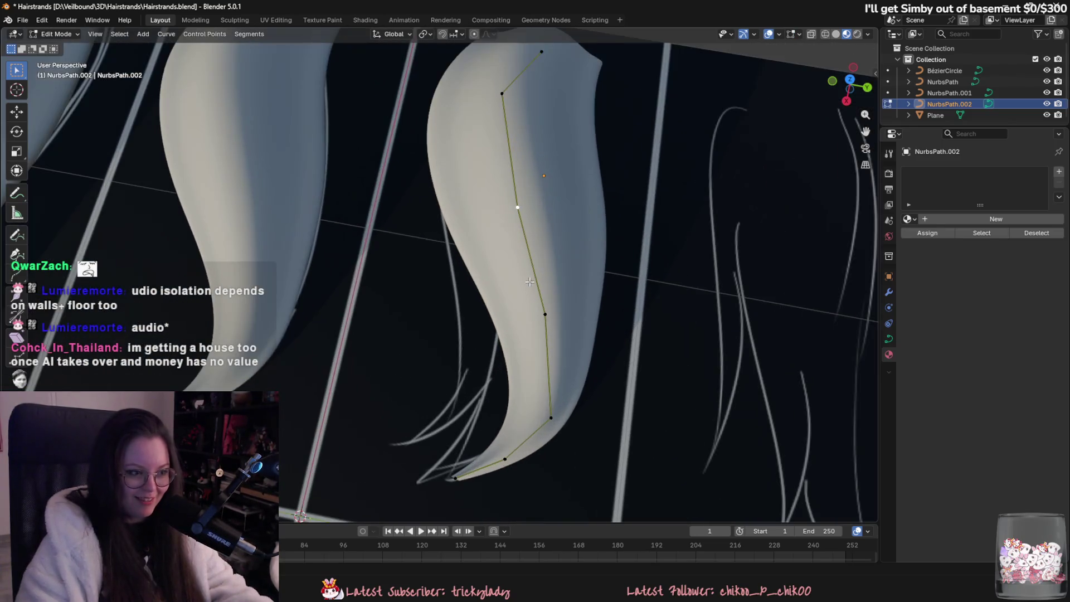
pyautogui.scroll(-3, 529, 280)
pyautogui.press('g')
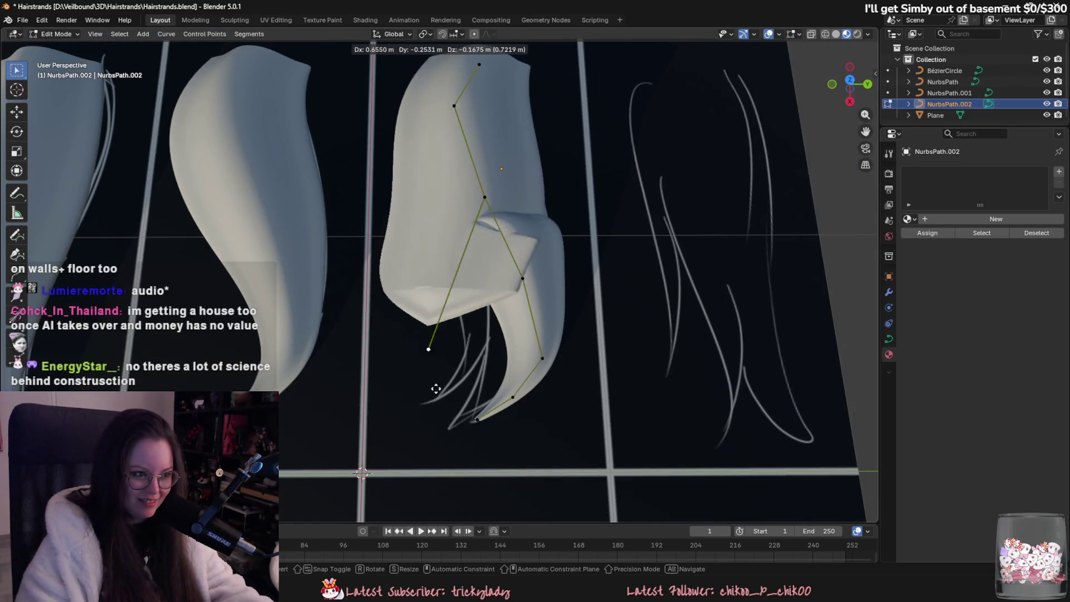
pyautogui.rightClick(583, 341)
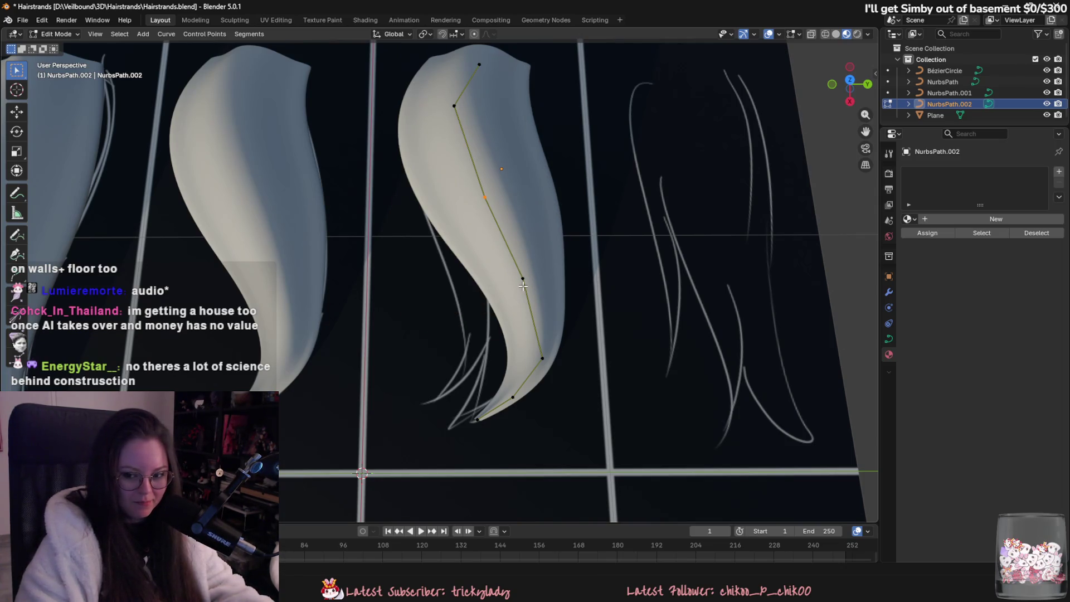
pyautogui.press('Tab')
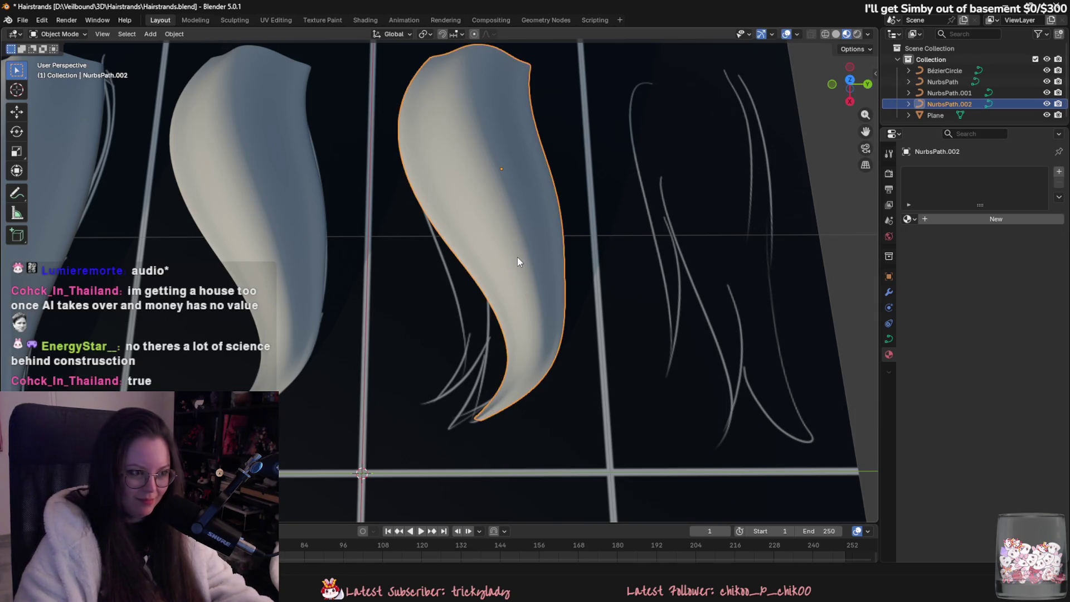
pyautogui.press('Tab')
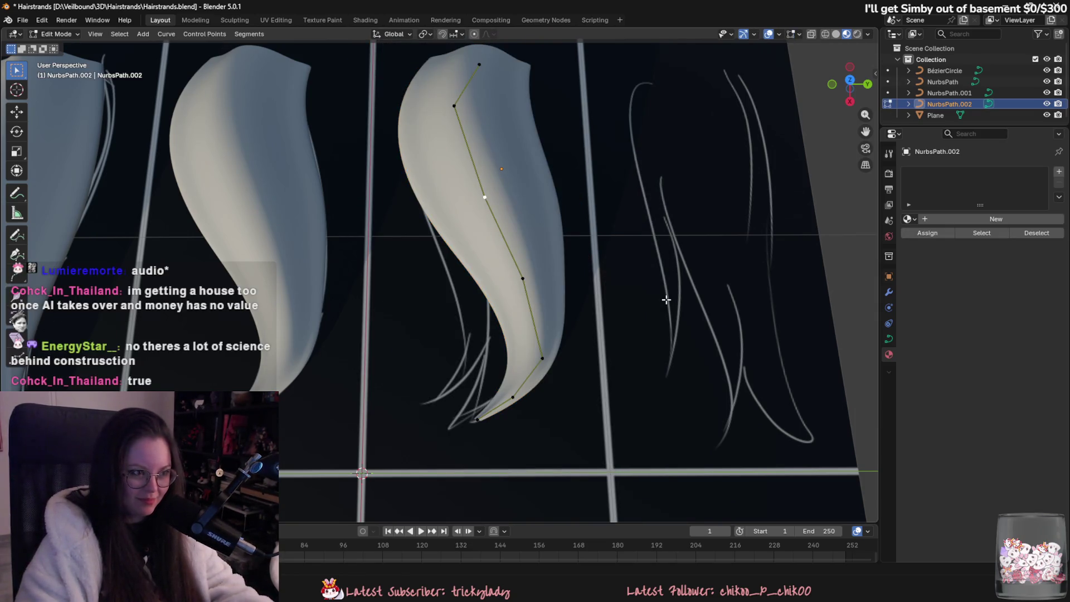
pyautogui.press('a')
pyautogui.press('s')
pyautogui.rightClick(708, 312)
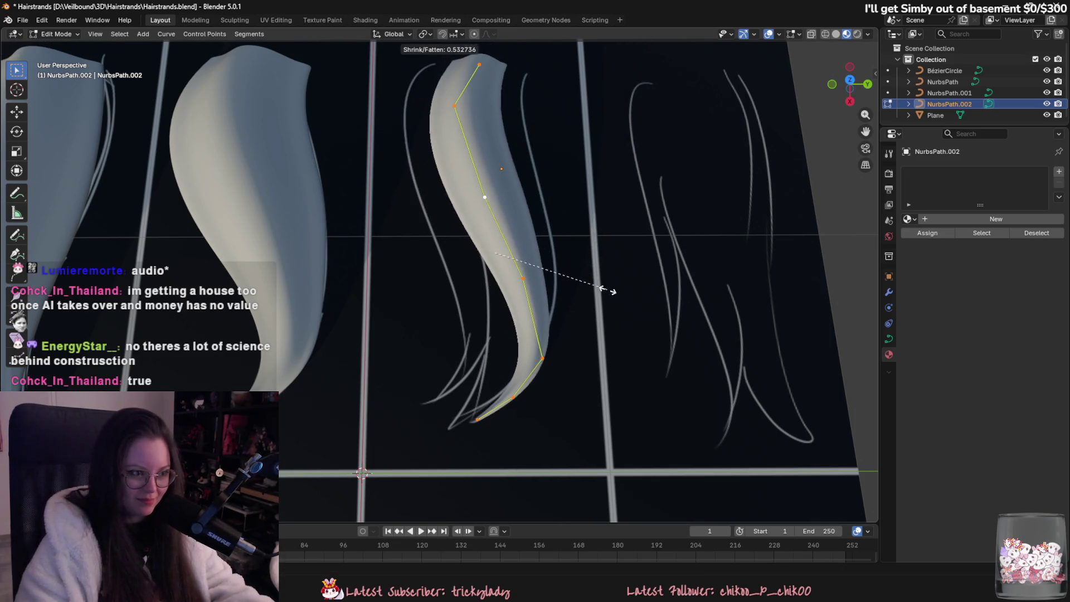
pyautogui.press('g')
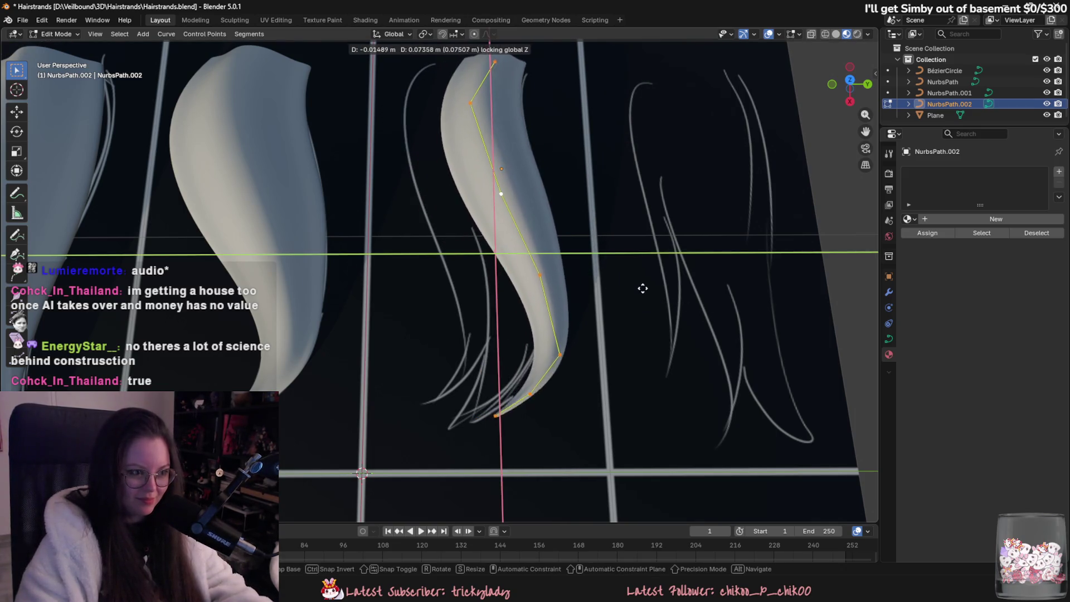
pyautogui.click(653, 294)
# - Move the strand's lower four points, then slide a mid-strand point along Y
pyautogui.click(549, 280)
pyautogui.keyDown('shift'); pyautogui.click(569, 360); pyautogui.keyUp('shift')
pyautogui.keyDown('shift'); pyautogui.click(540, 399); pyautogui.keyUp('shift')
pyautogui.keyDown('shift'); pyautogui.click(504, 420); pyautogui.keyUp('shift')
pyautogui.press('g')
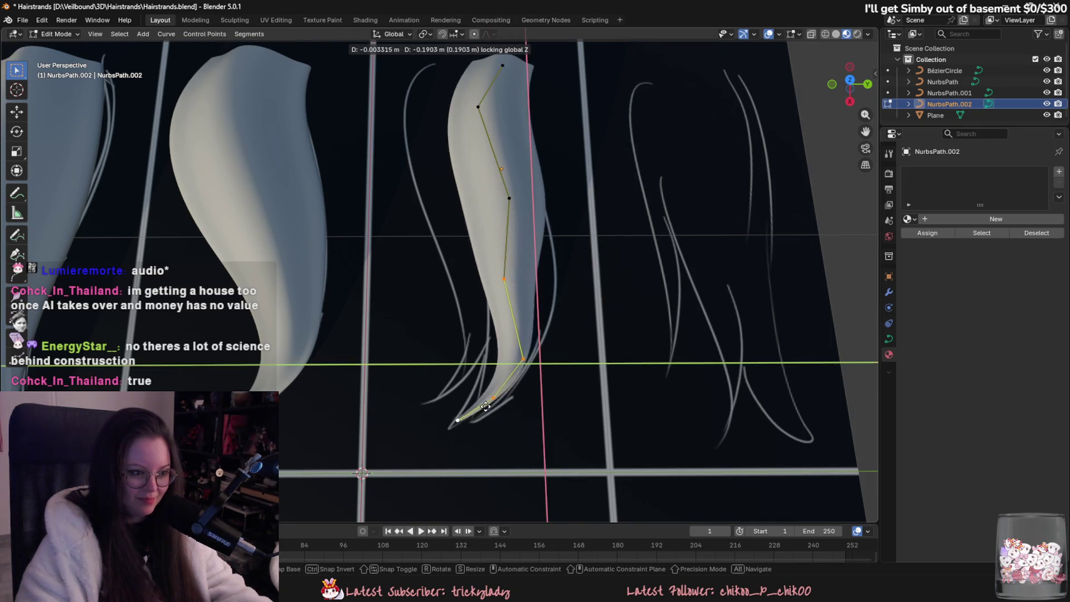
pyautogui.click(529, 359)
pyautogui.moveTo(530, 359)
pyautogui.keyDown('shift'); pyautogui.mouseDown(button='middle')
pyautogui.moveTo(529, 381)
pyautogui.moveTo(530, 366)
pyautogui.mouseUp(button='middle'); pyautogui.keyUp('shift')
pyautogui.click(524, 302)
pyautogui.press('g')
pyautogui.press('y')
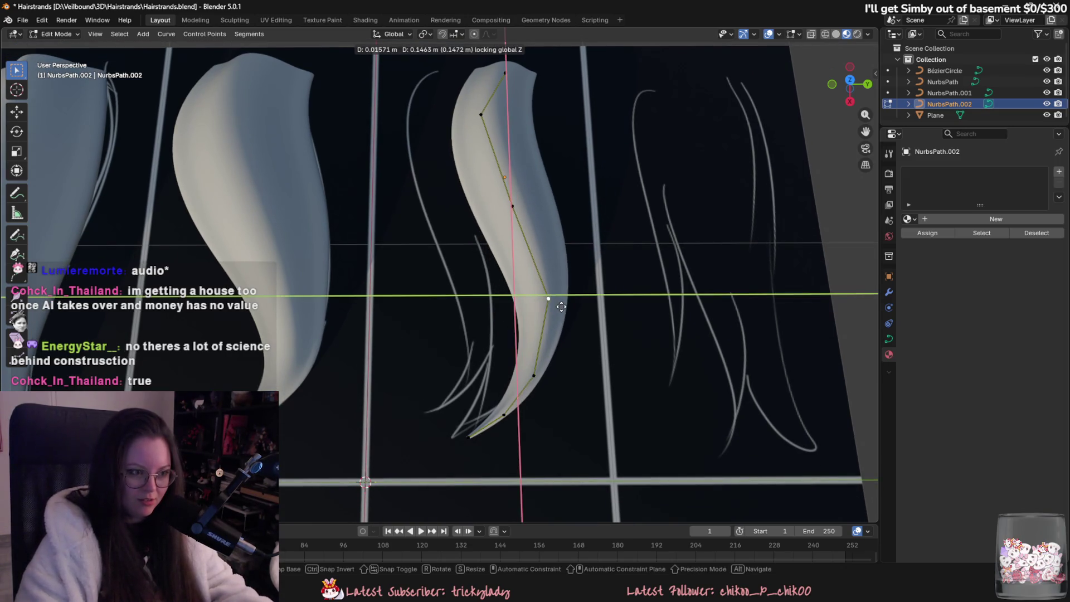
pyautogui.click(558, 304)
# - Thin the upper control point with Alt+S and move the lower-middle and bend points left
pyautogui.click(513, 207)
pyautogui.hotkey('alt', 's')
pyautogui.click(607, 318)
pyautogui.click(548, 298)
pyautogui.press('g')
pyautogui.click(551, 357)
pyautogui.click(534, 375)
pyautogui.press('g')
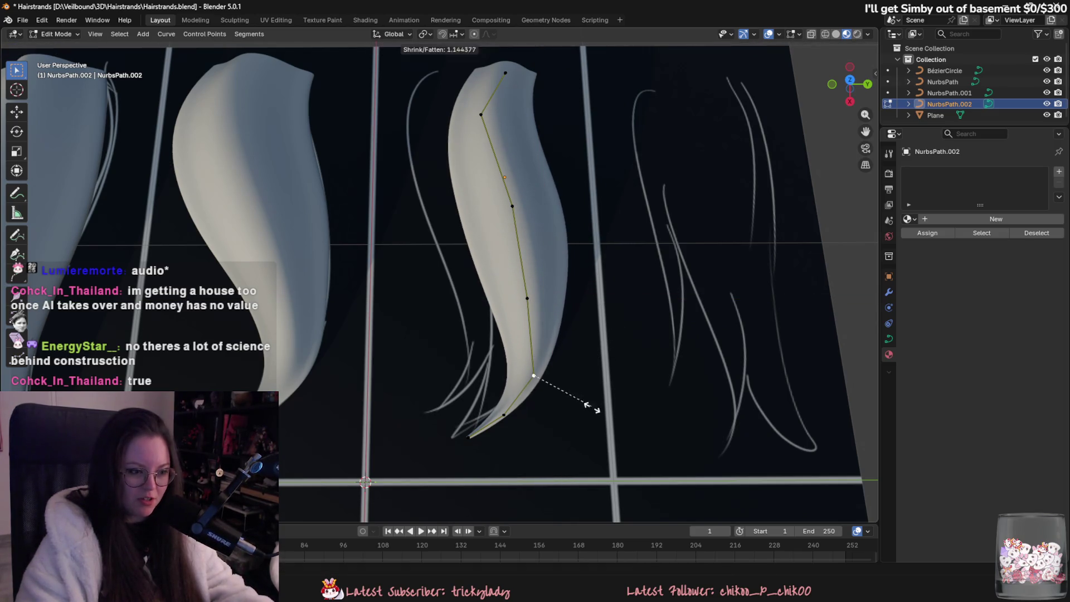
pyautogui.press('y')
pyautogui.click(570, 423)
# - Pull the bottom tip point down and left, then select the whole strand and duplicate it
pyautogui.click(503, 414)
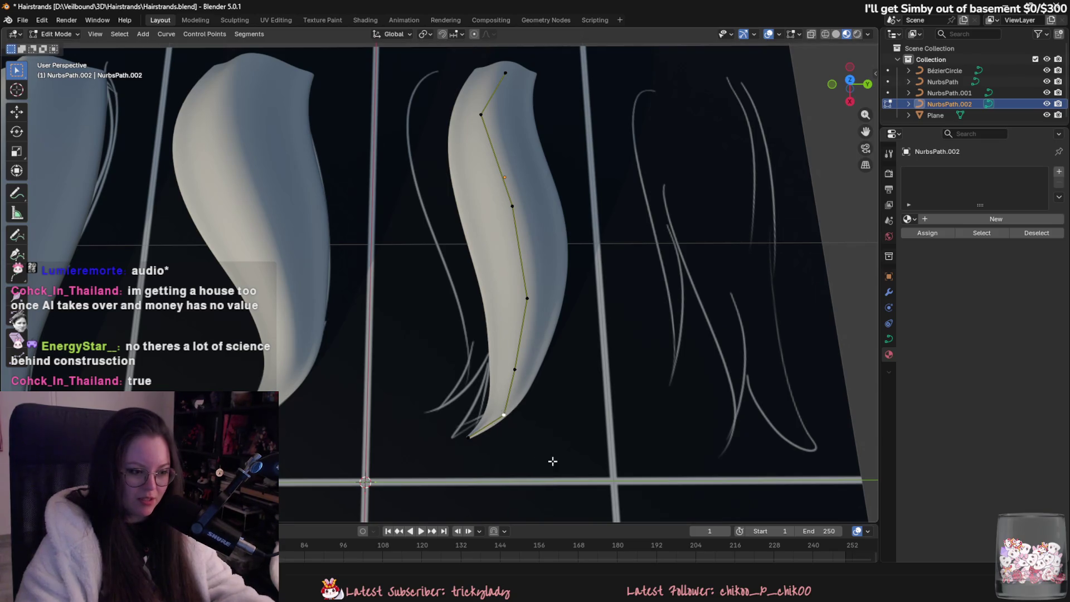
pyautogui.rightClick(478, 442)
pyautogui.click(474, 448)
pyautogui.moveTo(519, 412)
pyautogui.mouseDown()
pyautogui.moveTo(477, 435)
pyautogui.moveTo(645, 445)
pyautogui.moveTo(490, 442)
pyautogui.moveTo(504, 453)
pyautogui.moveTo(488, 453)
pyautogui.moveTo(493, 426)
pyautogui.moveTo(517, 417)
pyautogui.mouseUp()
pyautogui.hotkey('shift', 'z')
pyautogui.click(517, 418)
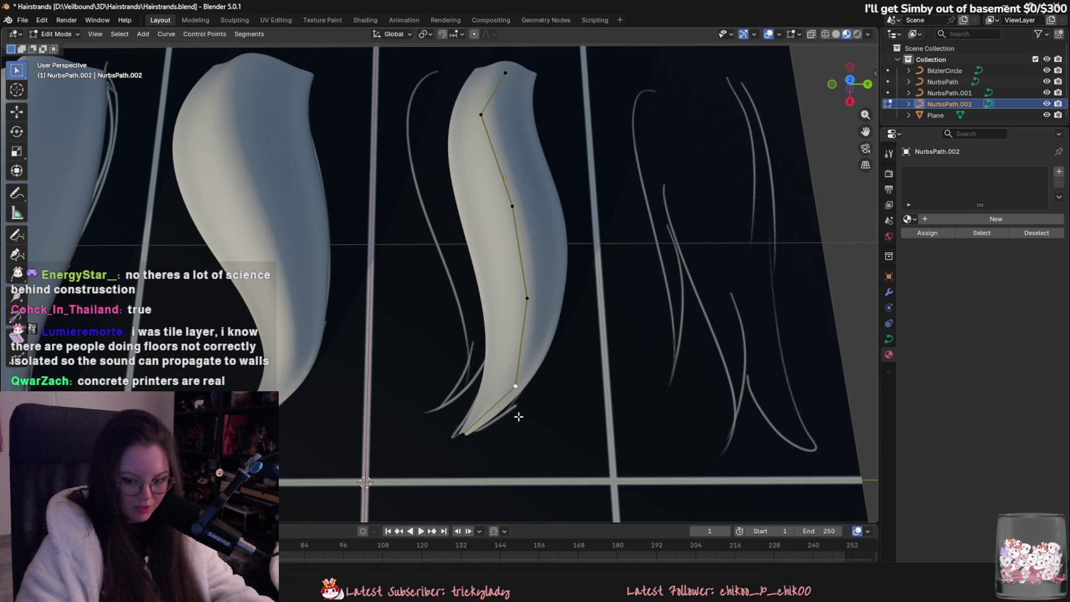
pyautogui.keyDown('shift'); pyautogui.moveTo(518, 418); pyautogui.dragTo(588, 387, button='middle'); pyautogui.keyUp('shift')
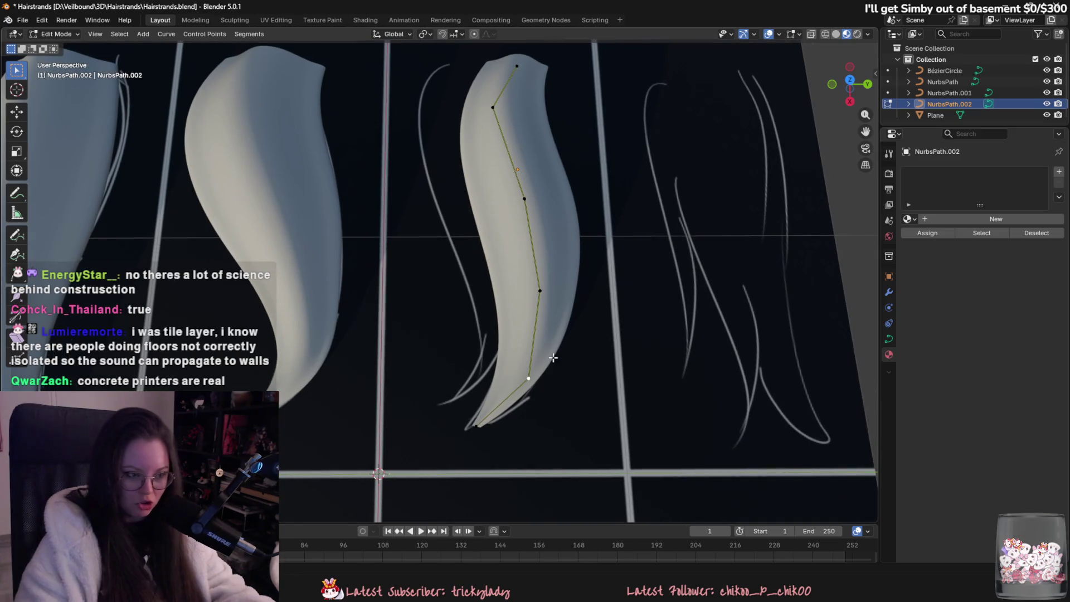
pyautogui.keyDown('shift'); pyautogui.moveTo(544, 217); pyautogui.dragTo(535, 239, button='middle'); pyautogui.keyUp('shift')
pyautogui.press('l')
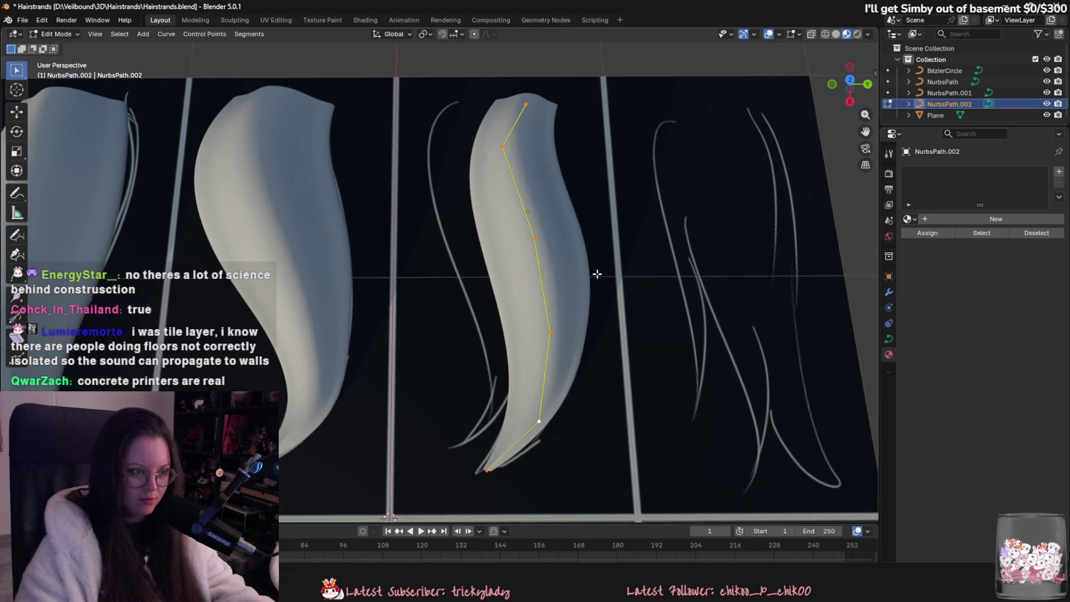
pyautogui.hotkey('shift', 'd')
# - Lock the duplicate to the Y axis, set it beside the original strand, and orbit lower
pyautogui.press('y')
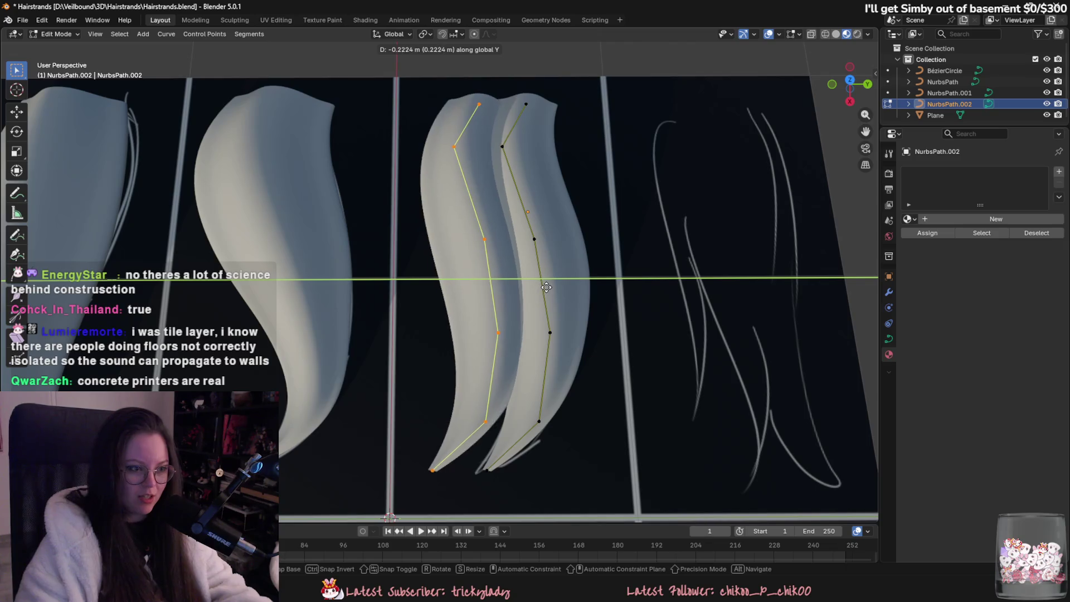
pyautogui.click(545, 283)
pyautogui.moveTo(545, 283); pyautogui.dragTo(471, 224, button='middle')
pyautogui.click(468, 223)
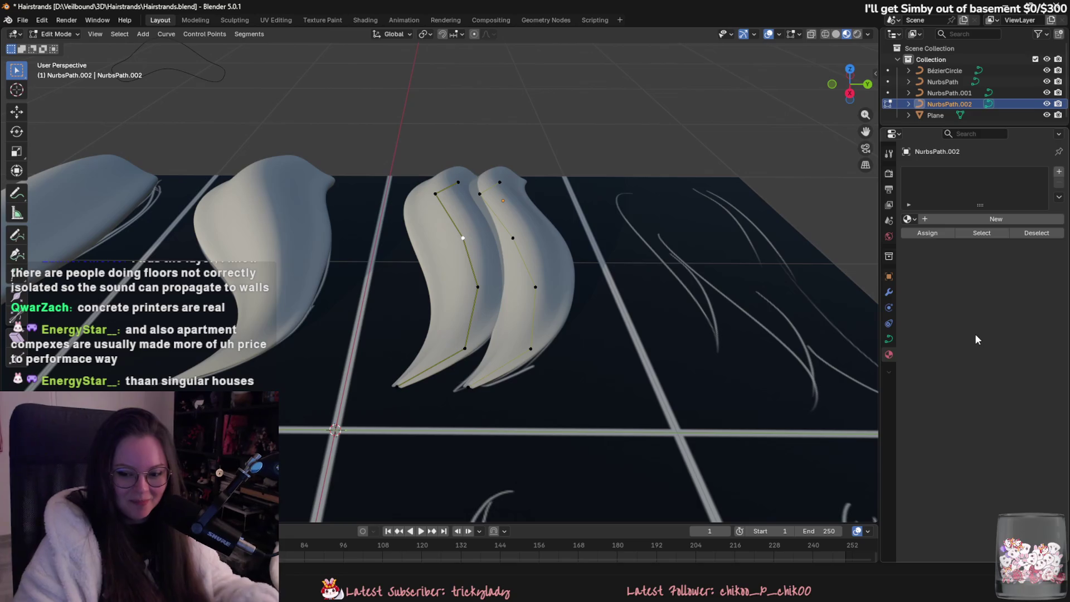
pyautogui.scroll(3, 769, 295)
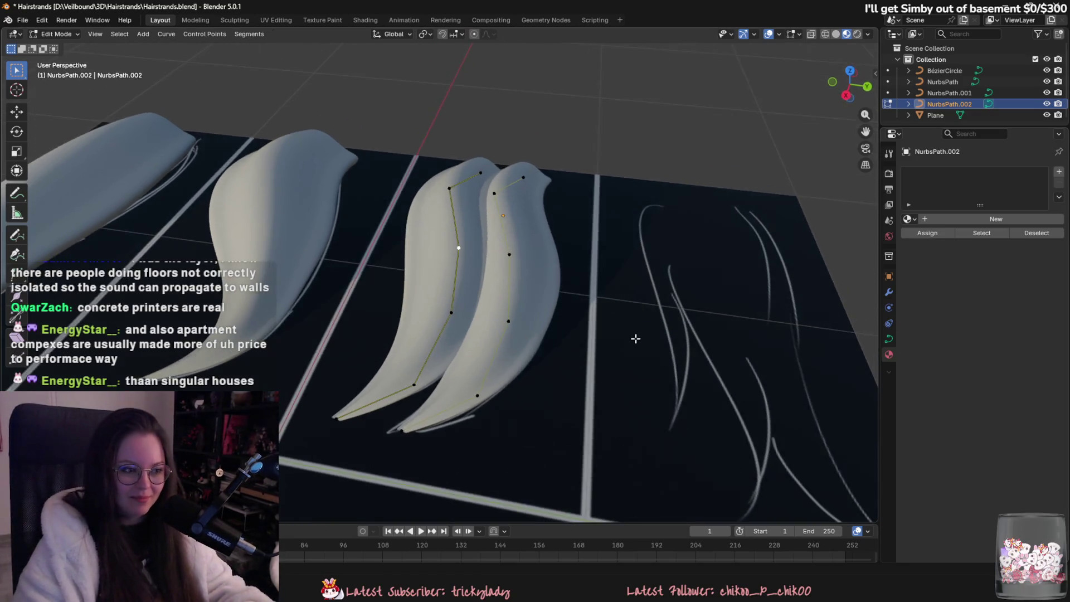
# - Orbit to a low angle and toggle out of Edit Mode to inspect both crescent strands
pyautogui.scroll(1, 643, 347)
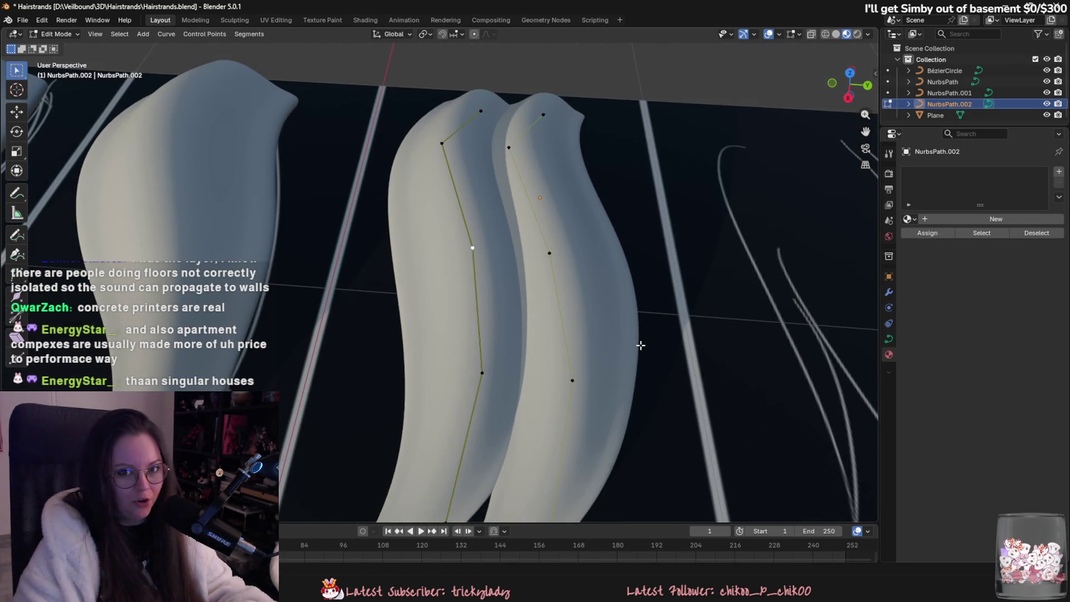
pyautogui.scroll(-5, 641, 345)
pyautogui.moveTo(707, 346)
pyautogui.mouseDown(button='middle')
pyautogui.moveTo(640, 318)
pyautogui.moveTo(753, 340)
pyautogui.moveTo(508, 351)
pyautogui.moveTo(655, 386)
pyautogui.moveTo(639, 393)
pyautogui.moveTo(723, 449)
pyautogui.moveTo(689, 390)
pyautogui.moveTo(494, 293)
pyautogui.moveTo(436, 323)
pyautogui.moveTo(518, 403)
pyautogui.moveTo(509, 337)
pyautogui.mouseUp(button='middle')
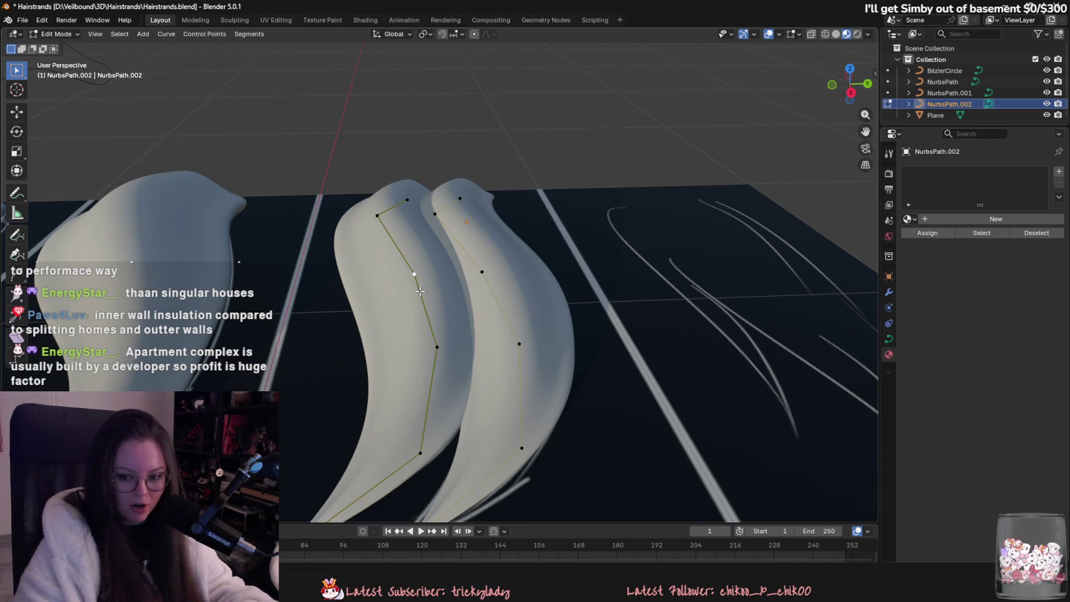
pyautogui.press('Tab')
pyautogui.scroll(1, 501, 341)
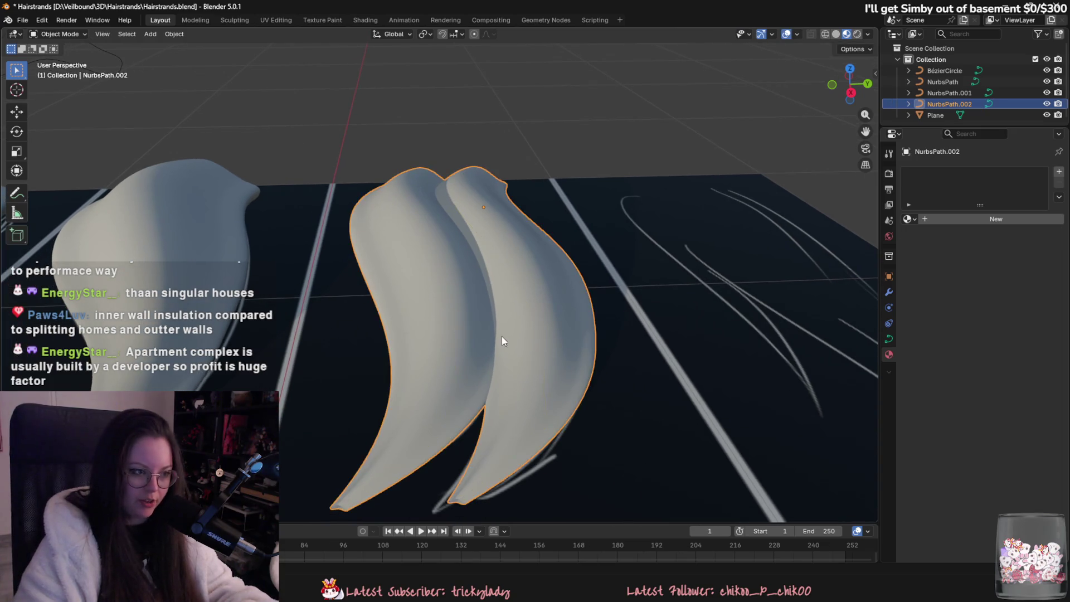
pyautogui.press('Tab')
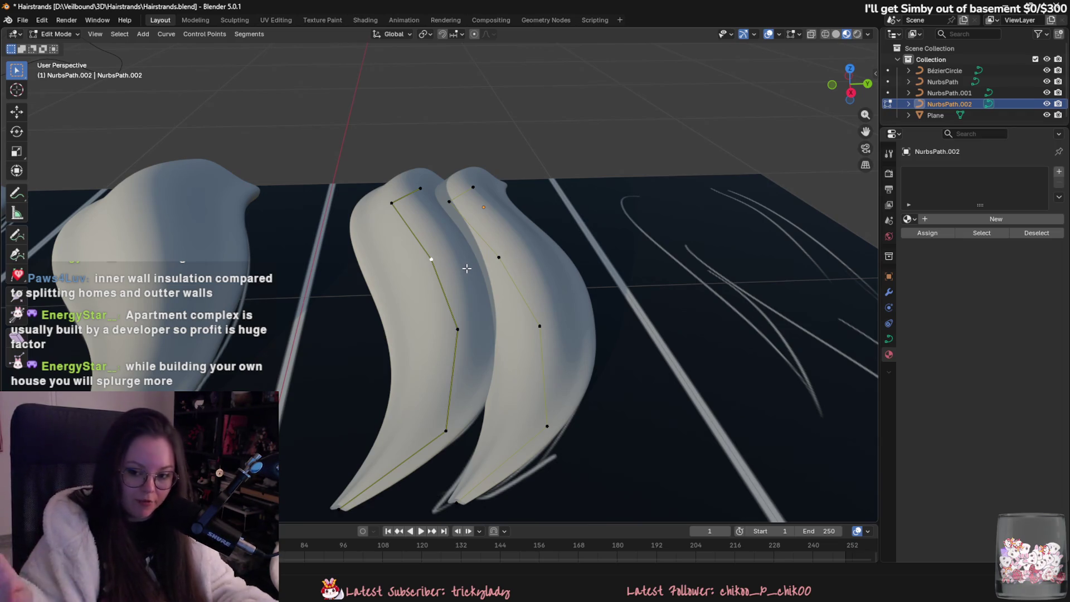
# - Orbit around the two strands from low side angles to check their curvature
pyautogui.moveTo(467, 268)
pyautogui.mouseDown(button='middle')
pyautogui.moveTo(505, 296)
pyautogui.moveTo(554, 282)
pyautogui.moveTo(601, 304)
pyautogui.mouseUp(button='middle')
pyautogui.moveTo(621, 361); pyautogui.dragTo(594, 308)
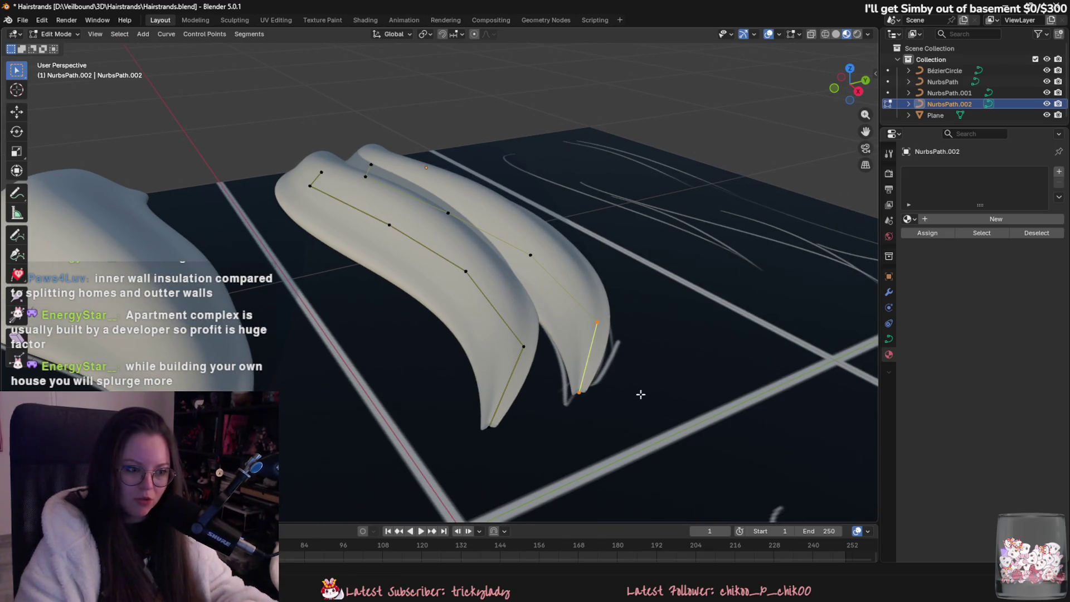
pyautogui.moveTo(616, 382)
pyautogui.mouseDown(button='middle')
pyautogui.moveTo(537, 286)
pyautogui.moveTo(549, 289)
pyautogui.mouseUp(button='middle')
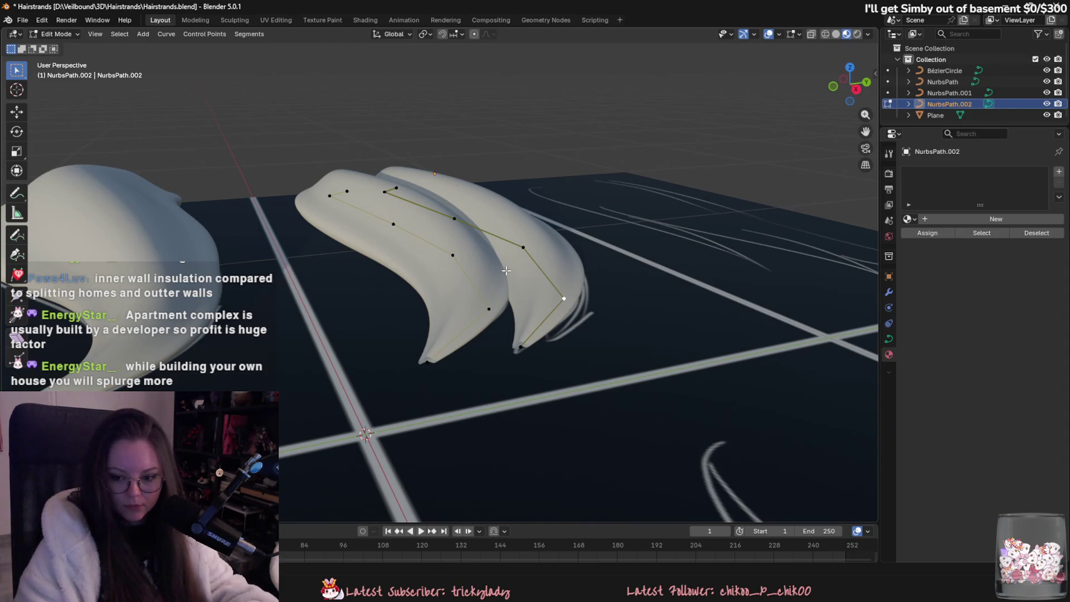
pyautogui.moveTo(506, 271)
pyautogui.mouseDown(button='middle')
pyautogui.moveTo(644, 310)
pyautogui.moveTo(676, 304)
pyautogui.moveTo(658, 323)
pyautogui.moveTo(585, 342)
pyautogui.moveTo(411, 313)
pyautogui.moveTo(349, 328)
pyautogui.moveTo(329, 303)
pyautogui.moveTo(386, 314)
pyautogui.moveTo(502, 385)
pyautogui.moveTo(604, 370)
pyautogui.moveTo(533, 389)
pyautogui.moveTo(573, 425)
pyautogui.moveTo(602, 482)
pyautogui.mouseUp(button='middle')
pyautogui.press('Tab')
pyautogui.press('Tab')
pyautogui.press('Tab')
pyautogui.scroll(5, 602, 482)
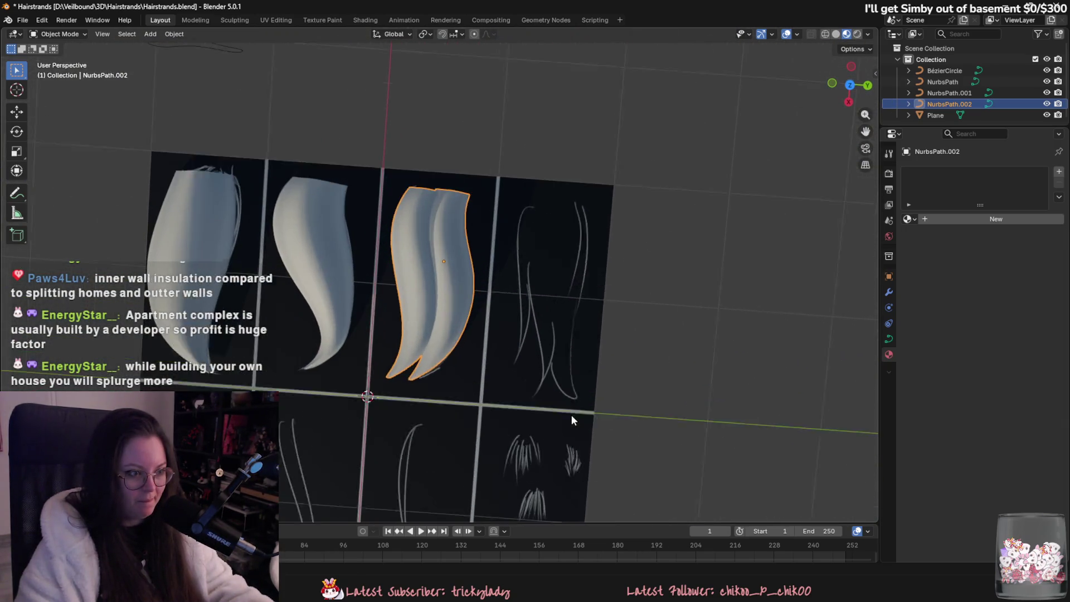
pyautogui.scroll(4, 451, 204)
pyautogui.scroll(-1, 470, 236)
# - Back in Object Mode, duplicate the two-strand curve NurbsPath.002
pyautogui.press('Tab')
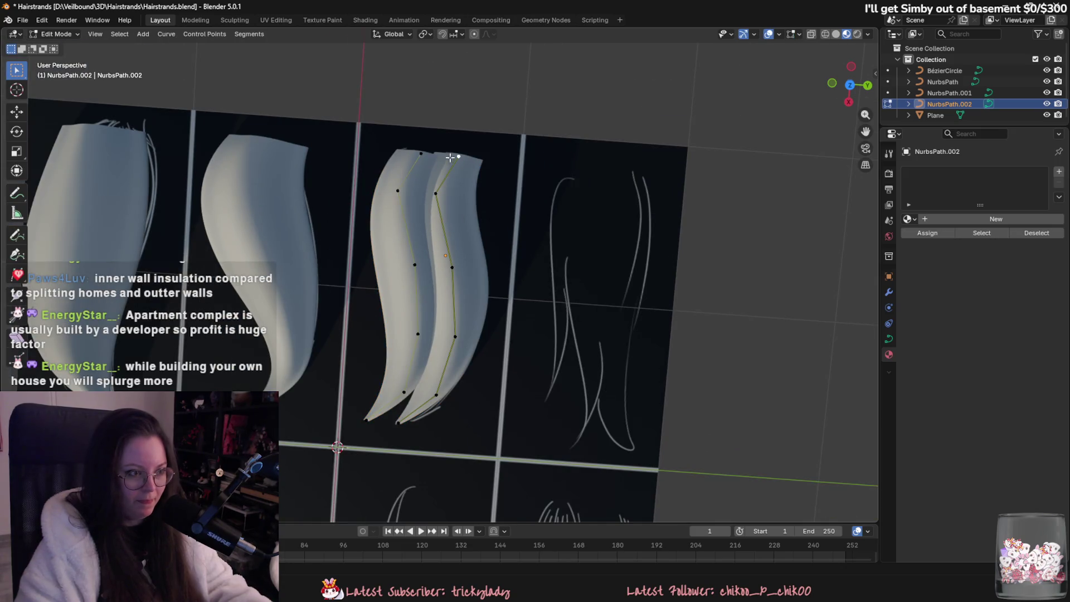
pyautogui.press('g')
pyautogui.press('y')
pyautogui.press('Escape')
pyautogui.press('Tab')
pyautogui.scroll(-3, 566, 295)
pyautogui.moveTo(567, 294)
pyautogui.mouseDown(button='middle')
pyautogui.moveTo(616, 310)
pyautogui.moveTo(580, 309)
pyautogui.mouseUp(button='middle')
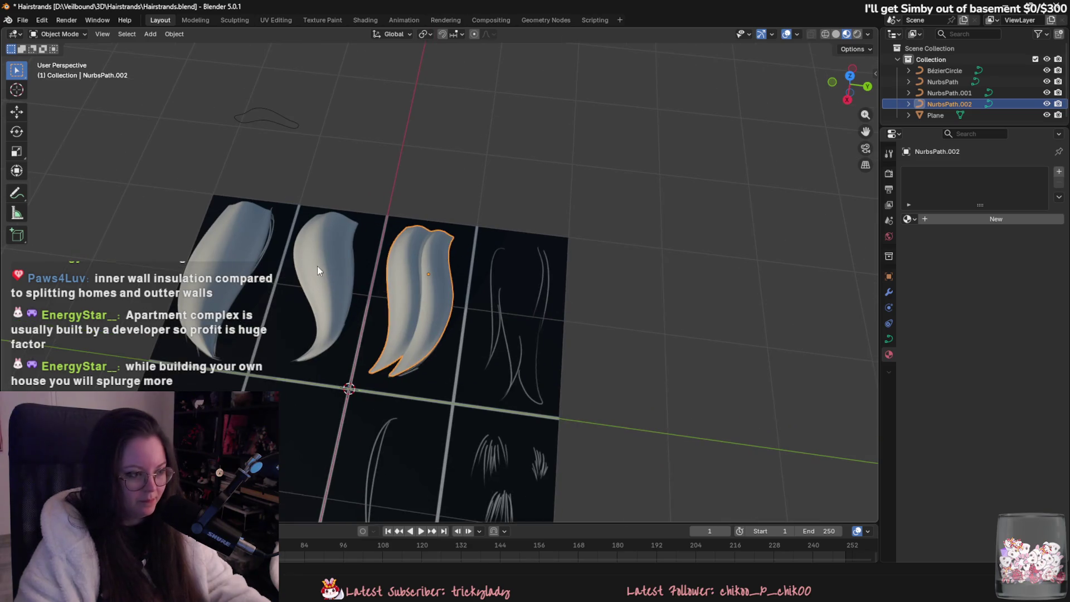
pyautogui.scroll(1, 434, 297)
pyautogui.hotkey('shift', 'd')
# - Slide the copy along Y over the painted thin strands and move its upper control points along Y
pyautogui.press('x')
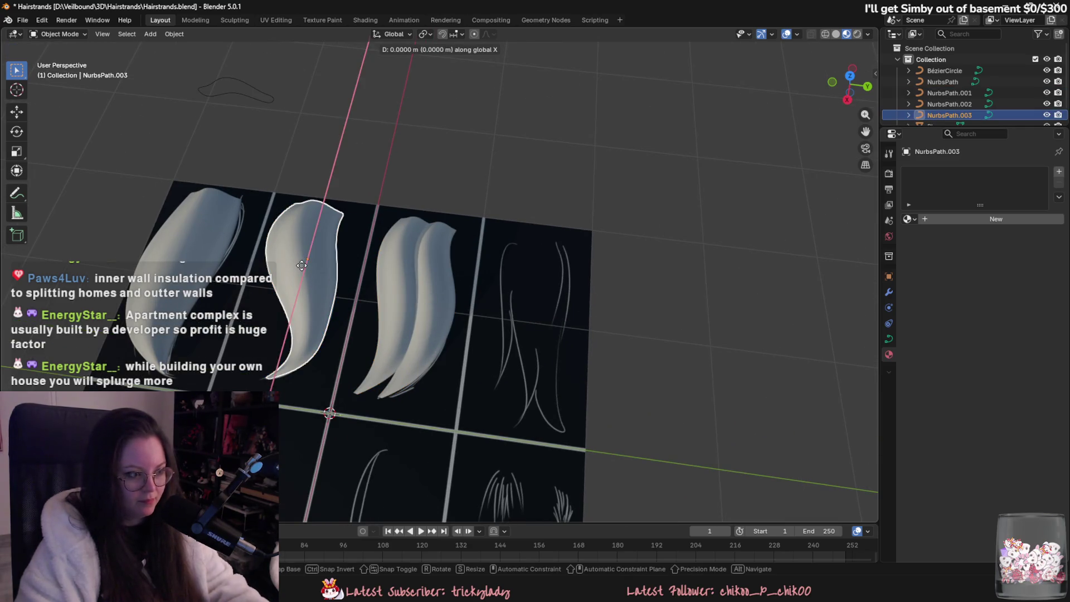
pyautogui.press('y')
pyautogui.click(538, 315)
pyautogui.press('Tab')
pyautogui.scroll(2, 503, 292)
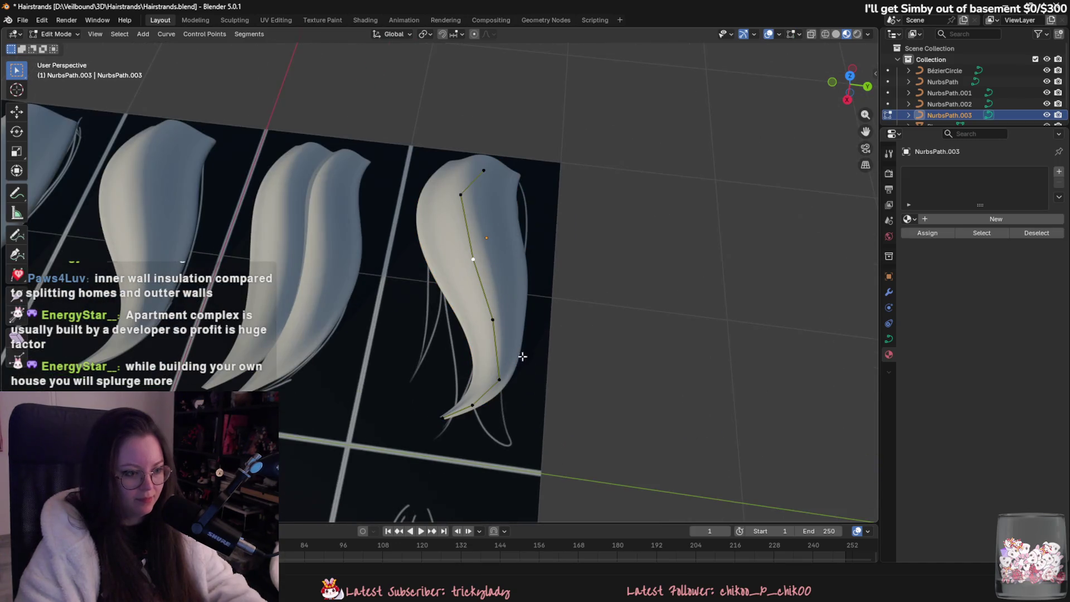
pyautogui.press('g')
pyautogui.press('y')
pyautogui.click(481, 339)
pyautogui.click(499, 379)
pyautogui.press('g')
pyautogui.press('y')
pyautogui.click(490, 379)
# - Move the bottom control point onto the painted strand's tip and adjust the point above it
pyautogui.click(442, 419)
pyautogui.rightClick(442, 419)
pyautogui.press('Escape')
pyautogui.press('g')
pyautogui.press('y')
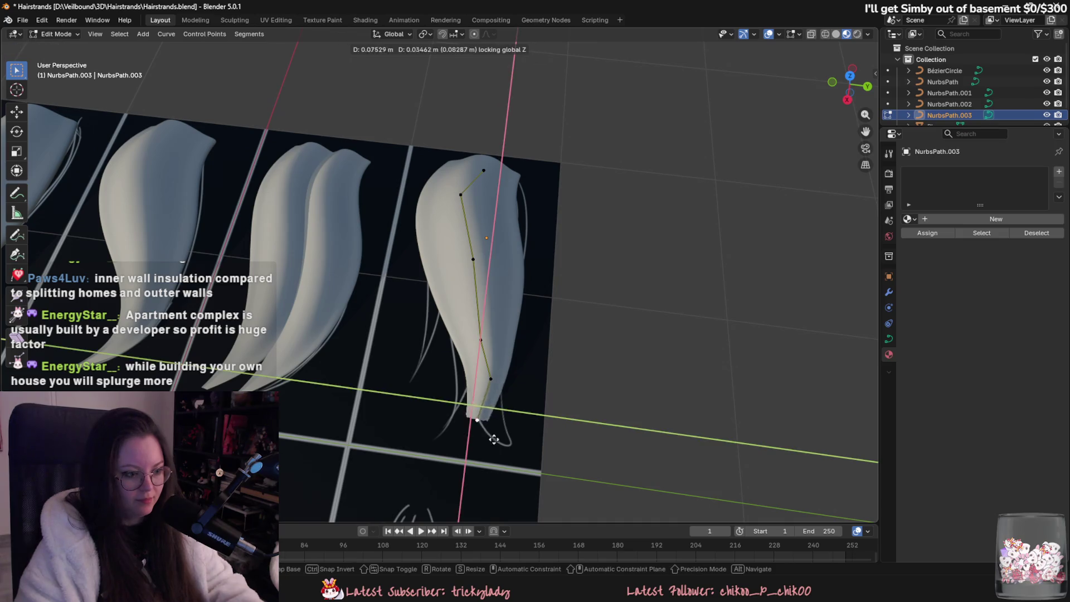
pyautogui.click(511, 422)
pyautogui.click(490, 379)
pyautogui.press('g')
pyautogui.press('y')
pyautogui.click(471, 401)
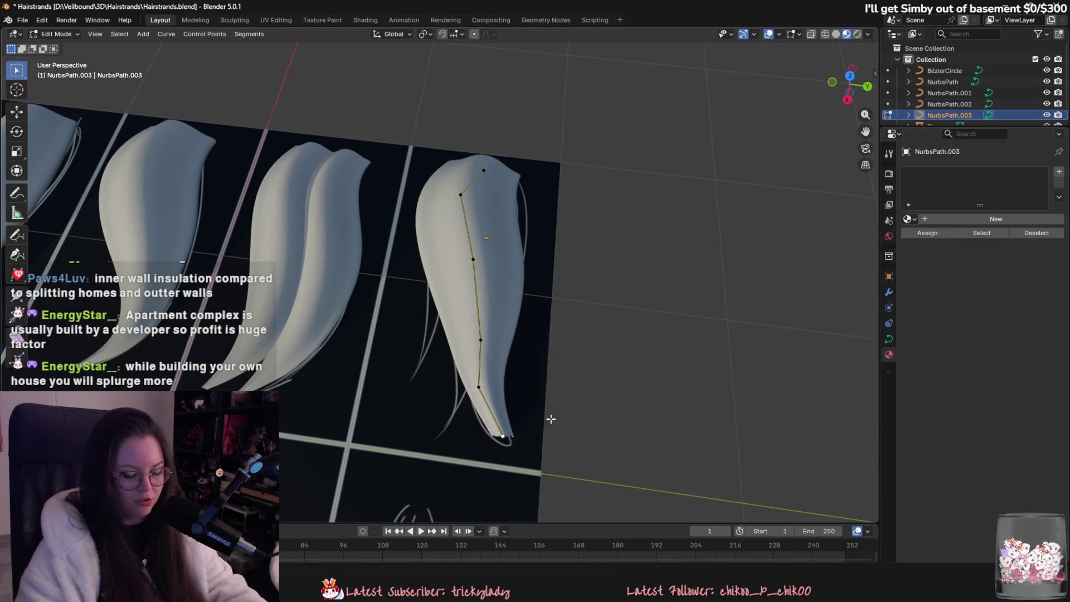
# - Thin and scale the tip point with Alt+S, checking it in wireframe and material preview
pyautogui.scroll(3, 540, 377)
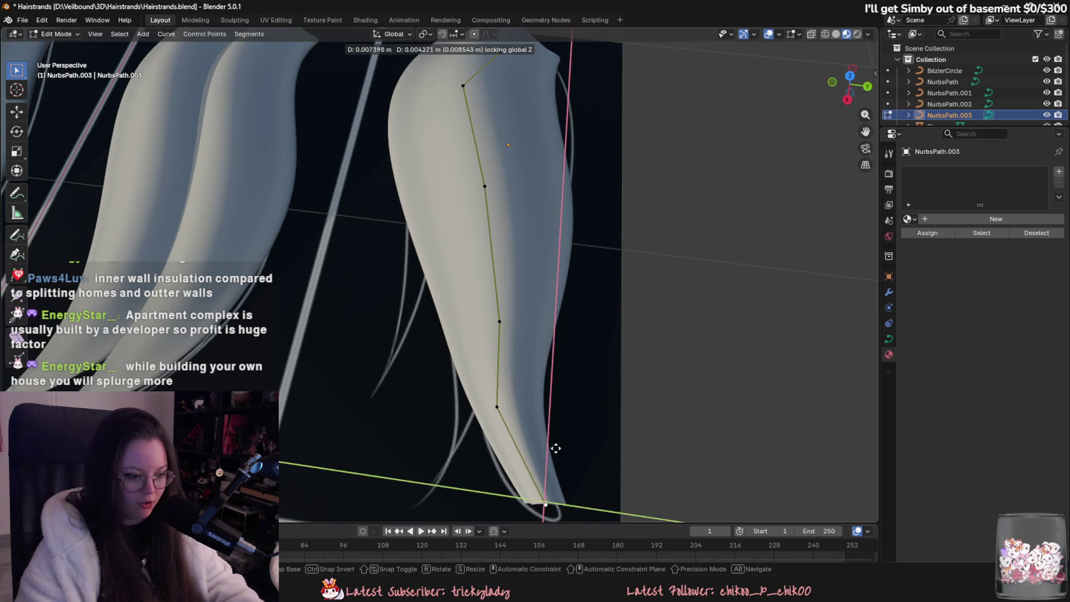
pyautogui.keyDown('shift'); pyautogui.moveTo(553, 513); pyautogui.dragTo(574, 416, button='middle'); pyautogui.keyUp('shift')
pyautogui.hotkey('alt', 's')
pyautogui.click(530, 443)
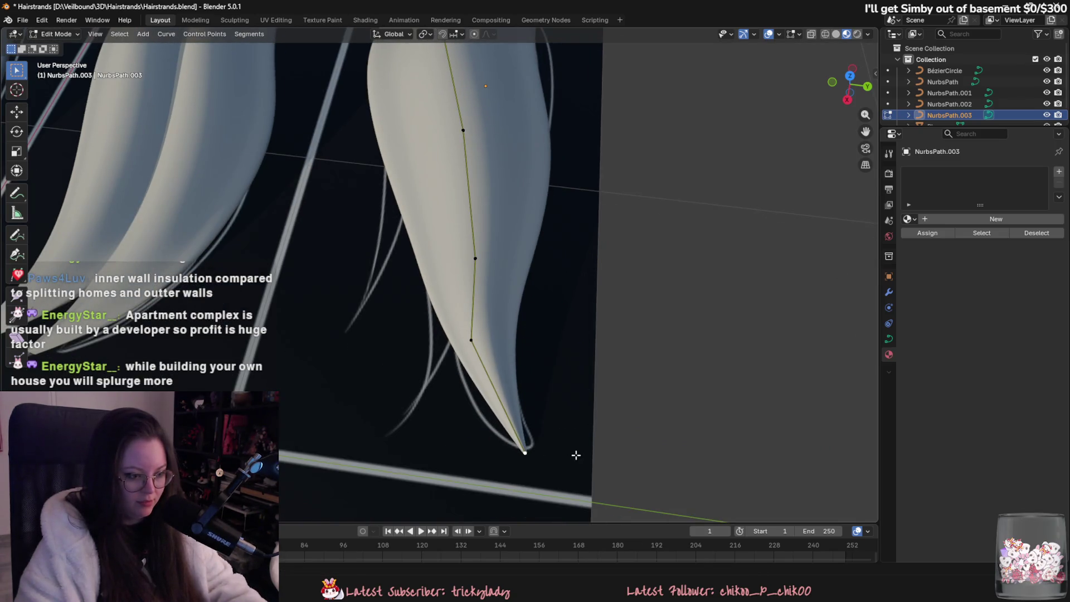
pyautogui.hotkey('shift', 'z')
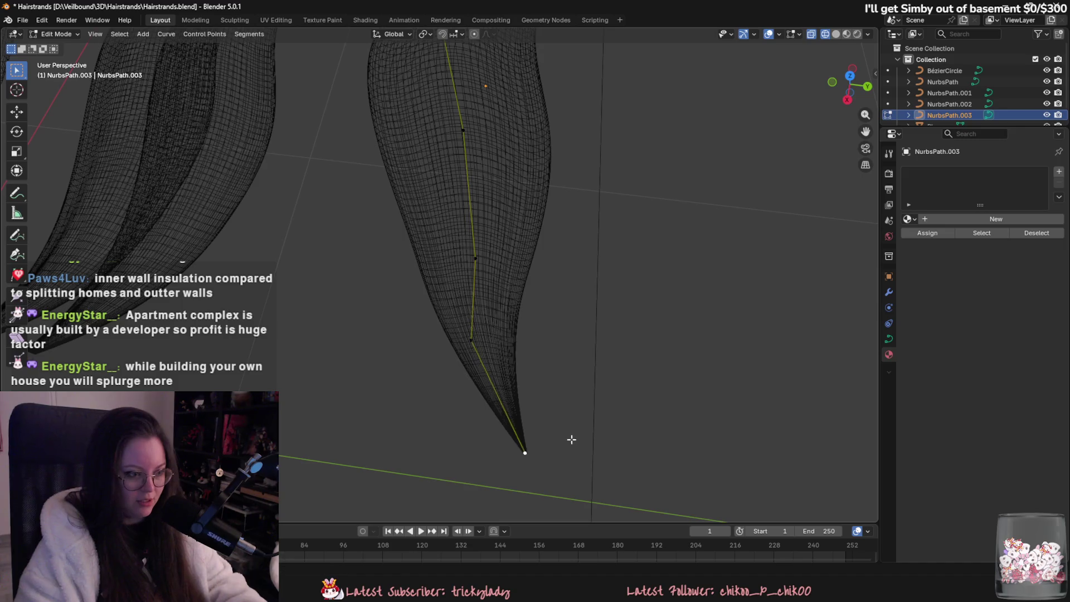
pyautogui.hotkey('shift', 'z')
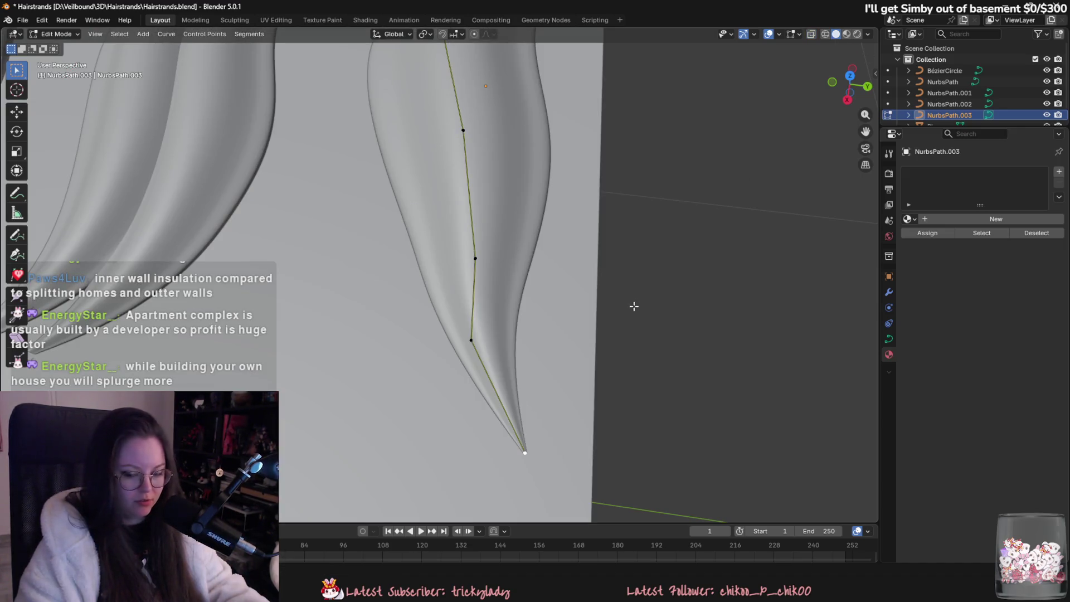
pyautogui.press('z')
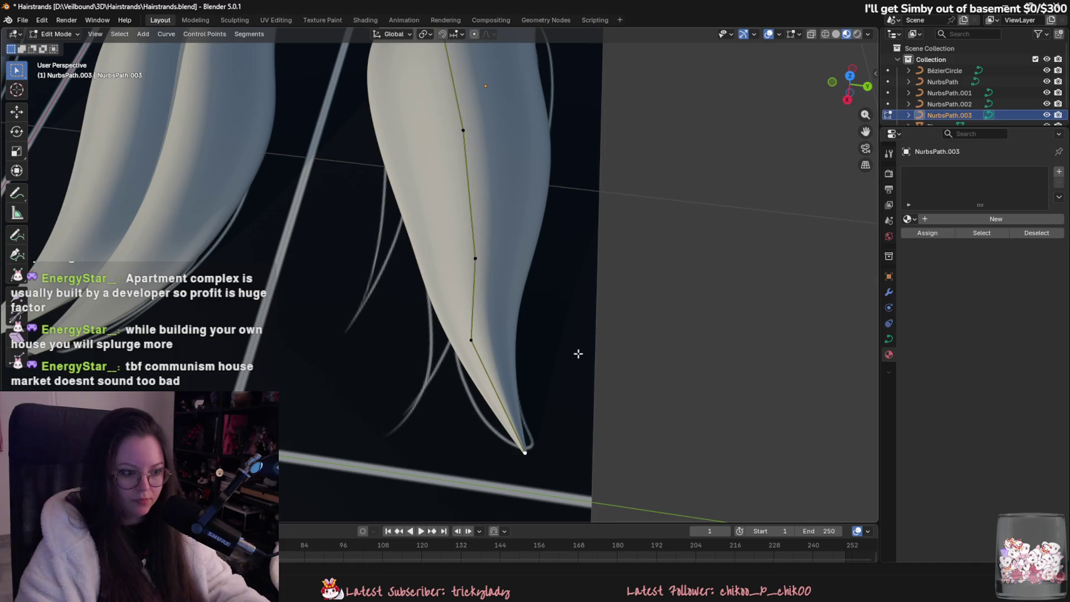
pyautogui.hotkey('alt', 's')
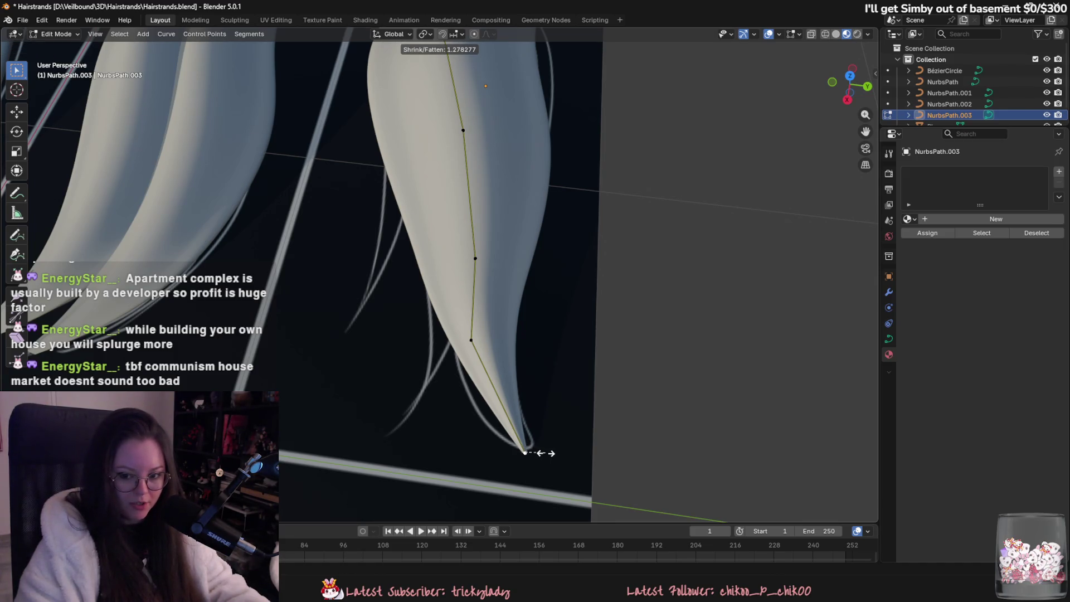
pyautogui.click(583, 444)
pyautogui.press('g')
pyautogui.hotkey('shift', 'z')
pyautogui.press('s')
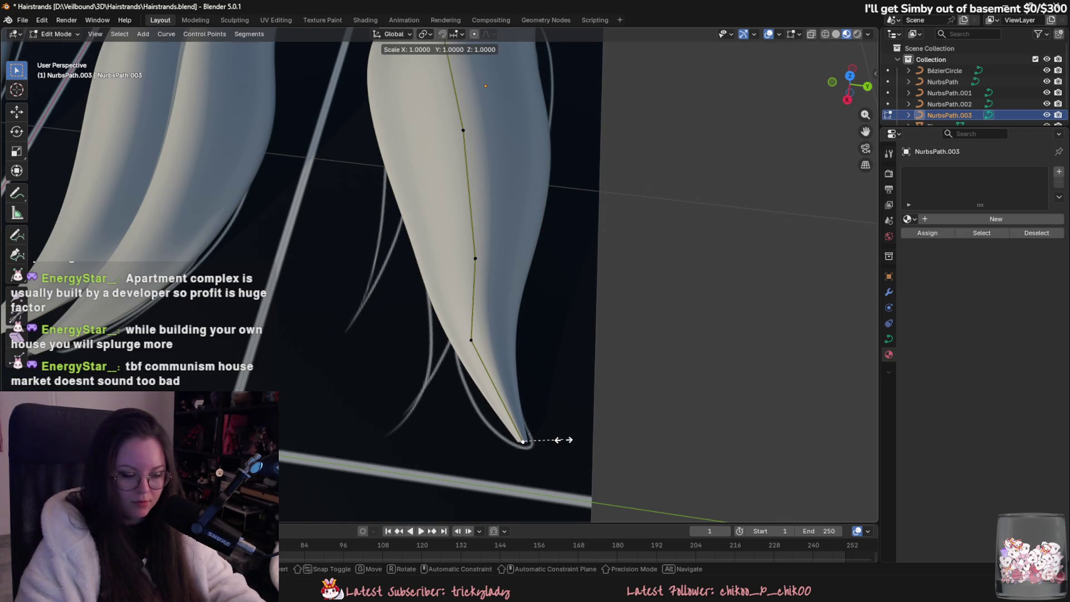
pyautogui.click(571, 418)
# - Move a control point along Z, then thin the strand at a middle control point
pyautogui.moveTo(571, 419)
pyautogui.mouseDown(button='middle')
pyautogui.moveTo(640, 303)
pyautogui.moveTo(604, 358)
pyautogui.moveTo(613, 337)
pyautogui.moveTo(591, 328)
pyautogui.moveTo(606, 300)
pyautogui.mouseUp(button='middle')
pyautogui.moveTo(540, 303); pyautogui.dragTo(585, 379, button='middle')
pyautogui.press('g')
pyautogui.press('z')
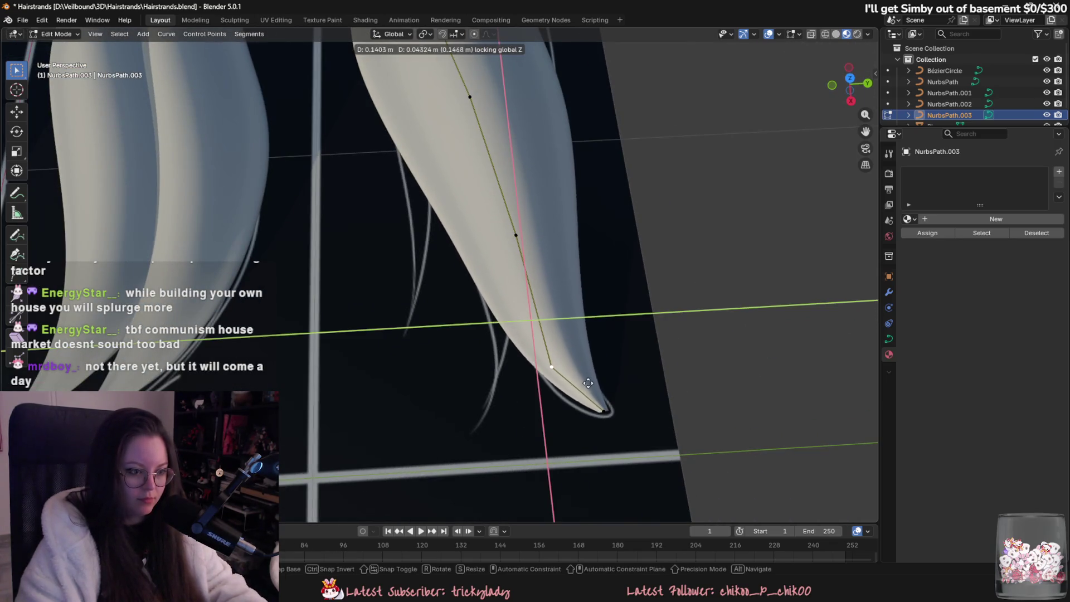
pyautogui.click(593, 350)
pyautogui.moveTo(625, 351)
pyautogui.mouseDown(button='middle')
pyautogui.moveTo(600, 378)
pyautogui.moveTo(626, 433)
pyautogui.moveTo(574, 382)
pyautogui.moveTo(581, 351)
pyautogui.moveTo(554, 330)
pyautogui.mouseUp(button='middle')
pyautogui.click(484, 302)
pyautogui.hotkey('alt', 's')
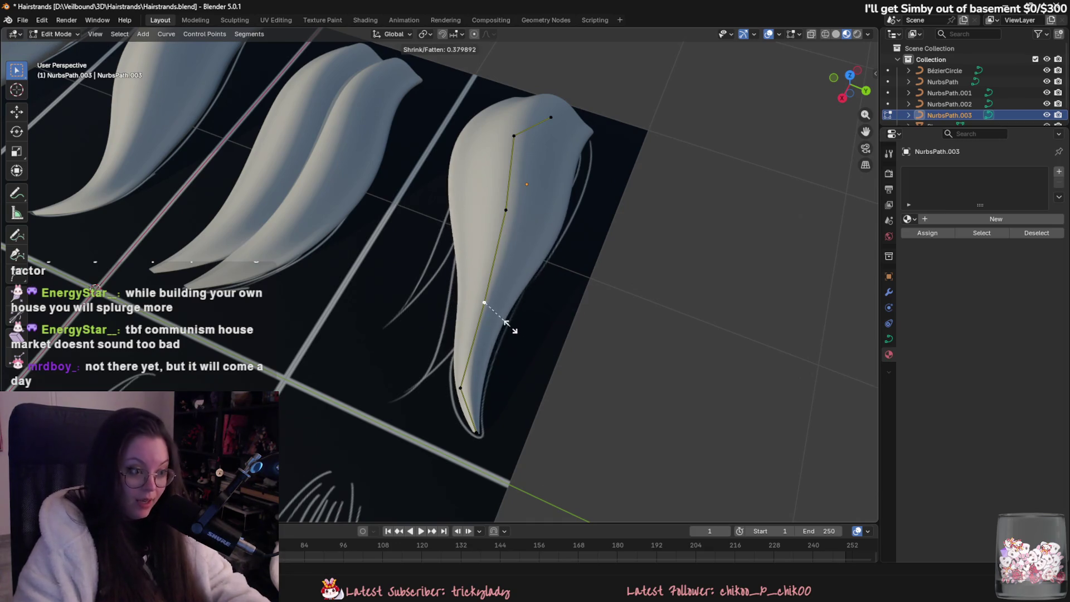
# - Lock in the thinner middle section, then move and scale an upper control point to widen the card
pyautogui.click(516, 329)
pyautogui.click(506, 206)
pyautogui.press('g')
pyautogui.hotkey('shift', 'z')
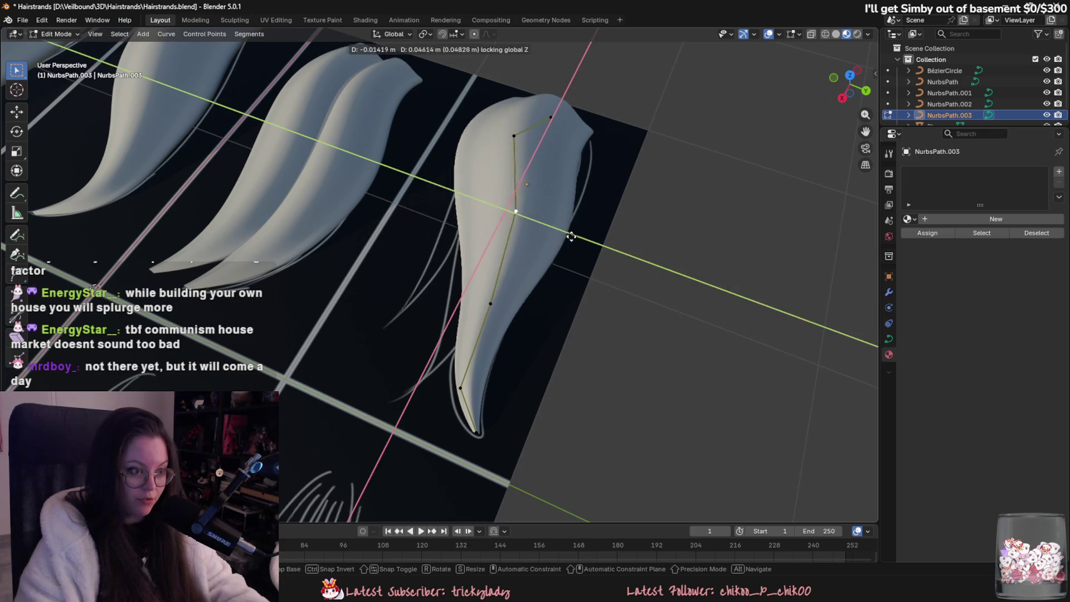
pyautogui.press('s')
pyautogui.click(582, 256)
pyautogui.press('g')
pyautogui.click(602, 270)
pyautogui.moveTo(602, 270); pyautogui.dragTo(524, 220, button='middle')
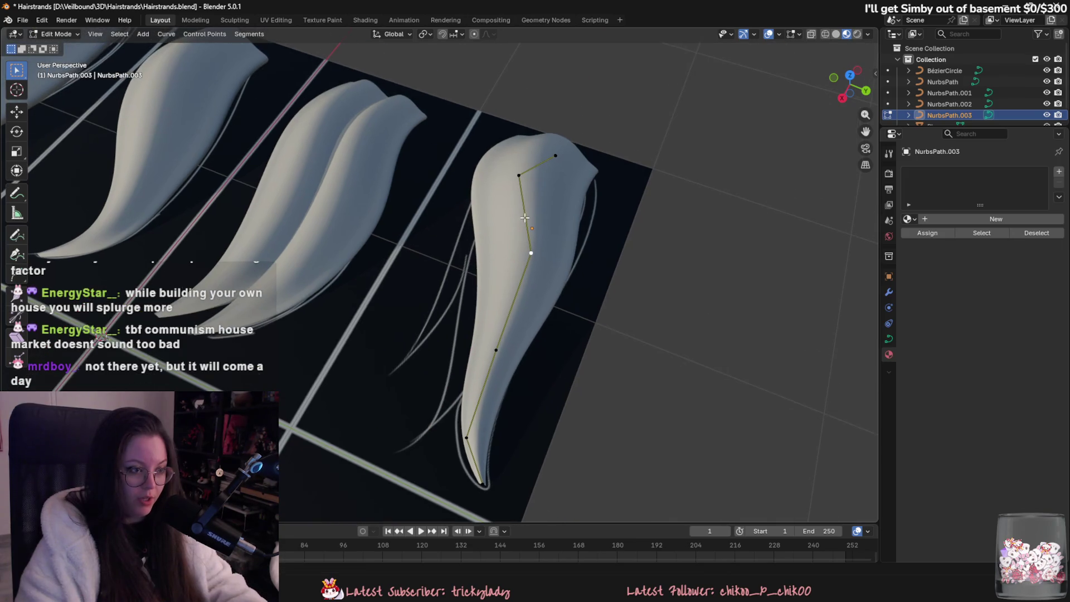
# - Shift the upper control point sideways on one axis and thin the strand there
pyautogui.click(518, 175)
pyautogui.press('g')
pyautogui.press('y')
pyautogui.press('y')
pyautogui.press('x')
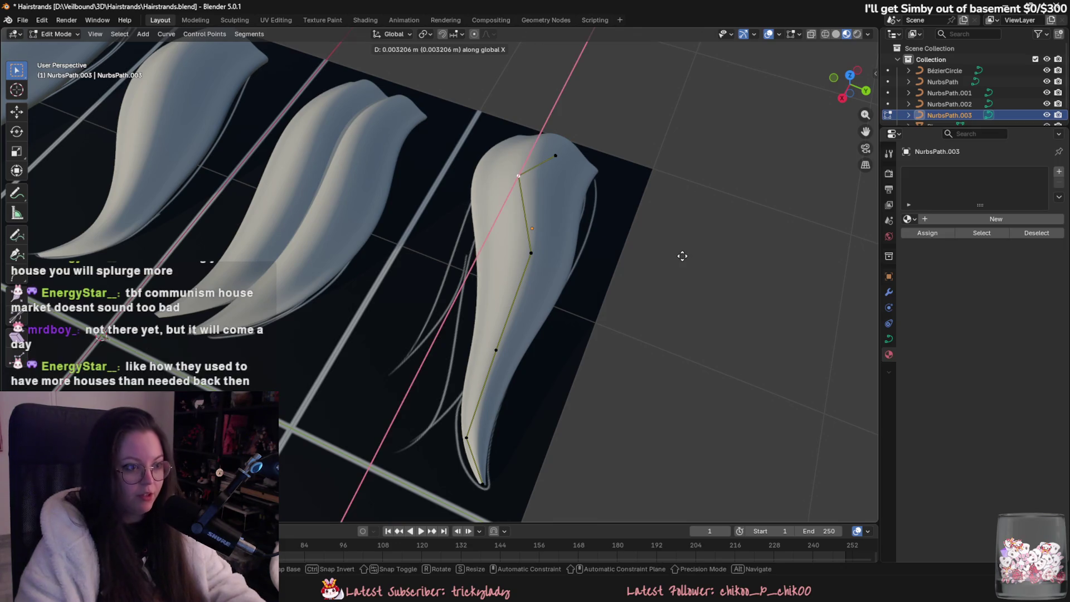
pyautogui.press('y')
pyautogui.click(705, 262)
pyautogui.moveTo(707, 262); pyautogui.dragTo(678, 320, button='middle')
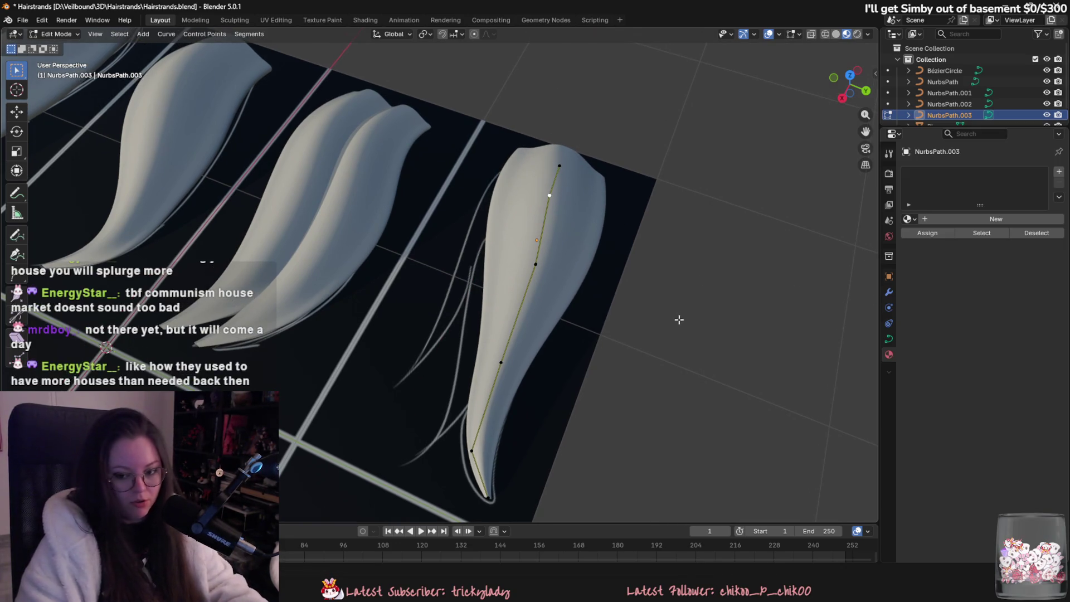
pyautogui.scroll(2, 678, 320)
pyautogui.hotkey('alt', 's')
pyautogui.click(671, 312)
# - Thin the strand's top end and slide the top two control points along Y
pyautogui.click(581, 146)
pyautogui.hotkey('alt', 's')
pyautogui.click(672, 163)
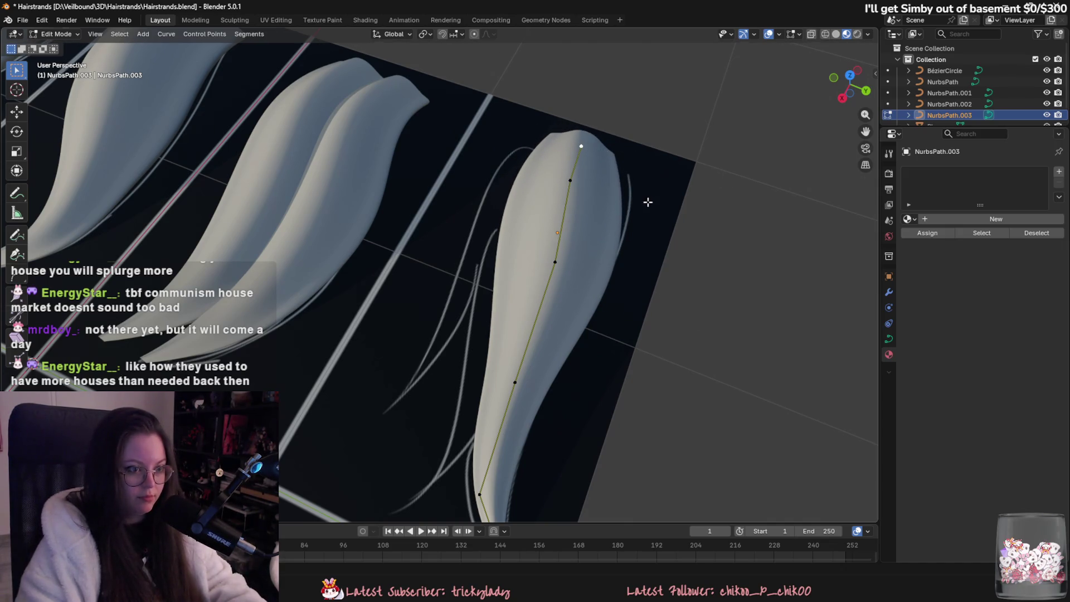
pyautogui.press('g')
pyautogui.press('y')
pyautogui.click(657, 208)
pyautogui.click(594, 187)
pyautogui.press('g')
pyautogui.press('y')
pyautogui.click(607, 196)
# - Extrude a new tip point to extend the curve into a pointed end
pyautogui.moveTo(626, 286)
pyautogui.mouseDown(button='middle')
pyautogui.moveTo(633, 246)
pyautogui.moveTo(652, 245)
pyautogui.moveTo(648, 275)
pyautogui.moveTo(611, 291)
pyautogui.moveTo(640, 323)
pyautogui.moveTo(620, 310)
pyautogui.moveTo(653, 286)
pyautogui.moveTo(649, 312)
pyautogui.moveTo(635, 268)
pyautogui.moveTo(599, 304)
pyautogui.moveTo(540, 276)
pyautogui.moveTo(597, 316)
pyautogui.moveTo(557, 320)
pyautogui.moveTo(566, 358)
pyautogui.moveTo(604, 368)
pyautogui.mouseUp(button='middle')
pyautogui.press('e')
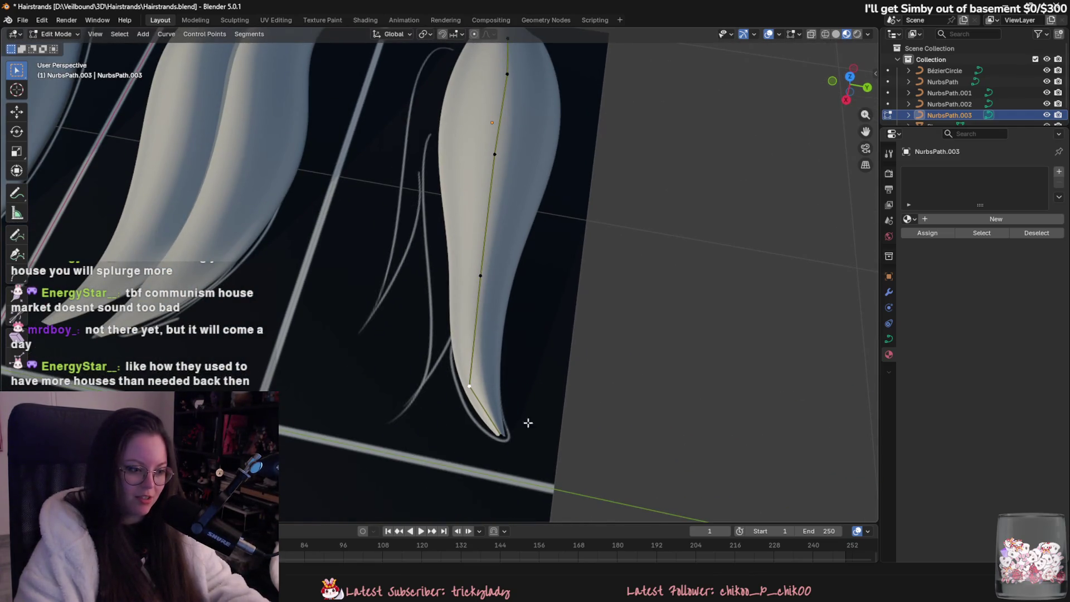
pyautogui.click(609, 442)
pyautogui.moveTo(609, 443)
pyautogui.mouseDown(button='middle')
pyautogui.moveTo(576, 407)
pyautogui.moveTo(549, 425)
pyautogui.moveTo(491, 255)
pyautogui.mouseUp(button='middle')
pyautogui.press('a')
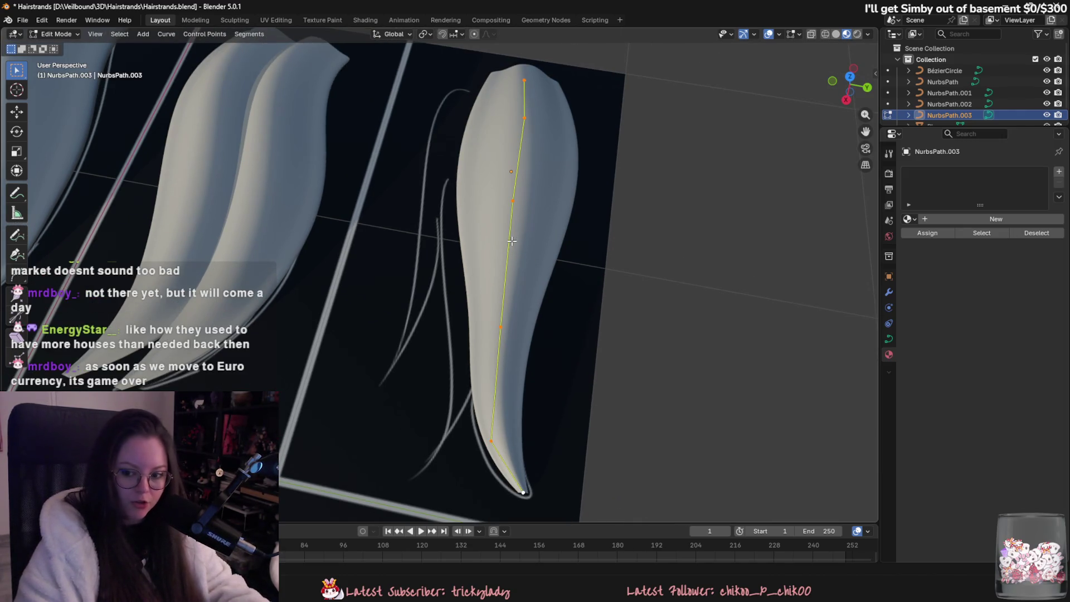
pyautogui.click(497, 230)
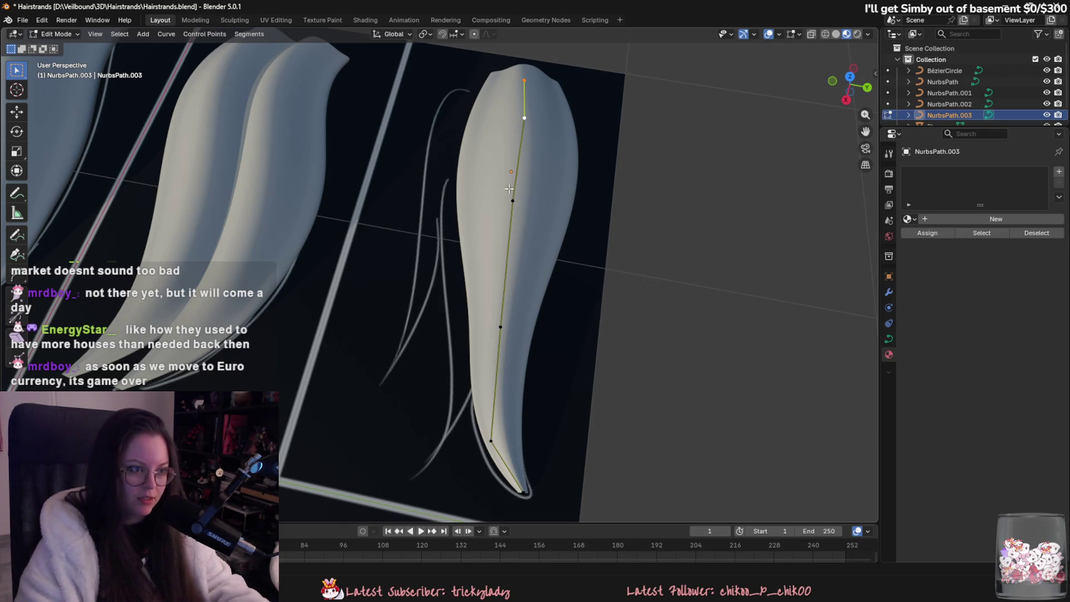
# - Duplicate the strand's points and place the copy beside the original along Y
pyautogui.hotkey('shift', 'd')
pyautogui.press('y')
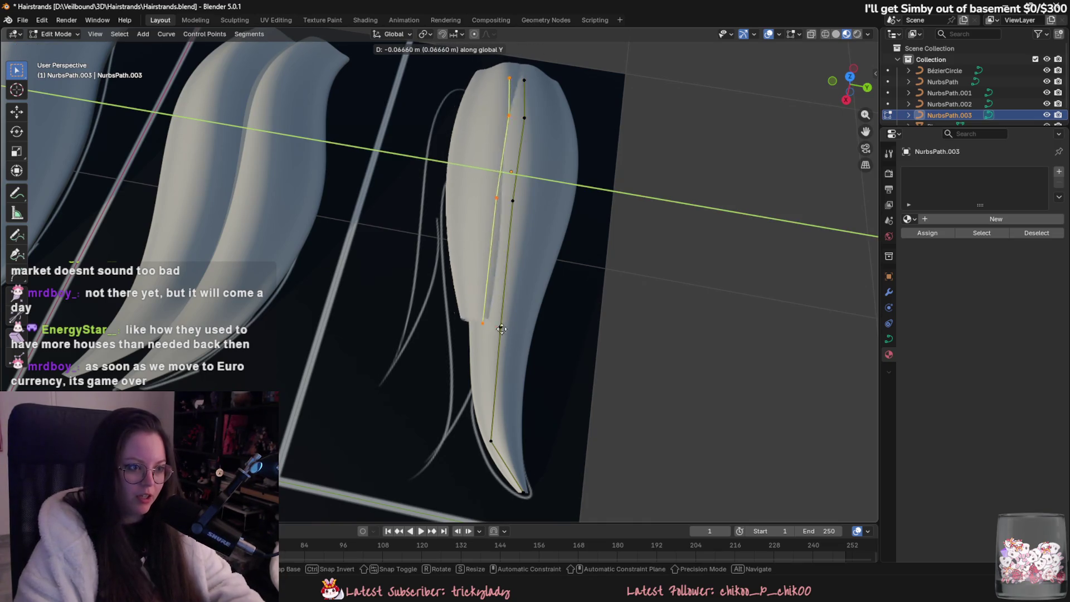
pyautogui.click(516, 324)
pyautogui.press('g')
pyautogui.press('y')
pyautogui.press('Escape')
pyautogui.press('g')
pyautogui.press('x')
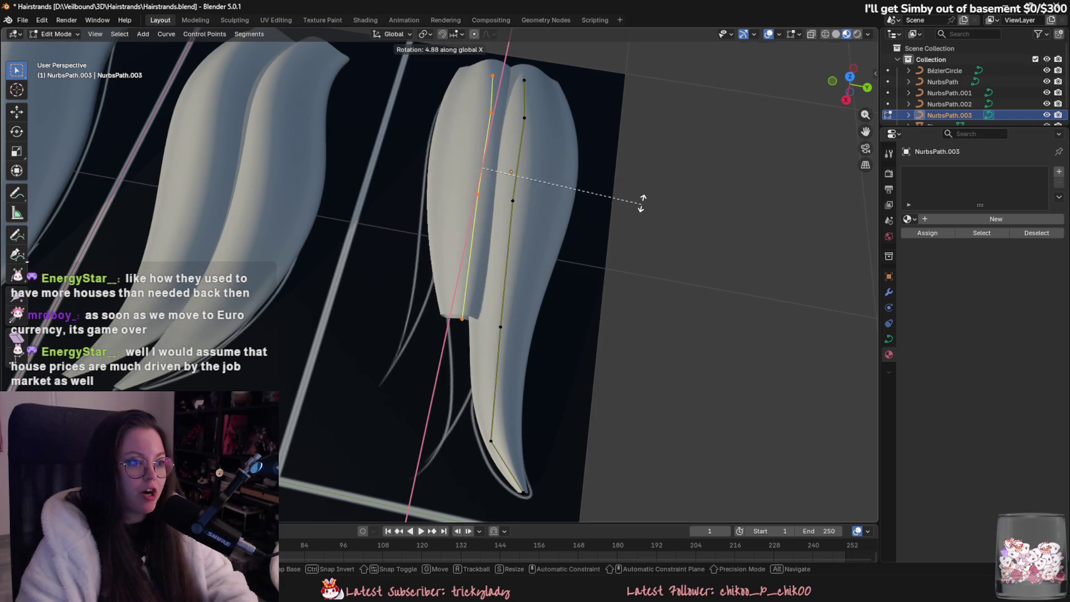
pyautogui.press('Escape')
pyautogui.press('r')
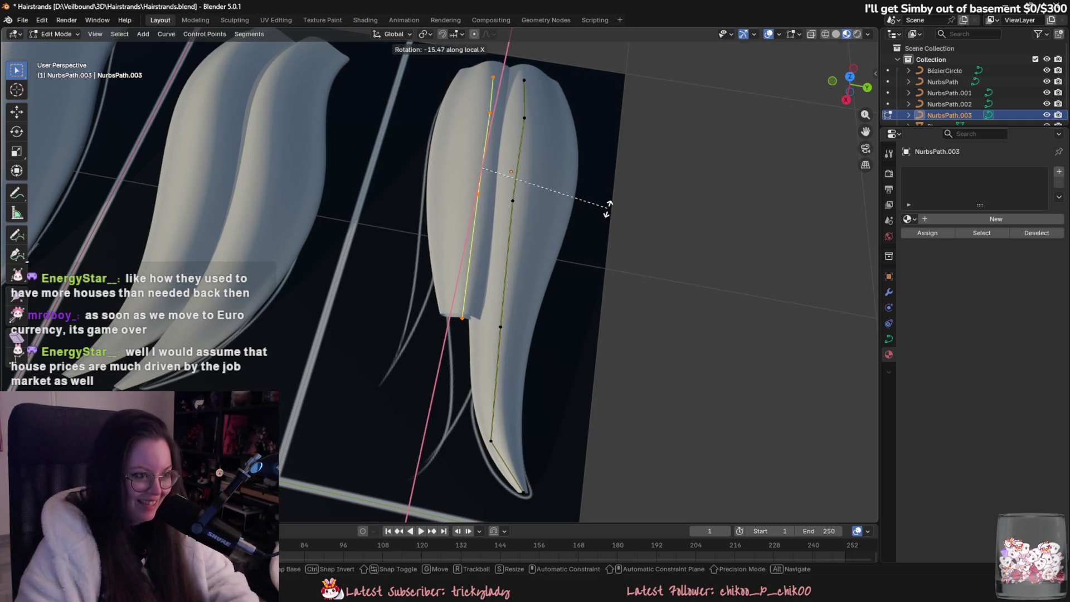
pyautogui.press('y')
pyautogui.press('y')
pyautogui.press('Escape')
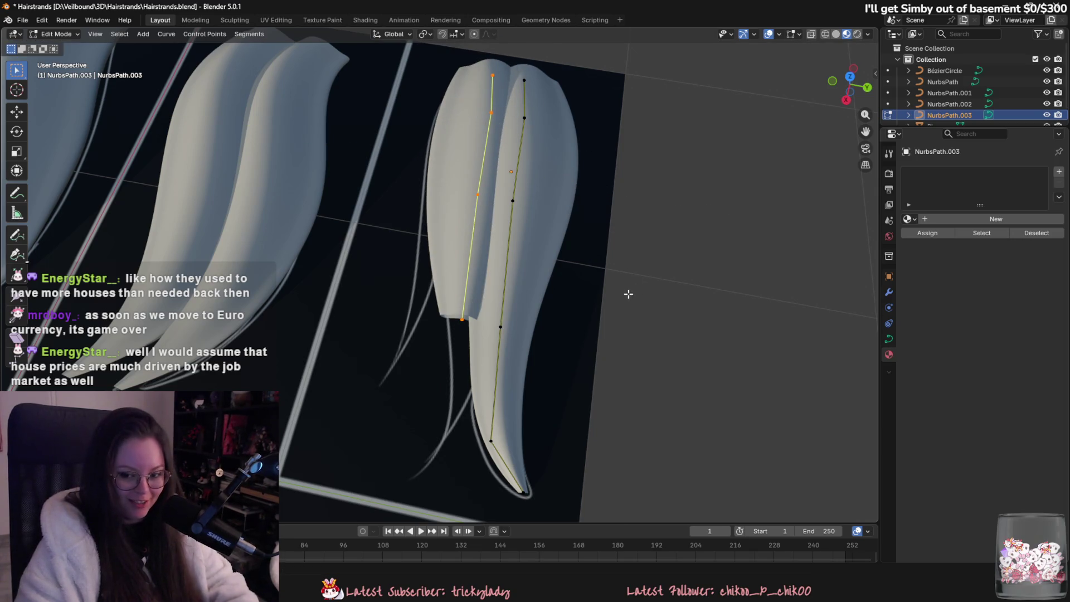
# - Tilt the new strand with Ctrl+T and reposition its end points
pyautogui.hotkey('ctrl', 't')
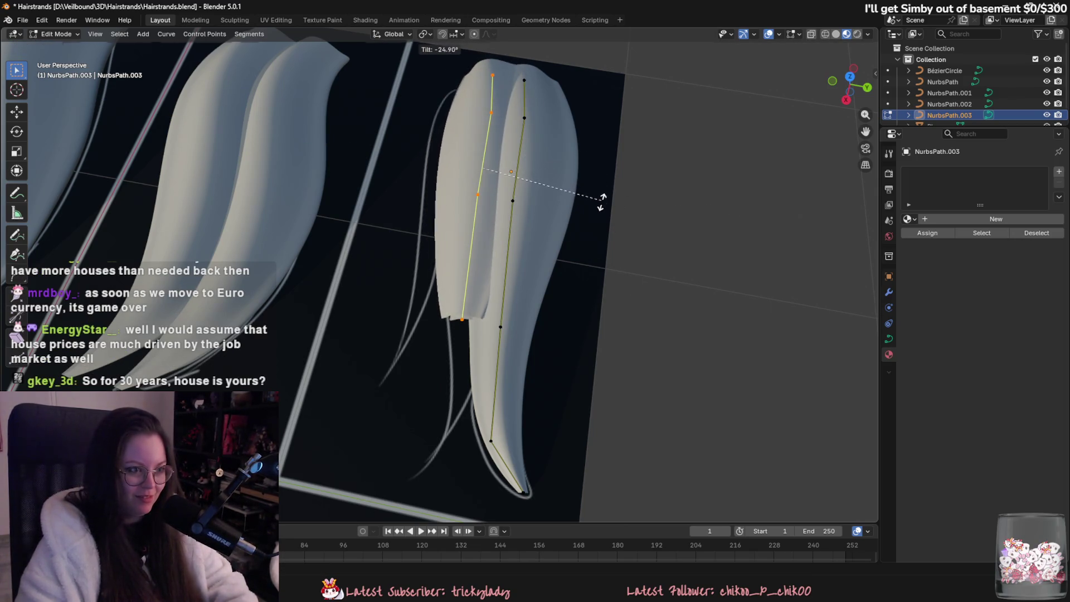
pyautogui.click(603, 198)
pyautogui.press('KP_Decimal')
pyautogui.moveTo(493, 290); pyautogui.dragTo(501, 279, button='middle')
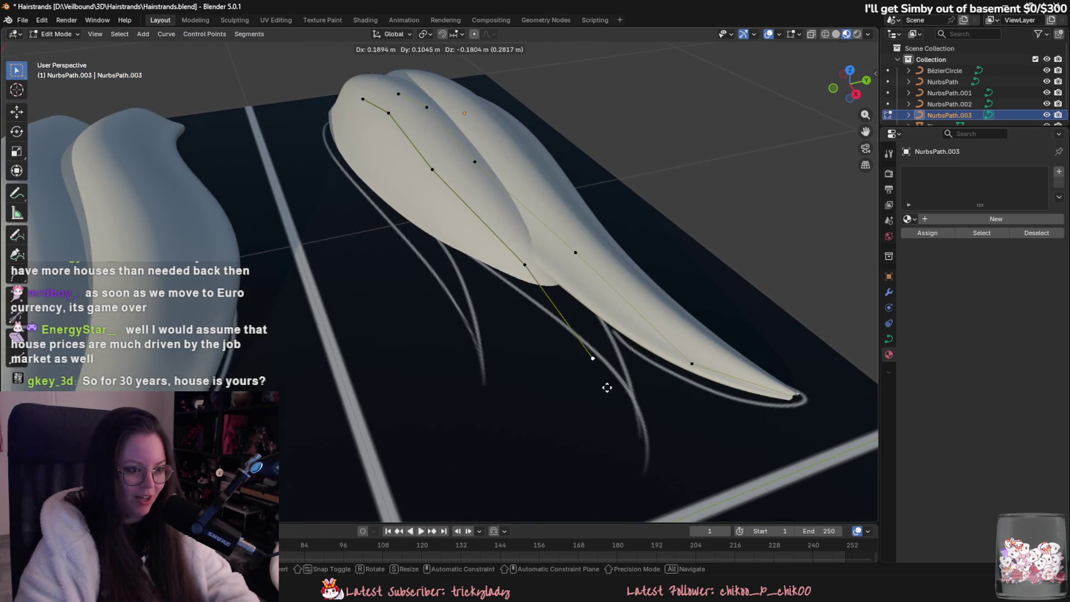
pyautogui.moveTo(568, 357); pyautogui.dragTo(541, 216, button='middle')
pyautogui.press('g')
pyautogui.click(669, 221)
pyautogui.moveTo(669, 222)
pyautogui.mouseDown(button='middle')
pyautogui.moveTo(735, 243)
pyautogui.moveTo(616, 158)
pyautogui.moveTo(570, 260)
pyautogui.moveTo(625, 274)
pyautogui.moveTo(540, 319)
pyautogui.moveTo(602, 377)
pyautogui.moveTo(568, 418)
pyautogui.moveTo(602, 410)
pyautogui.moveTo(600, 365)
pyautogui.mouseUp(button='middle')
pyautogui.moveTo(546, 332)
pyautogui.mouseDown(button='middle')
pyautogui.moveTo(490, 310)
pyautogui.moveTo(576, 305)
pyautogui.moveTo(493, 335)
pyautogui.moveTo(499, 318)
pyautogui.mouseUp(button='middle')
pyautogui.press('g')
pyautogui.click(575, 301)
# - Thin the new strand's tip and nudge its middle control point
pyautogui.hotkey('alt', 's')
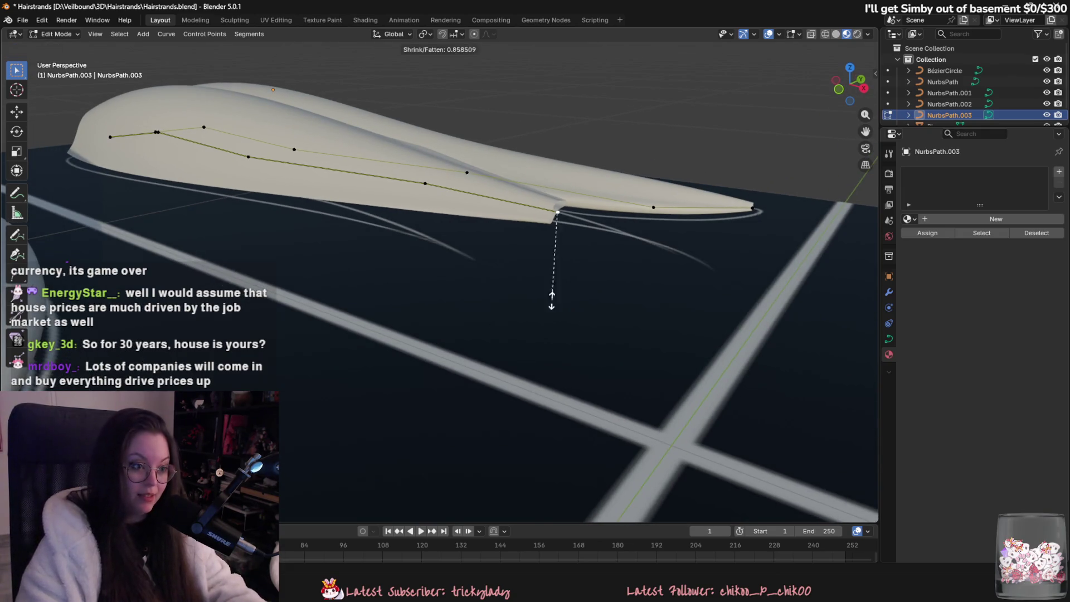
pyautogui.scroll(3, 557, 335)
pyautogui.click(620, 344)
pyautogui.moveTo(616, 354)
pyautogui.mouseDown(button='middle')
pyautogui.moveTo(604, 282)
pyautogui.moveTo(596, 346)
pyautogui.mouseUp(button='middle')
pyautogui.click(437, 266)
pyautogui.press('g')
pyautogui.click(442, 263)
# - Move the new strand's tip point outward and thin it further
pyautogui.click(589, 308)
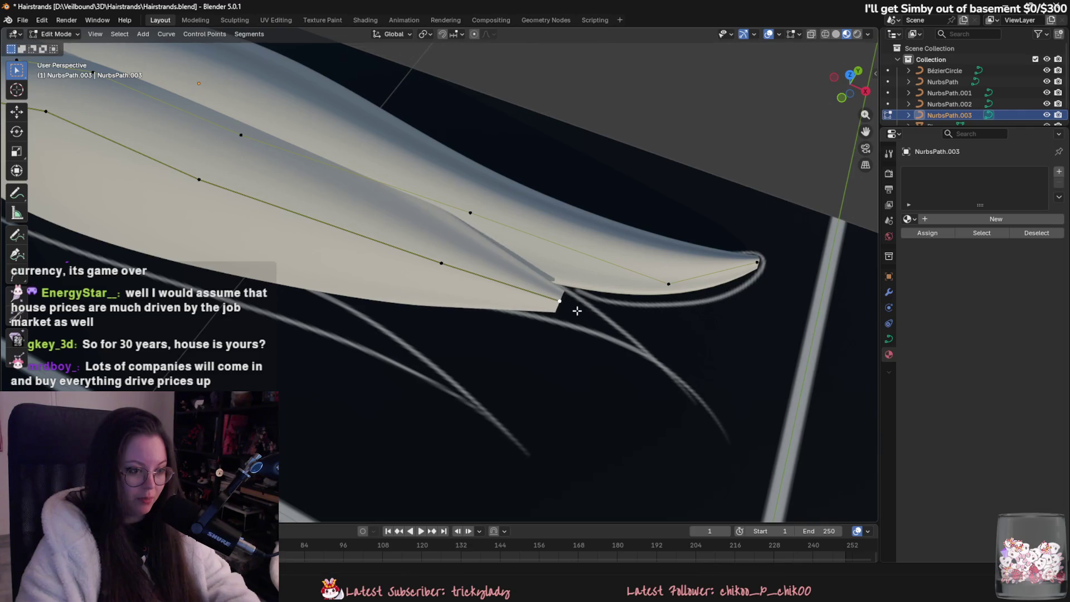
pyautogui.press('g')
pyautogui.click(664, 336)
pyautogui.moveTo(663, 337)
pyautogui.mouseDown(button='middle')
pyautogui.moveTo(730, 291)
pyautogui.moveTo(592, 307)
pyautogui.moveTo(633, 299)
pyautogui.moveTo(659, 370)
pyautogui.mouseUp(button='middle')
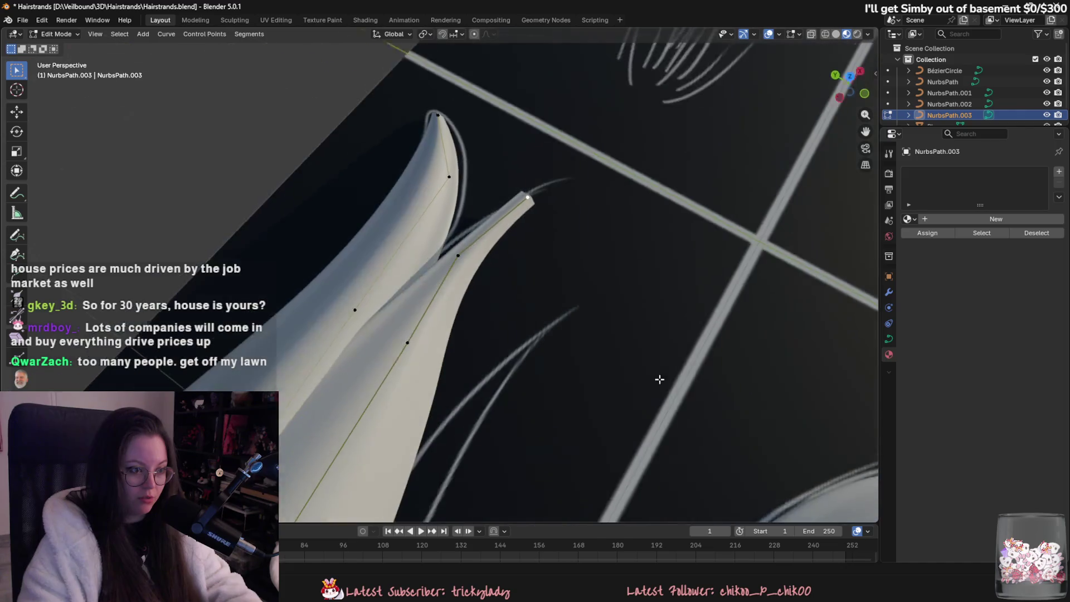
pyautogui.scroll(2, 659, 370)
pyautogui.hotkey('alt', 's')
pyautogui.click(569, 294)
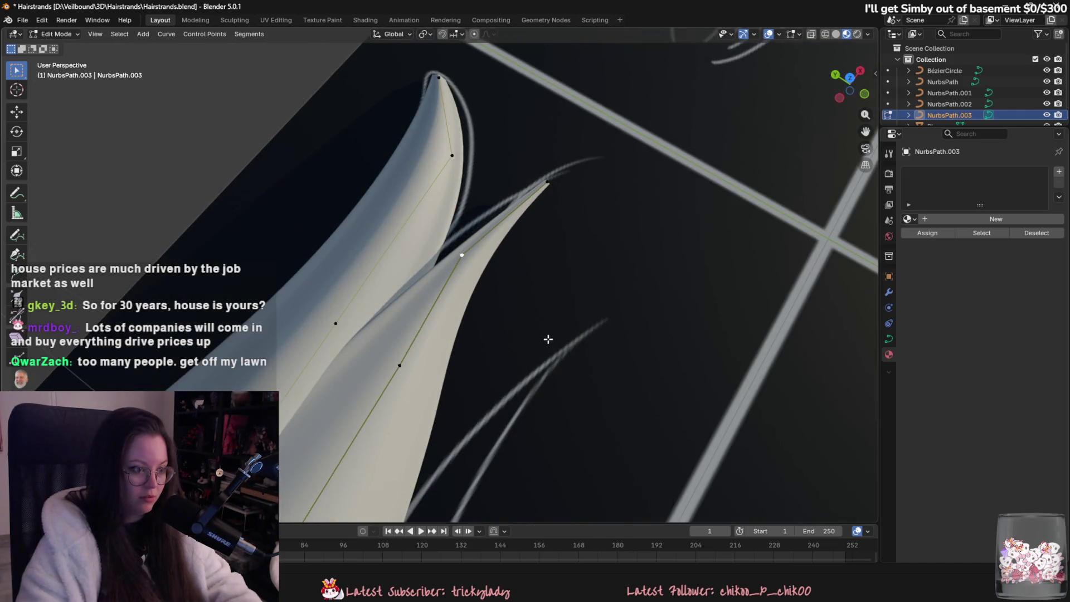
# - Lower the new strand's tip point along Z
pyautogui.hotkey('alt', 's')
pyautogui.press('Escape')
pyautogui.press('g')
pyautogui.moveTo(610, 423); pyautogui.dragTo(490, 347, button='middle')
pyautogui.press('z')
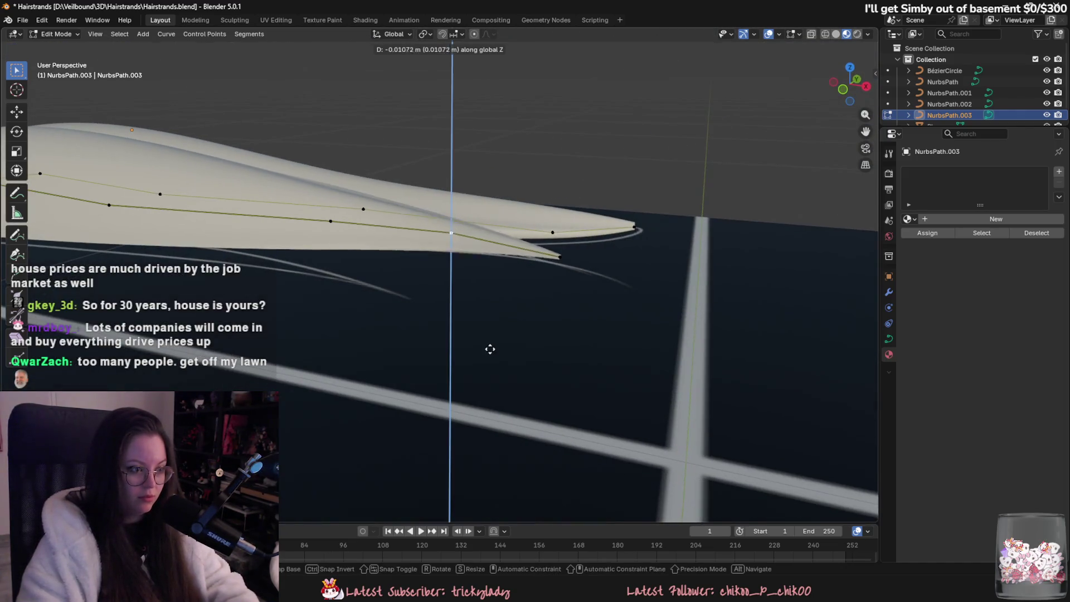
pyautogui.press('Escape')
pyautogui.click(559, 264)
pyautogui.press('g')
pyautogui.press('z')
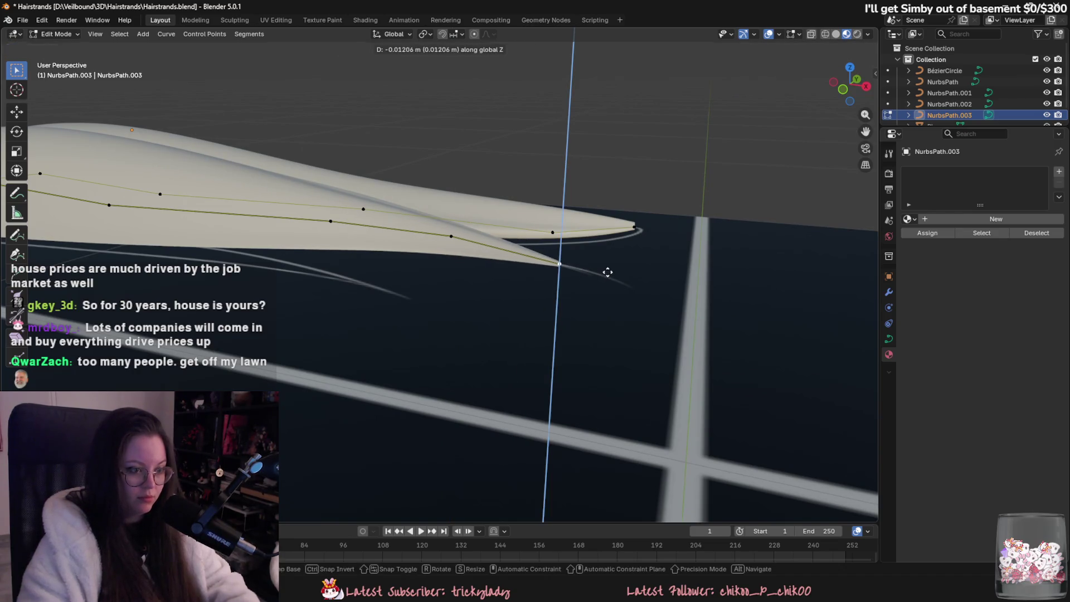
pyautogui.click(607, 272)
pyautogui.moveTo(578, 327)
pyautogui.mouseDown(button='middle')
pyautogui.moveTo(594, 353)
pyautogui.moveTo(547, 375)
pyautogui.moveTo(622, 312)
pyautogui.moveTo(482, 282)
pyautogui.moveTo(587, 310)
pyautogui.moveTo(569, 318)
pyautogui.moveTo(570, 386)
pyautogui.moveTo(601, 366)
pyautogui.moveTo(602, 350)
pyautogui.moveTo(561, 301)
pyautogui.moveTo(625, 268)
pyautogui.moveTo(652, 275)
pyautogui.moveTo(641, 268)
pyautogui.moveTo(556, 329)
pyautogui.moveTo(539, 278)
pyautogui.mouseUp(button='middle')
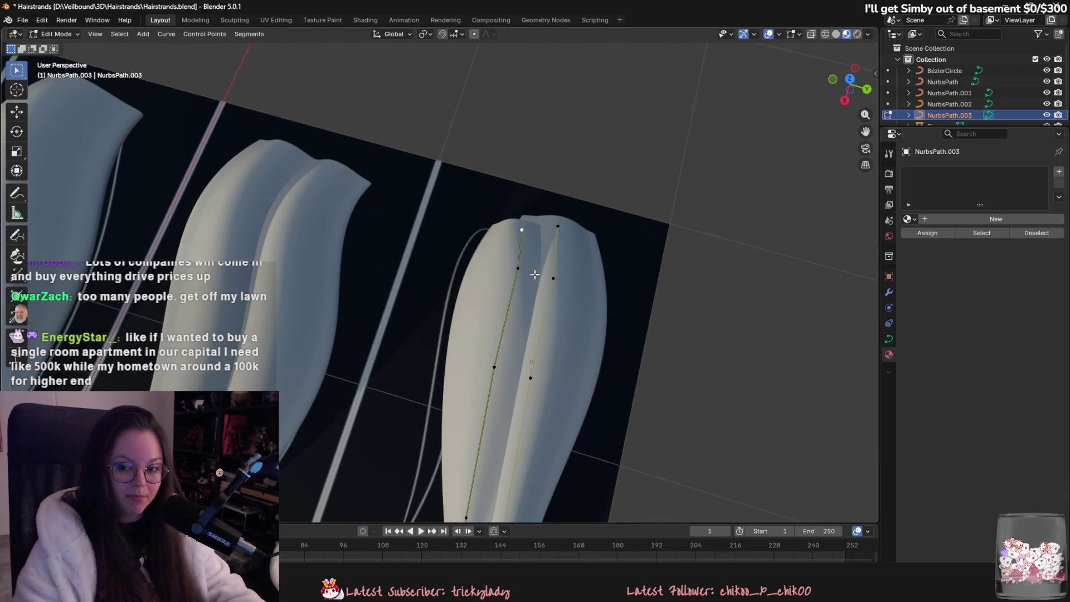
pyautogui.scroll(1, 513, 277)
pyautogui.moveTo(512, 277)
pyautogui.mouseDown(button='middle')
pyautogui.moveTo(505, 270)
pyautogui.moveTo(515, 262)
pyautogui.mouseUp(button='middle')
pyautogui.keyDown('shift'); pyautogui.click(511, 164); pyautogui.keyUp('shift')
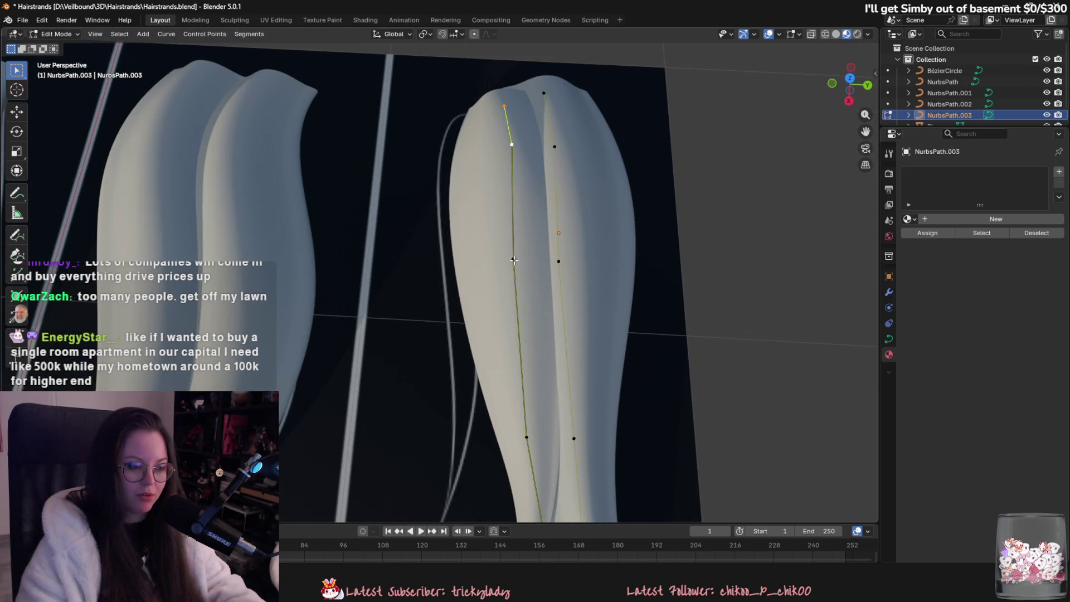
pyautogui.hotkey('alt', 'a')
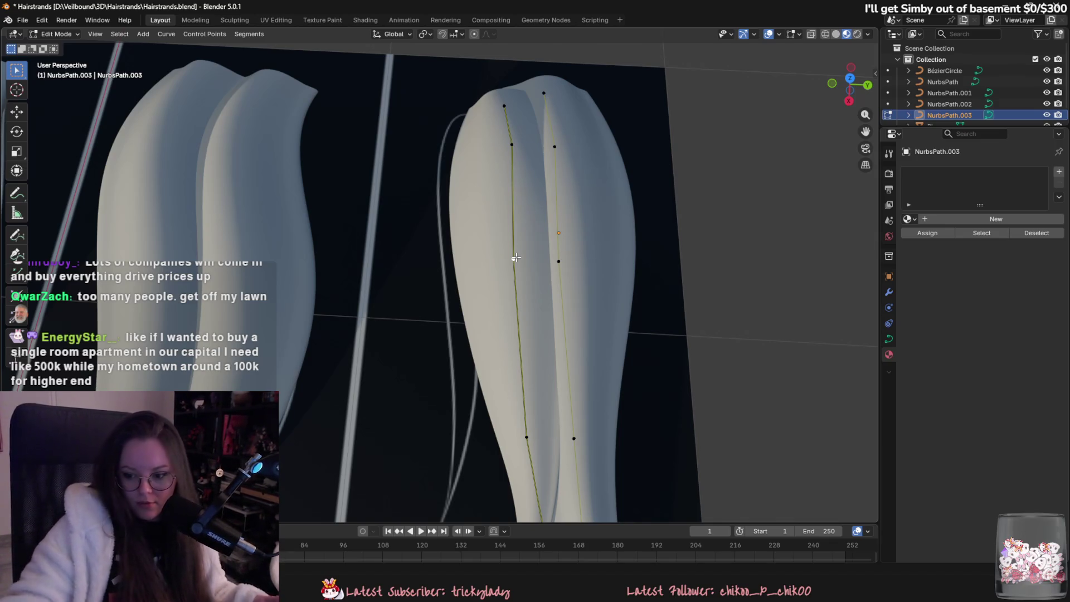
pyautogui.moveTo(536, 277); pyautogui.dragTo(532, 264, button='middle')
pyautogui.keyDown('shift'); pyautogui.moveTo(472, 101); pyautogui.dragTo(504, 152); pyautogui.keyUp('shift')
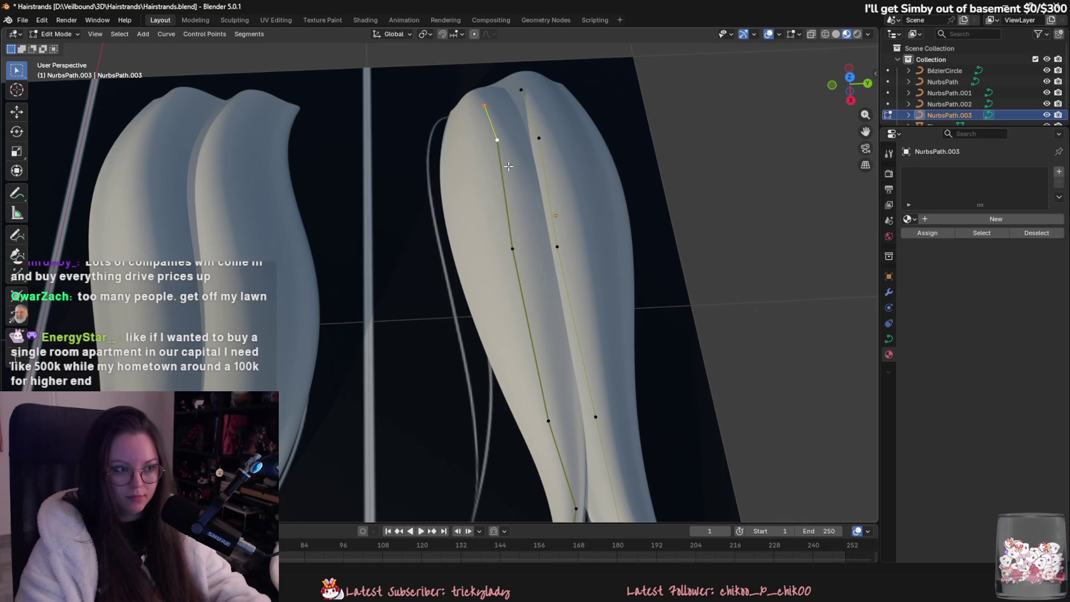
pyautogui.keyDown('shift'); pyautogui.click(510, 245); pyautogui.keyUp('shift')
pyautogui.moveTo(510, 244); pyautogui.dragTo(516, 234, button='middle')
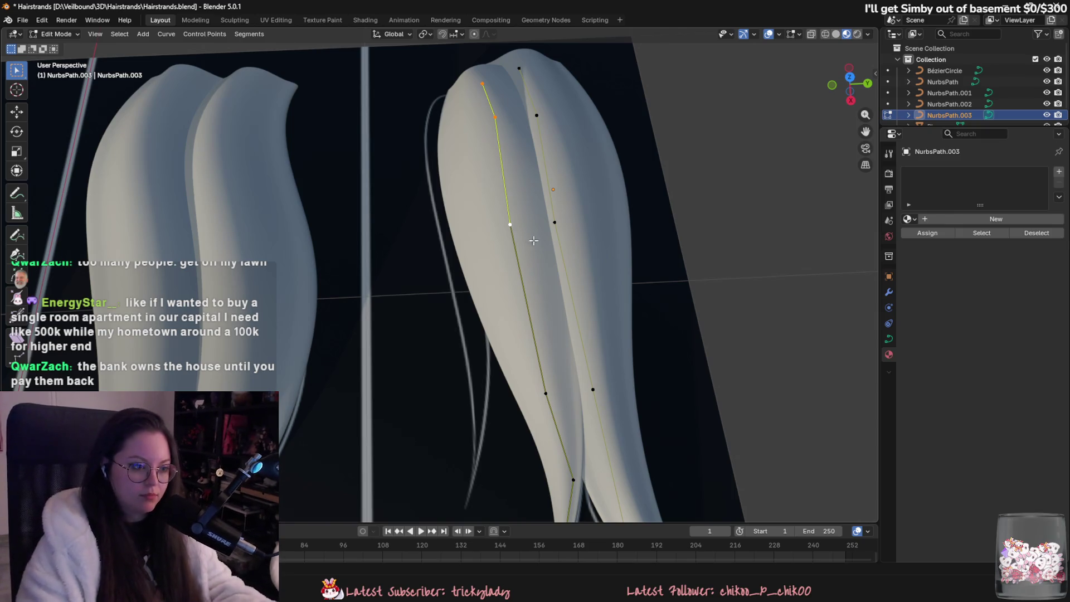
pyautogui.hotkey('shift', 'd')
pyautogui.press('y')
# - Place the duplicated third strand to the left of the cluster
pyautogui.click(529, 293)
pyautogui.moveTo(530, 293); pyautogui.dragTo(546, 279, button='middle')
pyautogui.press('g')
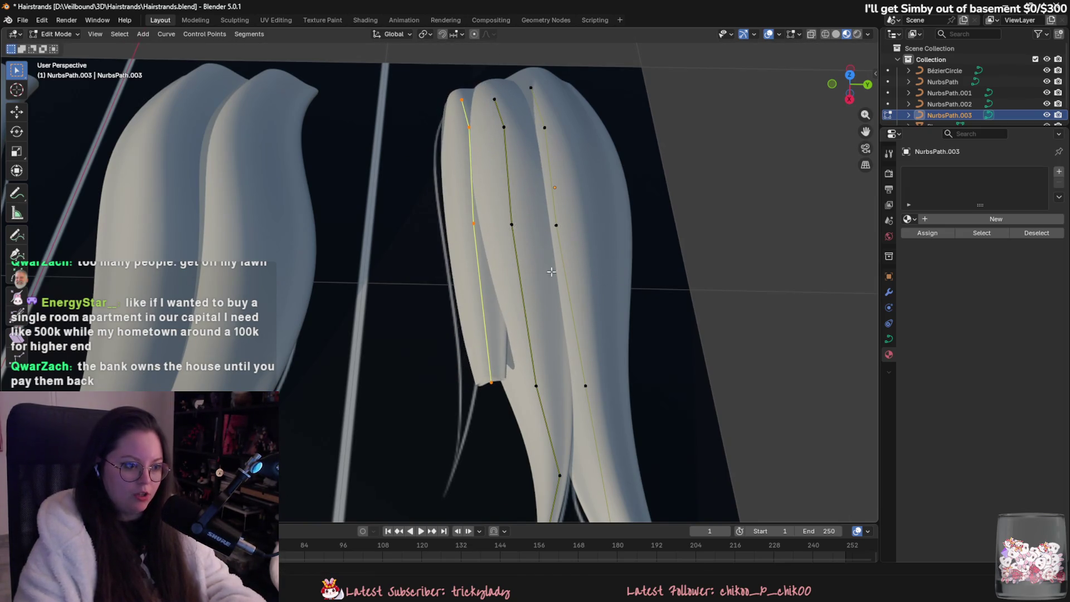
pyautogui.keyDown('alt'); pyautogui.moveTo(581, 259); pyautogui.dragTo(578, 265, button='middle'); pyautogui.keyUp('alt')
pyautogui.click(578, 264)
pyautogui.scroll(3, 508, 267)
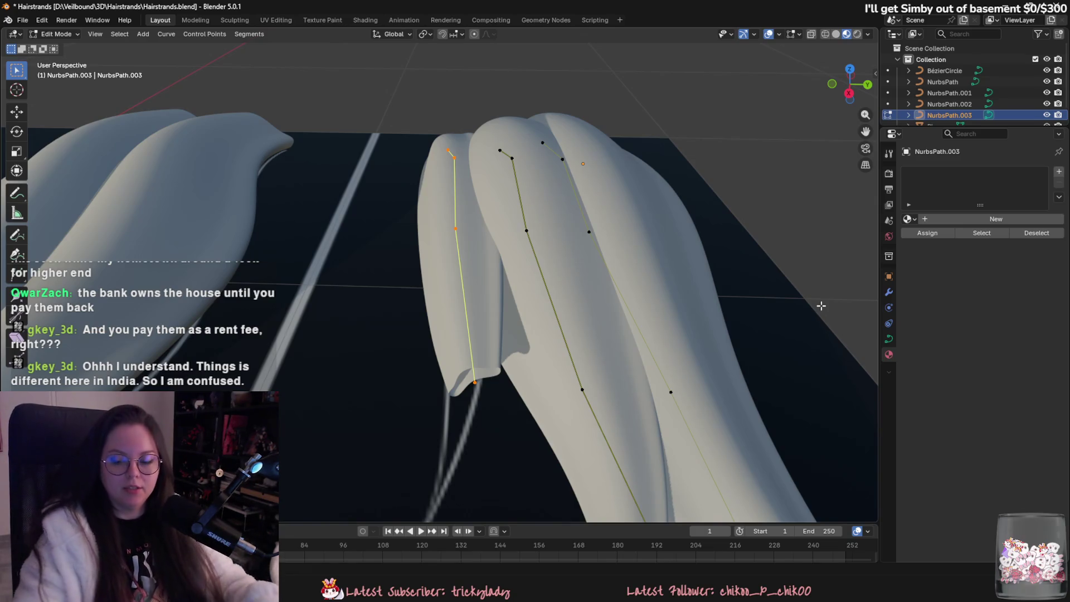
pyautogui.scroll(4, 719, 300)
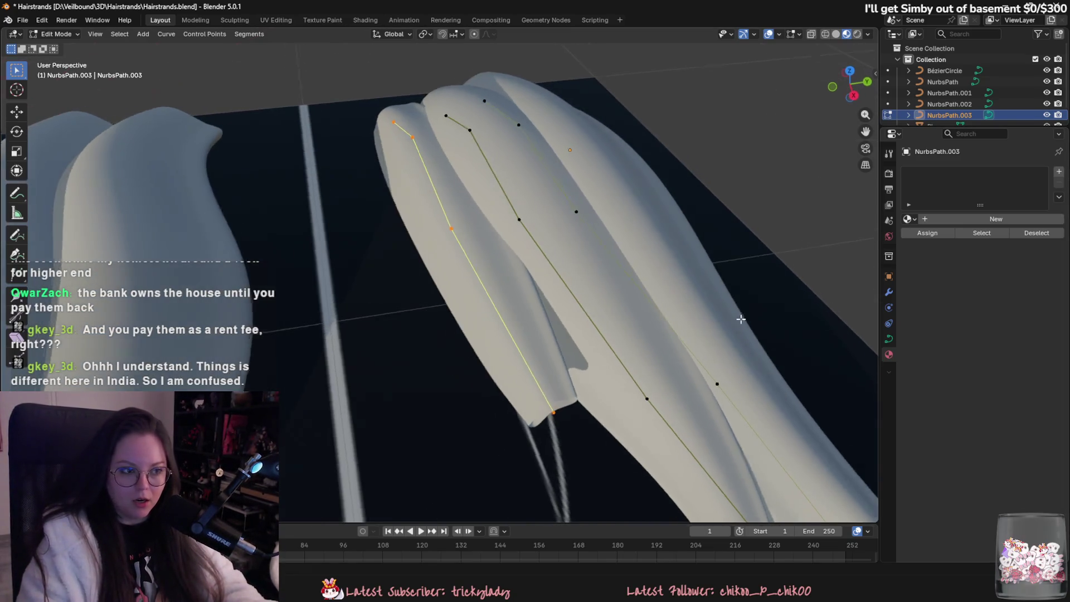
pyautogui.scroll(-2, 598, 281)
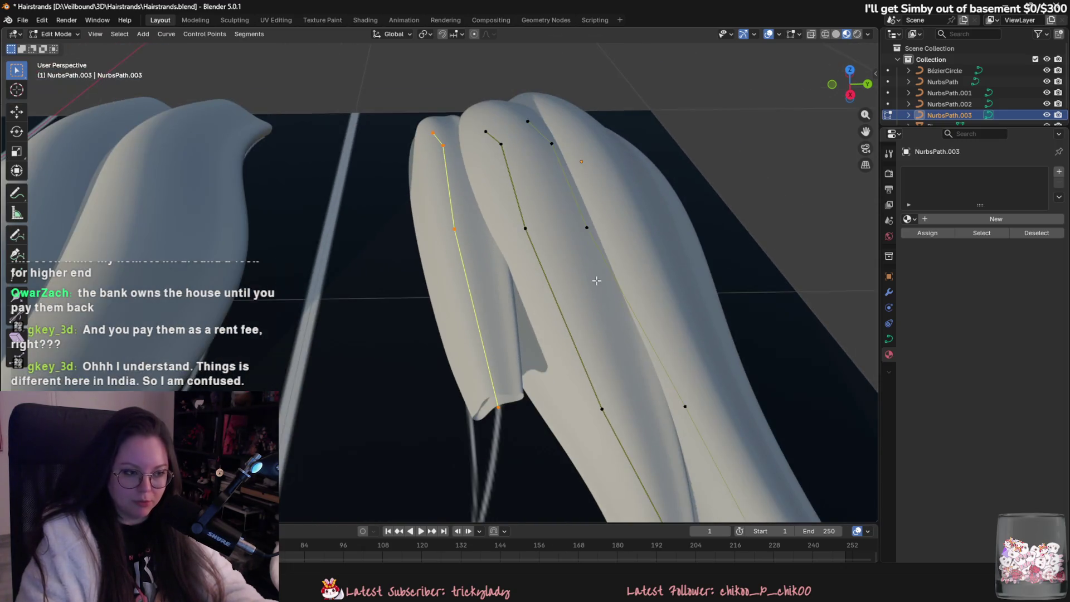
# - Tilt the third strand with Ctrl+T and shrink its tip radius to a sharp point
pyautogui.hotkey('ctrl', 't')
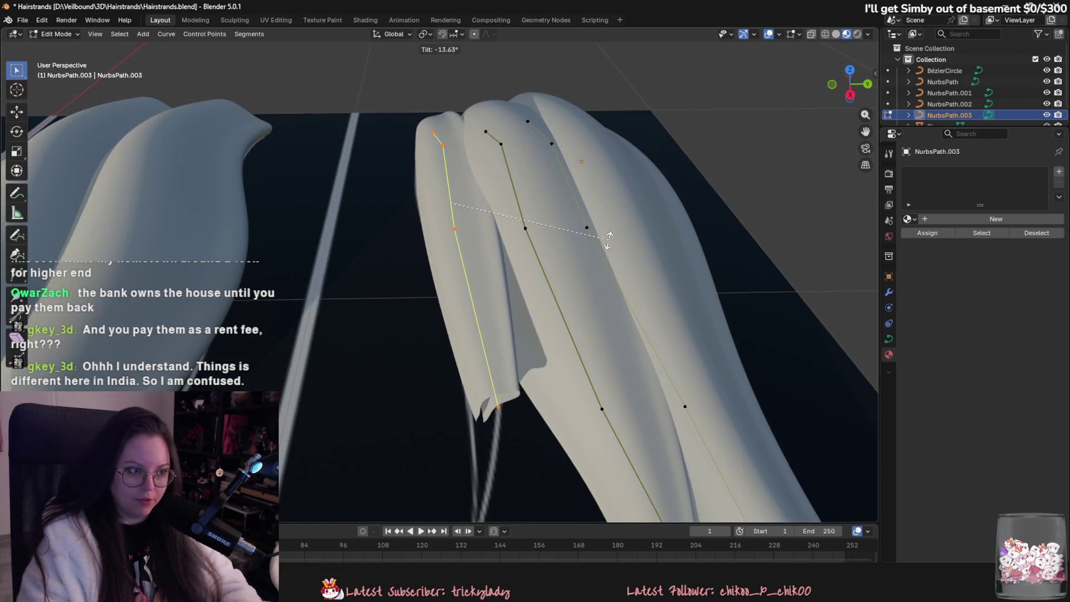
pyautogui.click(607, 240)
pyautogui.moveTo(607, 240)
pyautogui.mouseDown(button='middle')
pyautogui.moveTo(468, 161)
pyautogui.moveTo(518, 229)
pyautogui.moveTo(543, 207)
pyautogui.moveTo(523, 210)
pyautogui.moveTo(568, 337)
pyautogui.moveTo(613, 312)
pyautogui.moveTo(576, 346)
pyautogui.moveTo(589, 344)
pyautogui.moveTo(568, 335)
pyautogui.moveTo(541, 363)
pyautogui.moveTo(508, 361)
pyautogui.moveTo(496, 345)
pyautogui.mouseUp(button='middle')
pyautogui.click(461, 160)
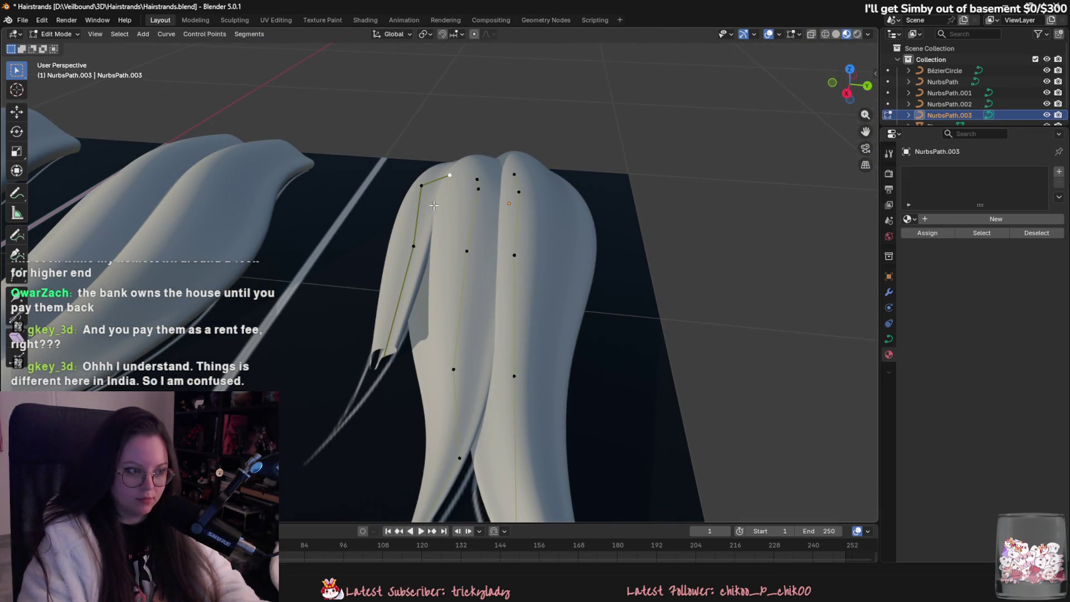
pyautogui.moveTo(418, 237)
pyautogui.mouseDown(button='middle')
pyautogui.moveTo(592, 358)
pyautogui.moveTo(556, 366)
pyautogui.moveTo(671, 406)
pyautogui.moveTo(747, 461)
pyautogui.moveTo(787, 387)
pyautogui.moveTo(731, 394)
pyautogui.moveTo(590, 319)
pyautogui.moveTo(640, 406)
pyautogui.moveTo(685, 404)
pyautogui.moveTo(704, 422)
pyautogui.mouseUp(button='middle')
pyautogui.hotkey('alt', 's')
pyautogui.click(658, 396)
pyautogui.moveTo(658, 396)
pyautogui.mouseDown(button='middle')
pyautogui.moveTo(631, 405)
pyautogui.moveTo(581, 381)
pyautogui.moveTo(541, 391)
pyautogui.mouseUp(button='middle')
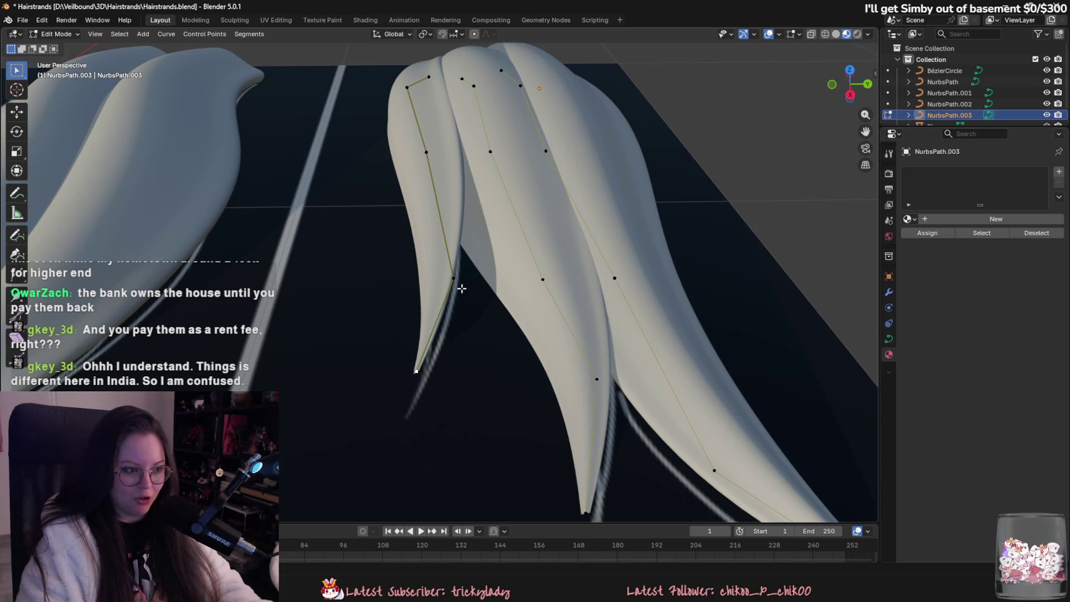
pyautogui.moveTo(461, 292); pyautogui.dragTo(497, 341, button='middle')
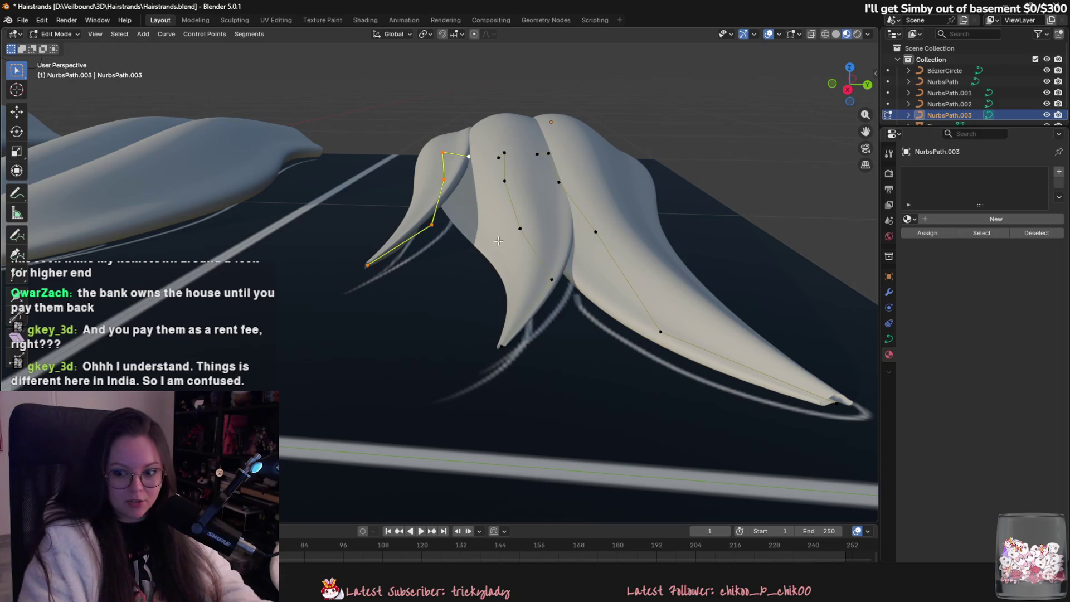
# - Tilt the selected points and lower the left strand's tip along Z
pyautogui.hotkey('ctrl', 't')
pyautogui.click(541, 301)
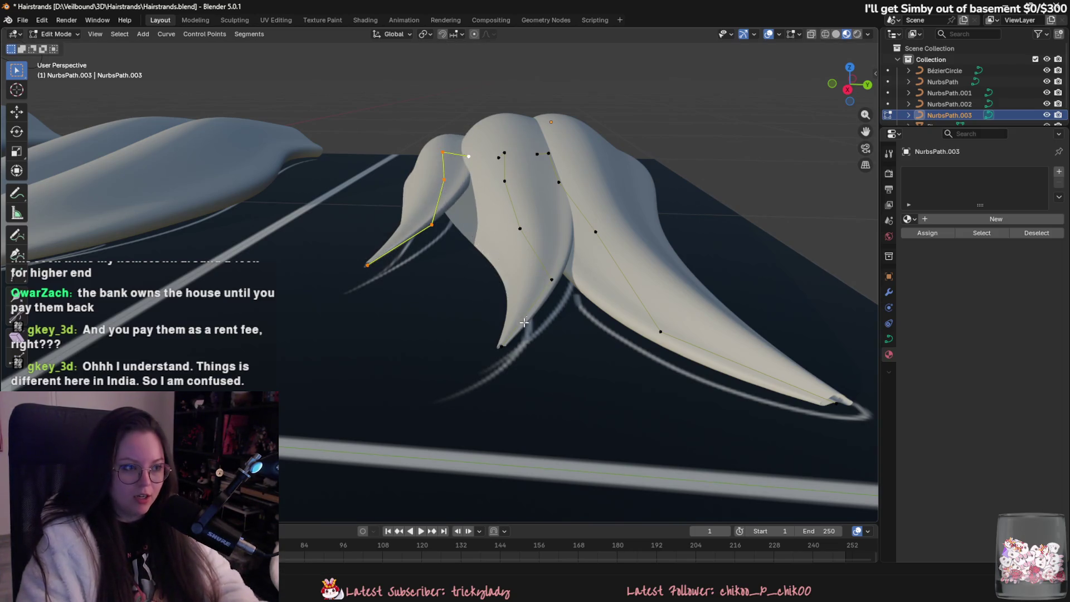
pyautogui.moveTo(541, 302); pyautogui.dragTo(448, 319, button='middle')
pyautogui.click(448, 320)
pyautogui.moveTo(452, 258)
pyautogui.mouseDown(button='middle')
pyautogui.moveTo(470, 277)
pyautogui.moveTo(586, 298)
pyautogui.moveTo(520, 356)
pyautogui.moveTo(637, 353)
pyautogui.mouseUp(button='middle')
pyautogui.press('g')
pyautogui.press('z')
pyautogui.click(446, 265)
# - Nudge the strand tip further down along Z onto the card plane
pyautogui.press('g')
pyautogui.press('z')
pyautogui.click(578, 303)
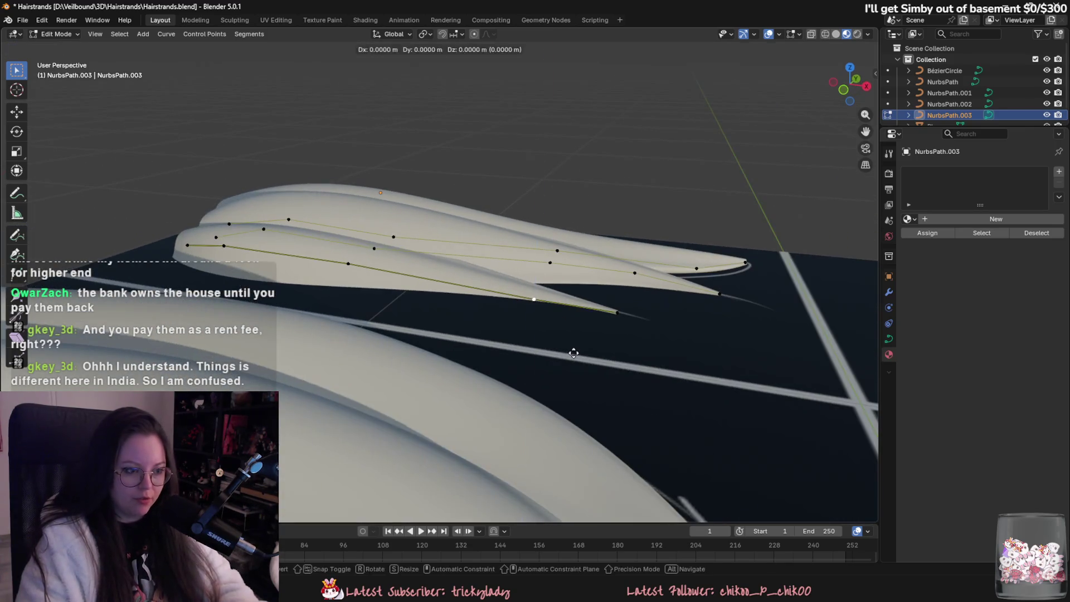
pyautogui.press('g')
pyautogui.press('z')
pyautogui.press('z')
pyautogui.click(612, 308)
pyautogui.moveTo(611, 307)
pyautogui.mouseDown(button='middle')
pyautogui.moveTo(647, 374)
pyautogui.moveTo(635, 372)
pyautogui.moveTo(679, 379)
pyautogui.mouseUp(button='middle')
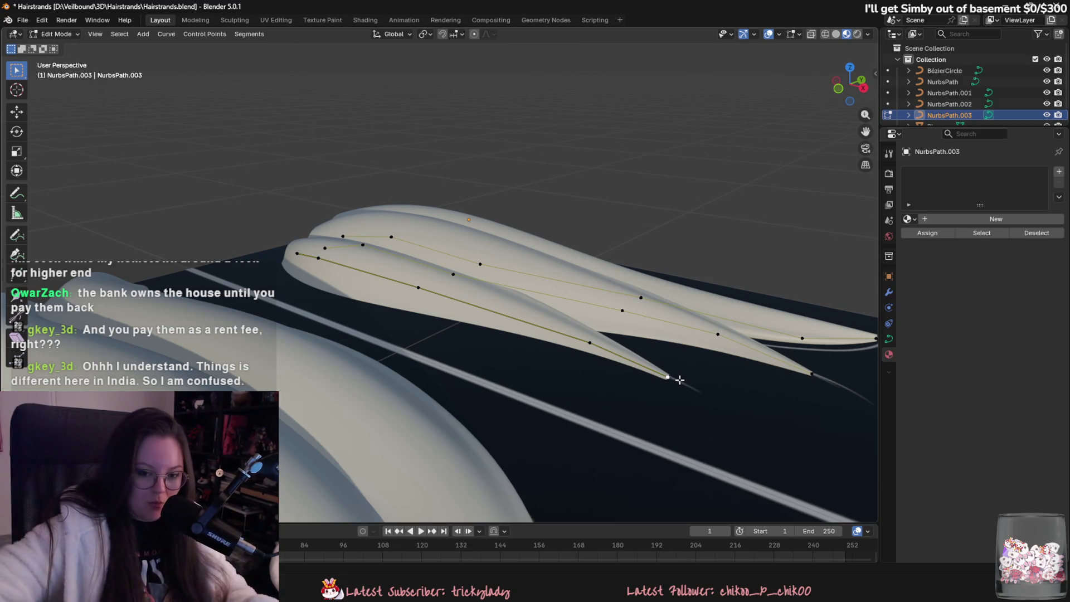
pyautogui.moveTo(679, 380)
pyautogui.mouseDown(button='middle')
pyautogui.moveTo(559, 375)
pyautogui.moveTo(604, 411)
pyautogui.moveTo(528, 357)
pyautogui.moveTo(460, 352)
pyautogui.mouseUp(button='middle')
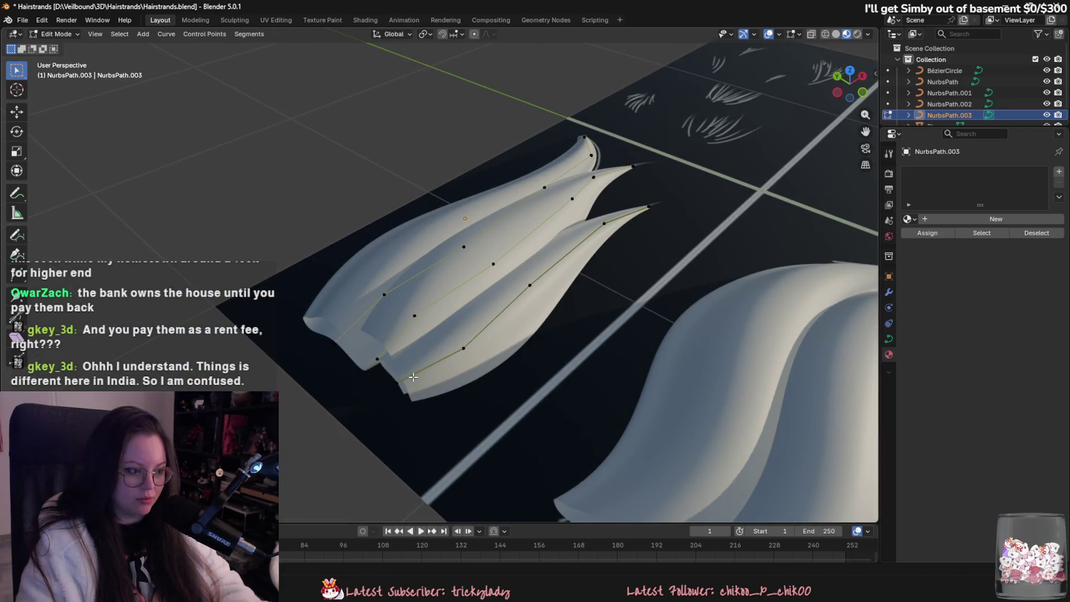
pyautogui.moveTo(656, 209); pyautogui.dragTo(557, 270, button='middle')
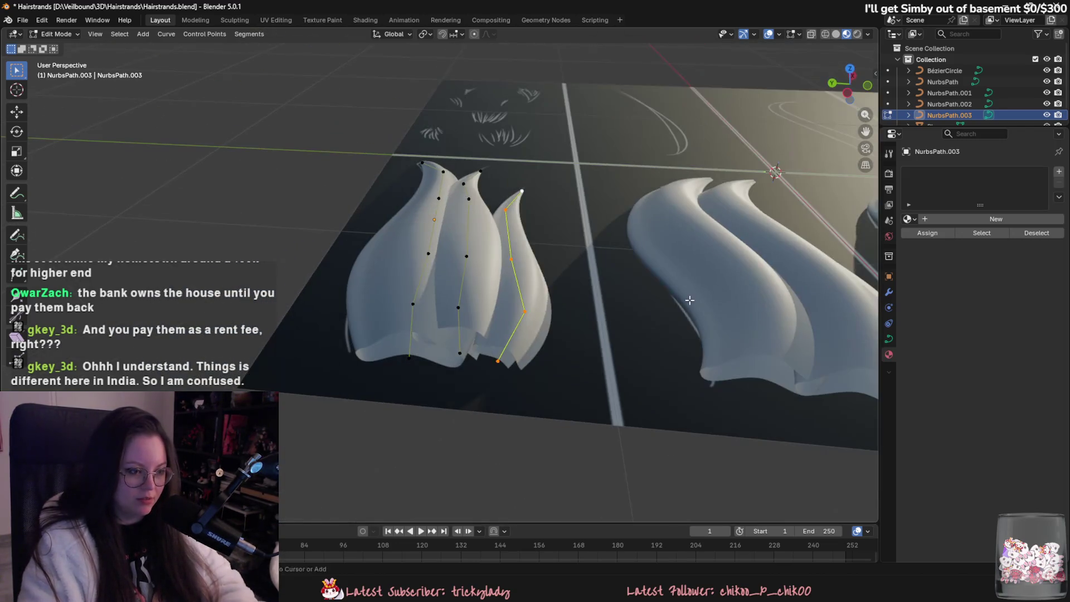
# - Reshape the right strand by moving one of its points, then return to Object Mode
pyautogui.click(511, 259)
pyautogui.press('g')
pyautogui.moveTo(559, 315)
pyautogui.keyDown('alt'); pyautogui.mouseDown(button='middle')
pyautogui.moveTo(546, 253)
pyautogui.moveTo(553, 262)
pyautogui.moveTo(545, 258)
pyautogui.moveTo(538, 285)
pyautogui.mouseUp(button='middle'); pyautogui.keyUp('alt')
pyautogui.click(547, 252)
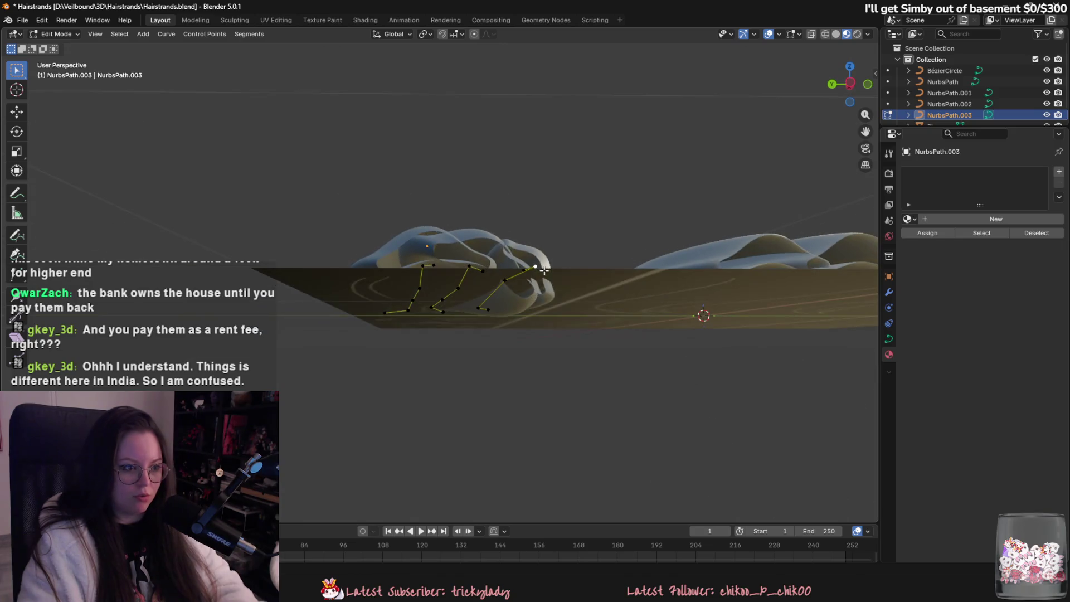
pyautogui.moveTo(554, 333)
pyautogui.mouseDown(button='middle')
pyautogui.moveTo(679, 356)
pyautogui.moveTo(547, 394)
pyautogui.moveTo(560, 418)
pyautogui.moveTo(603, 403)
pyautogui.moveTo(596, 458)
pyautogui.moveTo(654, 399)
pyautogui.moveTo(623, 344)
pyautogui.mouseUp(button='middle')
pyautogui.press('Tab')
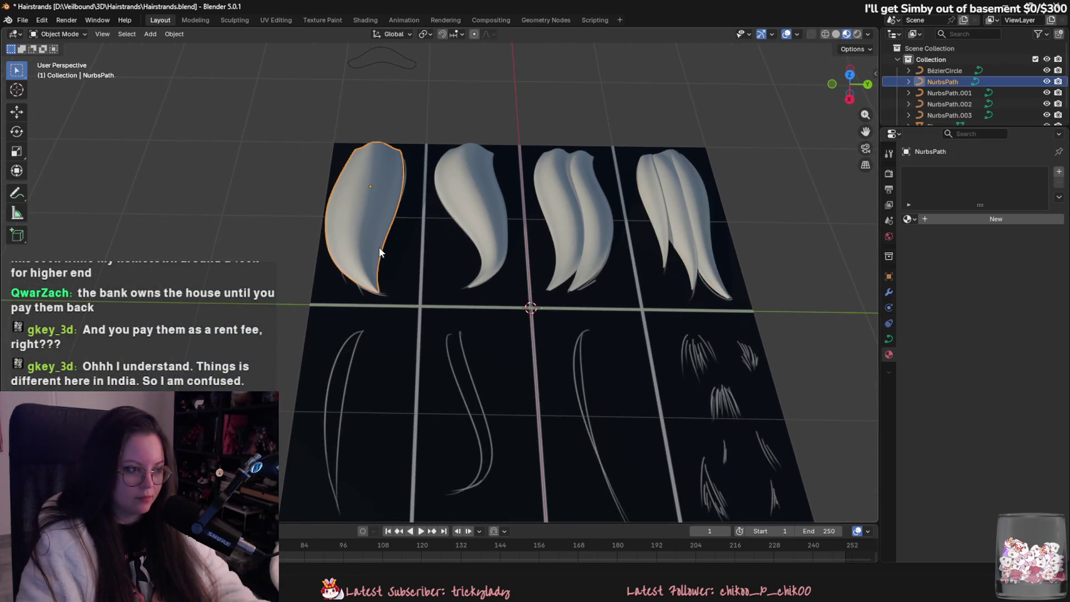
# - Duplicate the first hair card and drop the copy into the bottom-left cell along X
pyautogui.moveTo(379, 248); pyautogui.dragTo(666, 218, button='middle')
pyautogui.press('Tab')
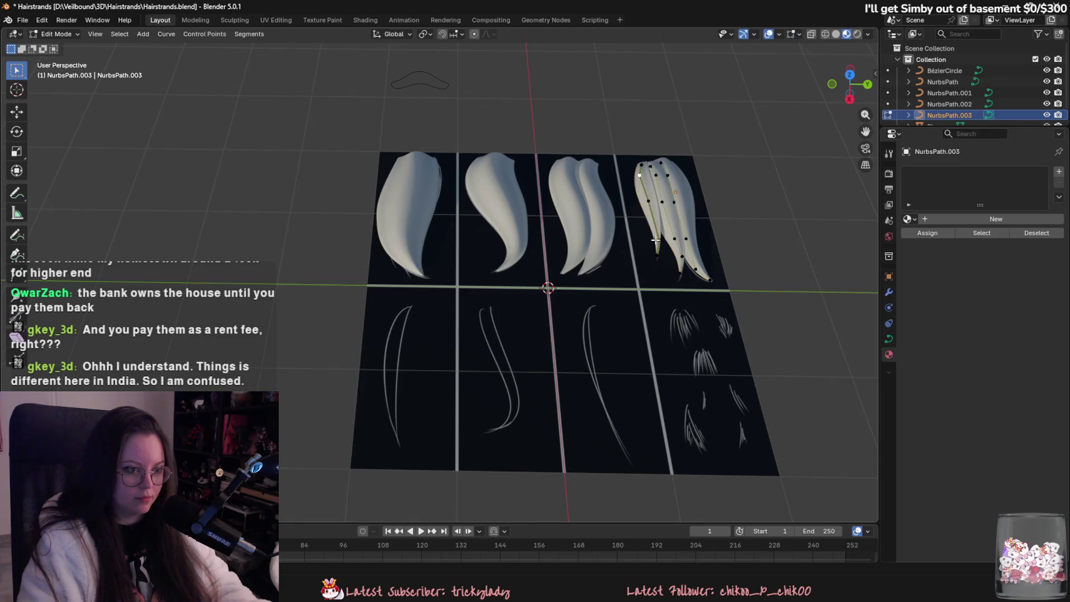
pyautogui.press('Tab')
pyautogui.click(427, 214)
pyautogui.keyDown('shift'); pyautogui.moveTo(460, 218); pyautogui.dragTo(477, 196, button='middle'); pyautogui.keyUp('shift')
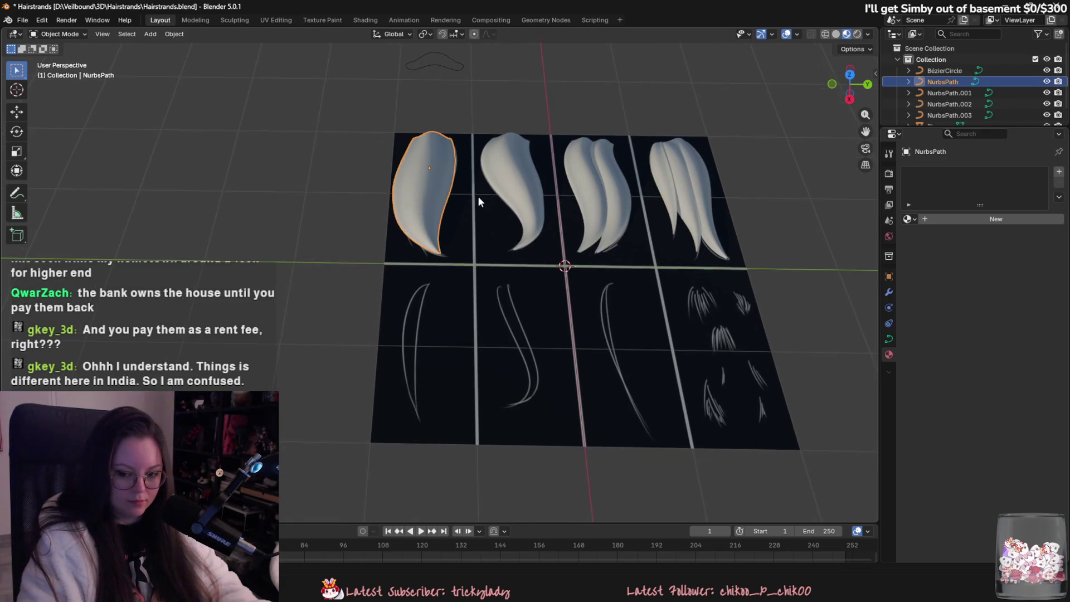
pyautogui.hotkey('shift', 'd')
pyautogui.press('x')
pyautogui.click(478, 324)
pyautogui.scroll(5, 486, 348)
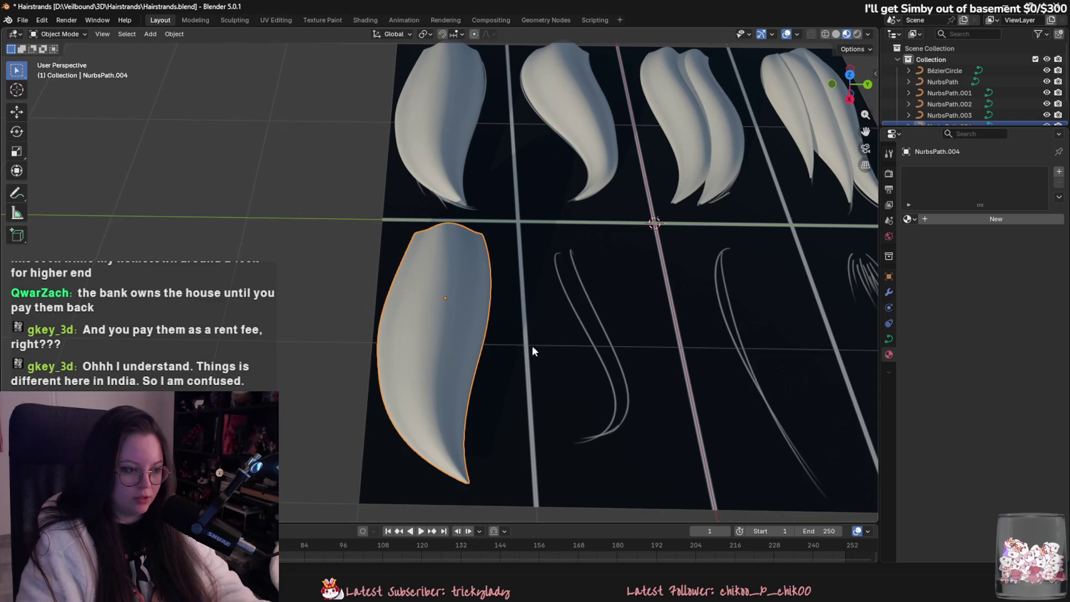
# - Select all of the copy's control points and shrink its radius into a narrow strip
pyautogui.press('Tab')
pyautogui.press('a')
pyautogui.press('g')
pyautogui.press('y')
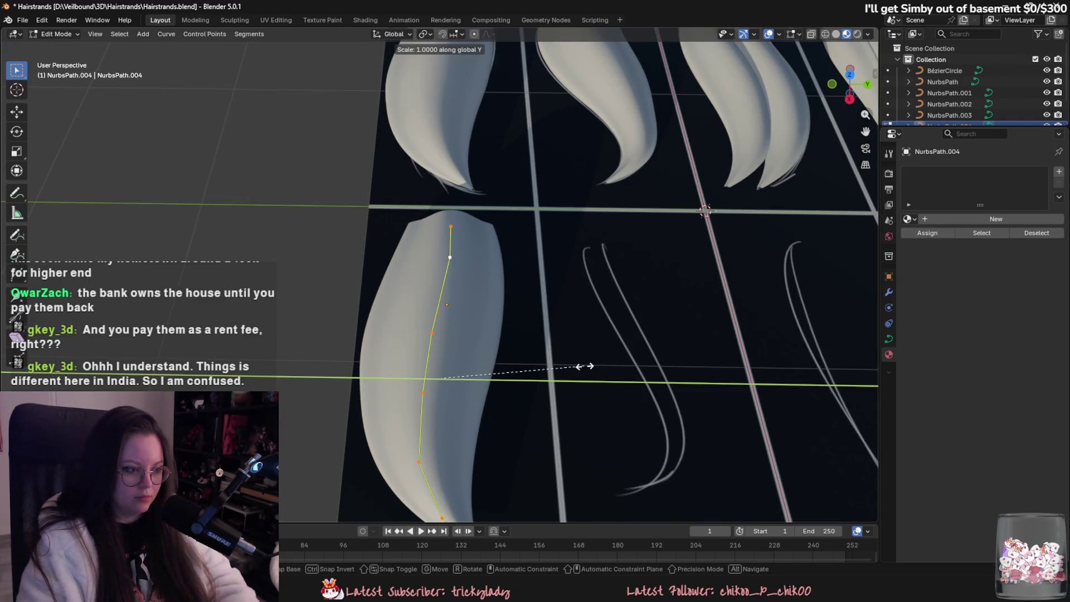
pyautogui.press('Escape')
pyautogui.hotkey('alt', 's')
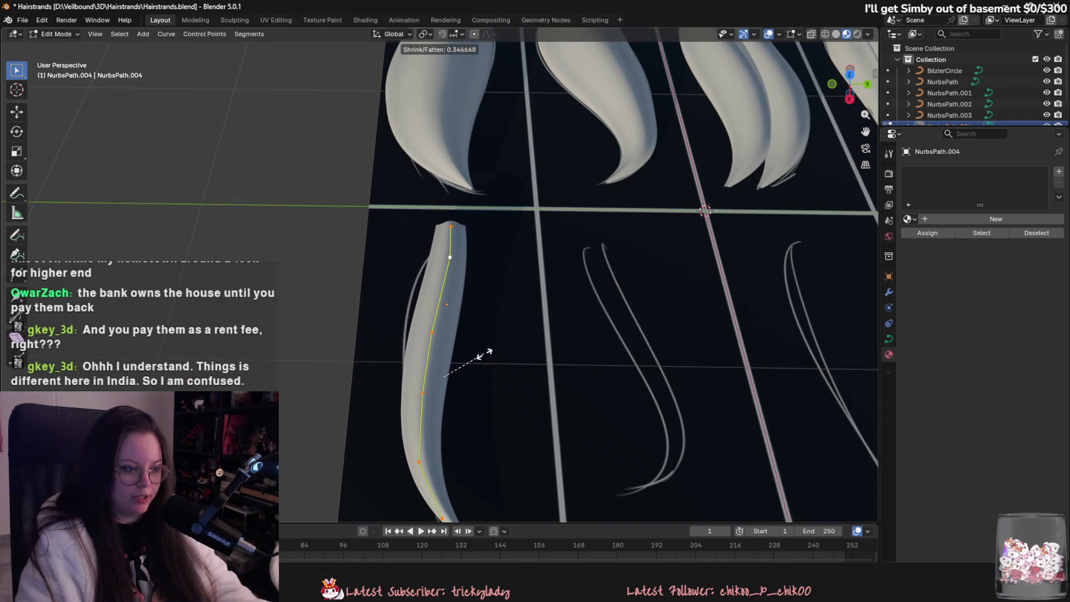
pyautogui.click(486, 354)
# - Move the lower and upper control points sideways to curve the strand into a crescent
pyautogui.moveTo(485, 354); pyautogui.dragTo(468, 334, button='middle')
pyautogui.click(450, 318)
pyautogui.press('g')
pyautogui.click(444, 309)
pyautogui.click(465, 244)
pyautogui.press('g')
pyautogui.click(488, 234)
# - Raise the fifth control point along Z and delete the curve's bottom end point
pyautogui.moveTo(485, 249)
pyautogui.mouseDown(button='middle')
pyautogui.moveTo(540, 272)
pyautogui.moveTo(499, 255)
pyautogui.moveTo(510, 262)
pyautogui.mouseUp(button='middle')
pyautogui.click(465, 107)
pyautogui.press('g')
pyautogui.press('z')
pyautogui.click(468, 97)
pyautogui.moveTo(442, 194)
pyautogui.mouseDown(button='middle')
pyautogui.moveTo(451, 318)
pyautogui.moveTo(638, 374)
pyautogui.moveTo(585, 342)
pyautogui.moveTo(500, 356)
pyautogui.moveTo(522, 351)
pyautogui.moveTo(497, 373)
pyautogui.mouseUp(button='middle')
pyautogui.click(469, 389)
pyautogui.rightClick(480, 435)
pyautogui.click(481, 432)
# - Move the strand's new end point lower along X
pyautogui.press('g')
pyautogui.press('x')
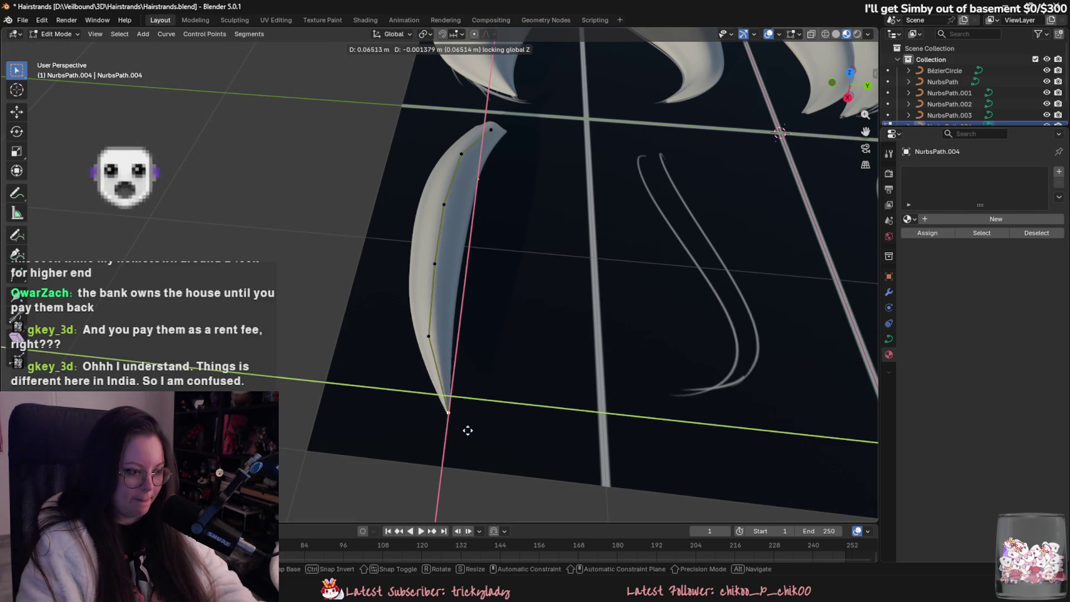
pyautogui.click(482, 422)
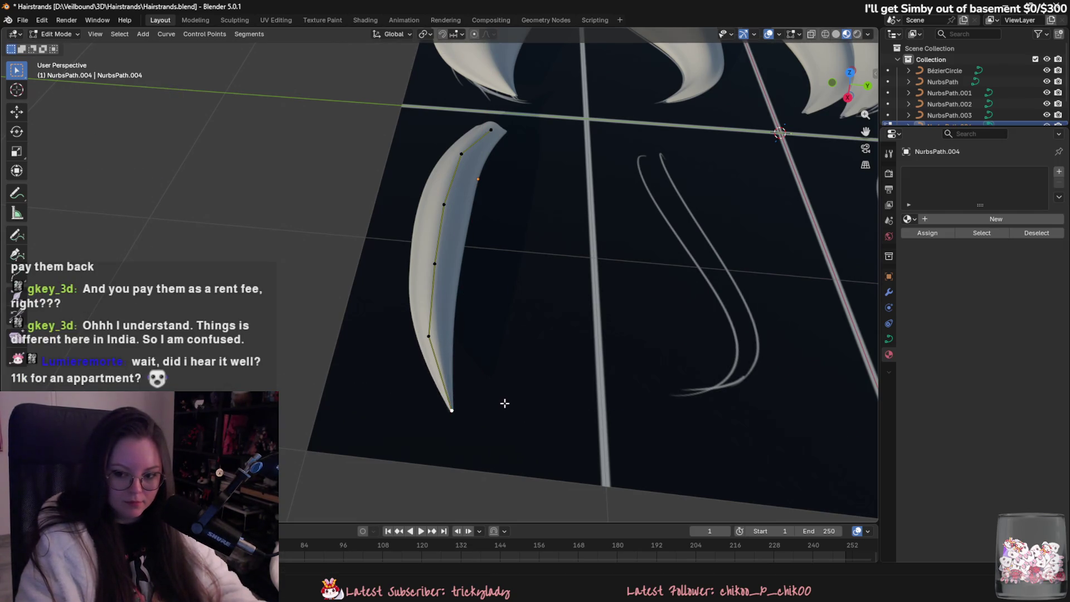
pyautogui.keyDown('shift'); pyautogui.moveTo(504, 401); pyautogui.dragTo(534, 416, button='middle'); pyautogui.keyUp('shift')
pyautogui.scroll(2, 509, 355)
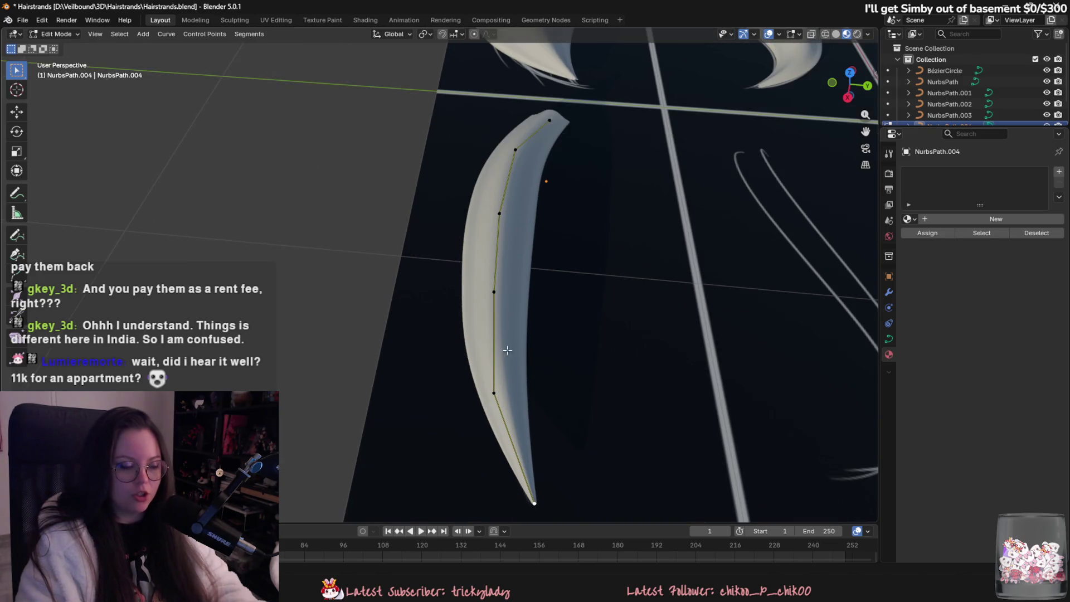
# - Shift the lower and upper control points along Y to refine the crescent bend
pyautogui.click(497, 294)
pyautogui.press('g')
pyautogui.press('y')
pyautogui.click(490, 286)
pyautogui.click(499, 213)
pyautogui.press('g')
pyautogui.press('y')
pyautogui.click(574, 281)
# - Shrink the tip point's radius with Alt+S so the strand tapers to a sharp point
pyautogui.keyDown('shift'); pyautogui.moveTo(572, 327); pyautogui.dragTo(550, 354, button='middle'); pyautogui.keyUp('shift')
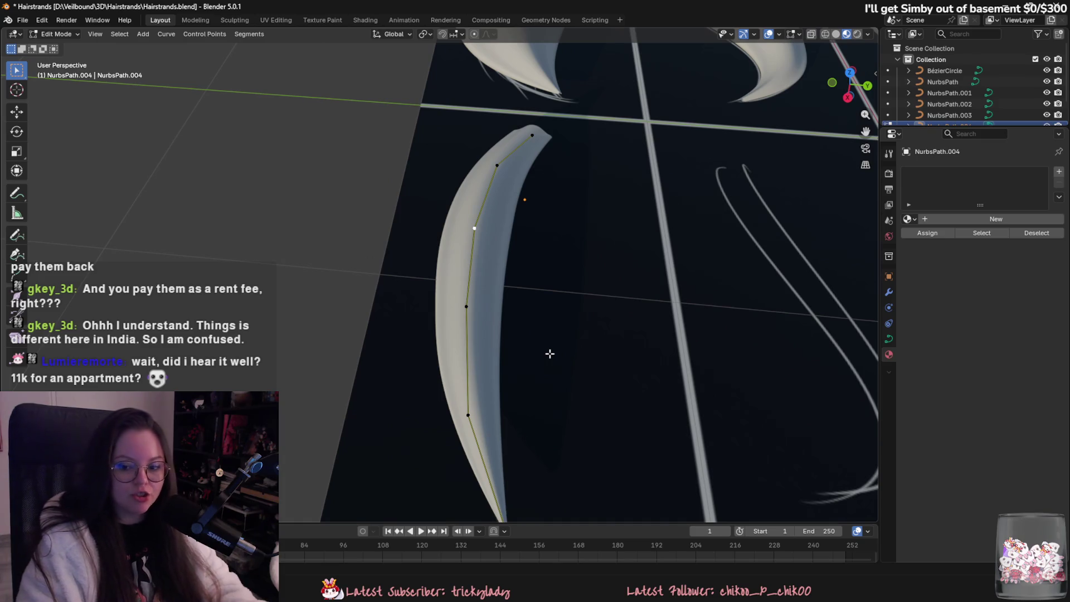
pyautogui.scroll(-3, 511, 270)
pyautogui.moveTo(520, 335); pyautogui.dragTo(496, 286, button='middle')
pyautogui.click(484, 258)
pyautogui.press('g')
pyautogui.press('y')
pyautogui.click(530, 315)
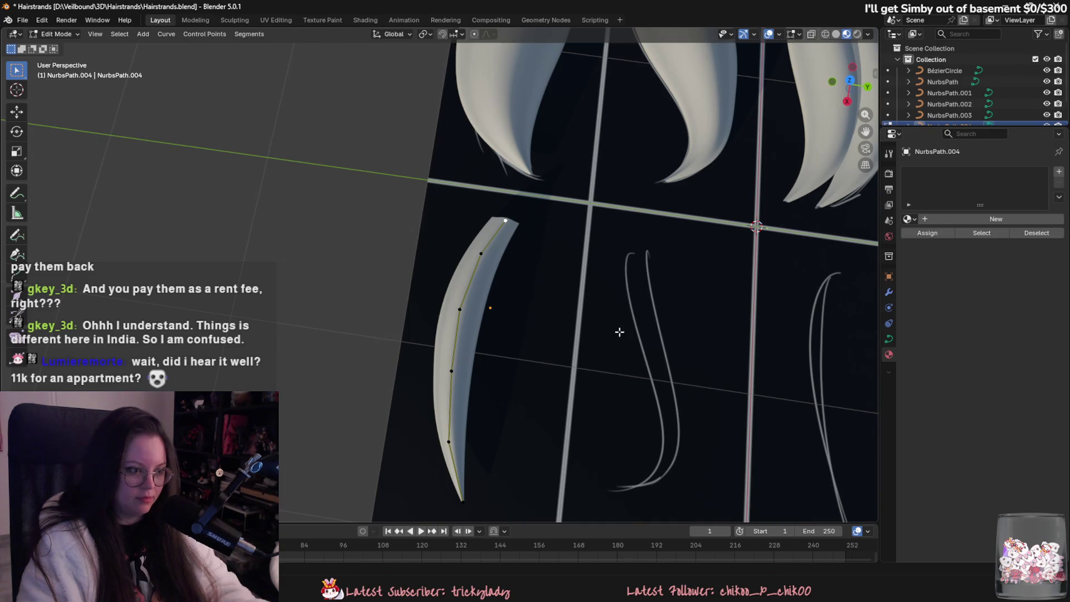
pyautogui.hotkey('alt', 's')
pyautogui.click(520, 246)
# - Reposition the lower control point flat on the card plane, excluding Z
pyautogui.scroll(-3, 552, 332)
pyautogui.moveTo(553, 333); pyautogui.dragTo(544, 353, button='middle')
pyautogui.scroll(3, 502, 379)
pyautogui.click(466, 369)
pyautogui.scroll(3, 506, 353)
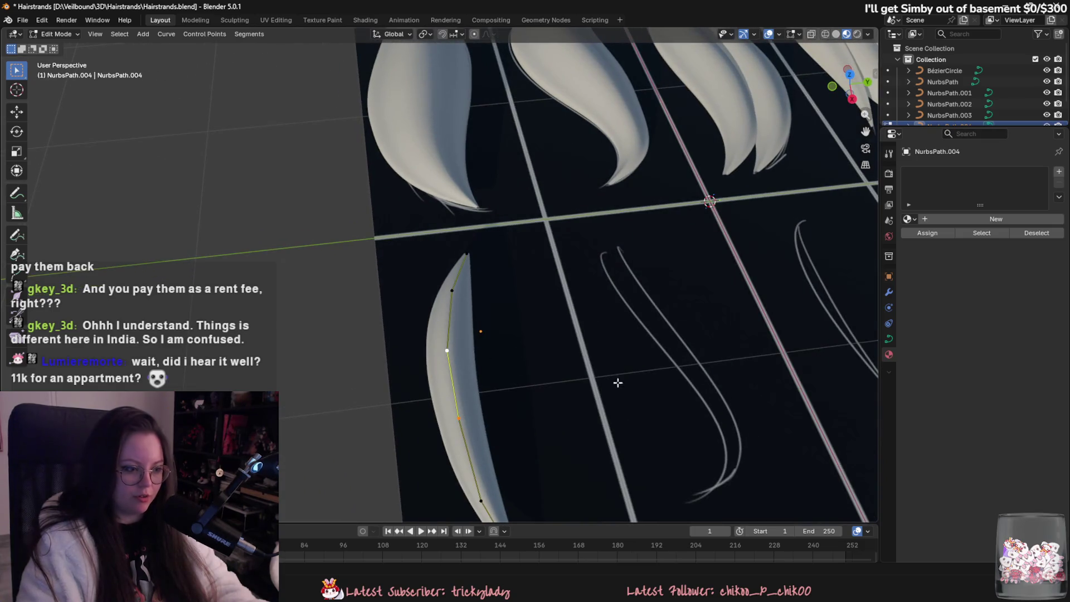
pyautogui.click(452, 290)
pyautogui.moveTo(508, 375); pyautogui.dragTo(489, 423, button='middle')
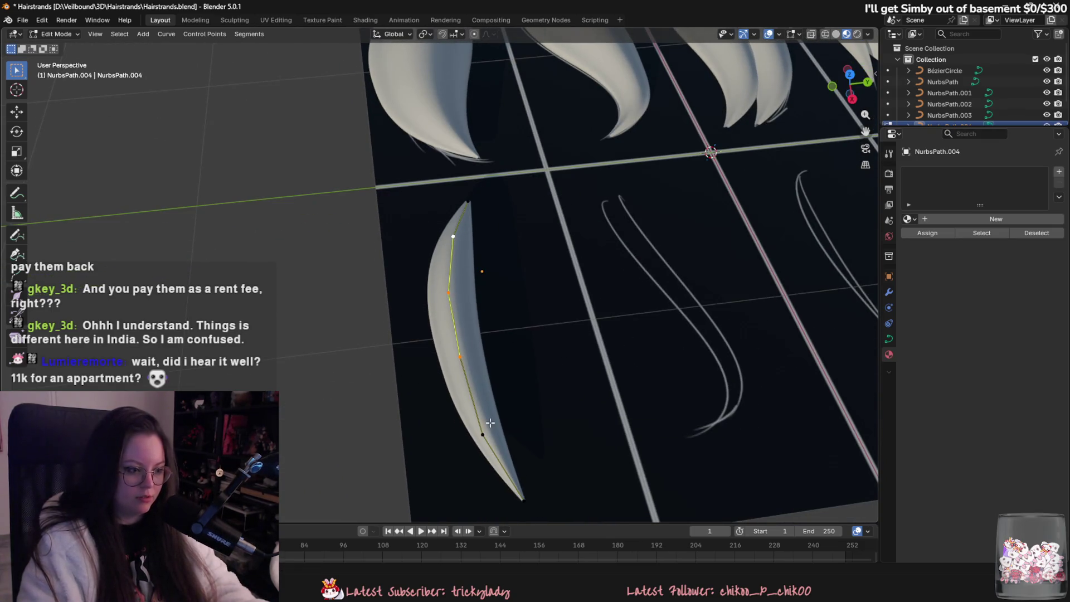
pyautogui.click(483, 434)
pyautogui.press('g')
pyautogui.hotkey('shift', 'z')
pyautogui.click(540, 391)
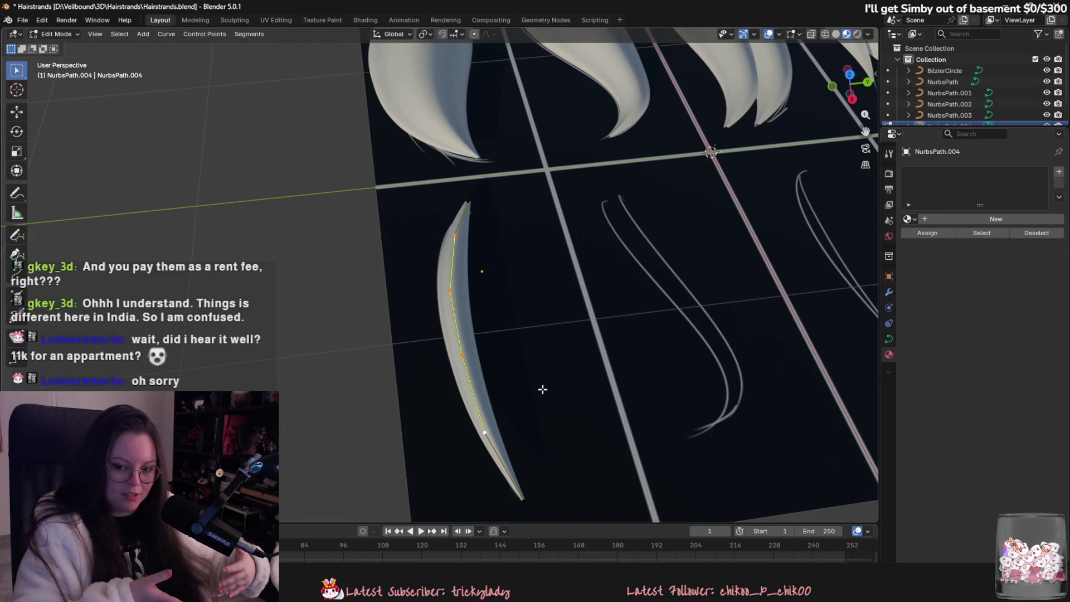
# - Try moving the top control point on the card plane, cancel it, and check the strand from a low side view
pyautogui.click(454, 238)
pyautogui.press('s')
pyautogui.press('Escape')
pyautogui.press('g')
pyautogui.hotkey('shift', 'z')
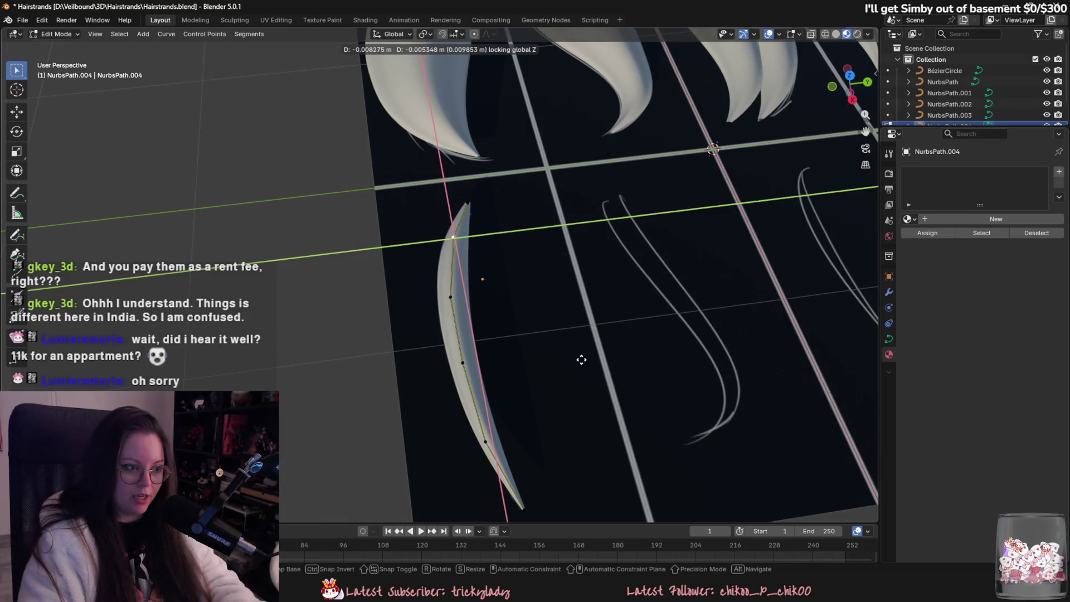
pyautogui.press('Escape')
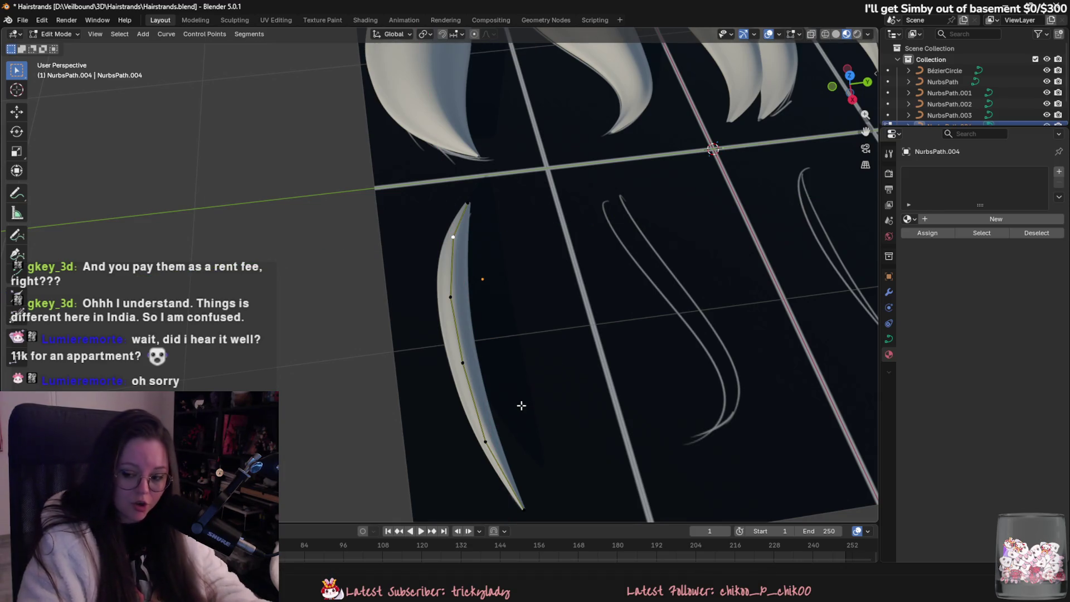
pyautogui.scroll(2, 529, 393)
pyautogui.scroll(-2, 530, 401)
pyautogui.scroll(1, 530, 429)
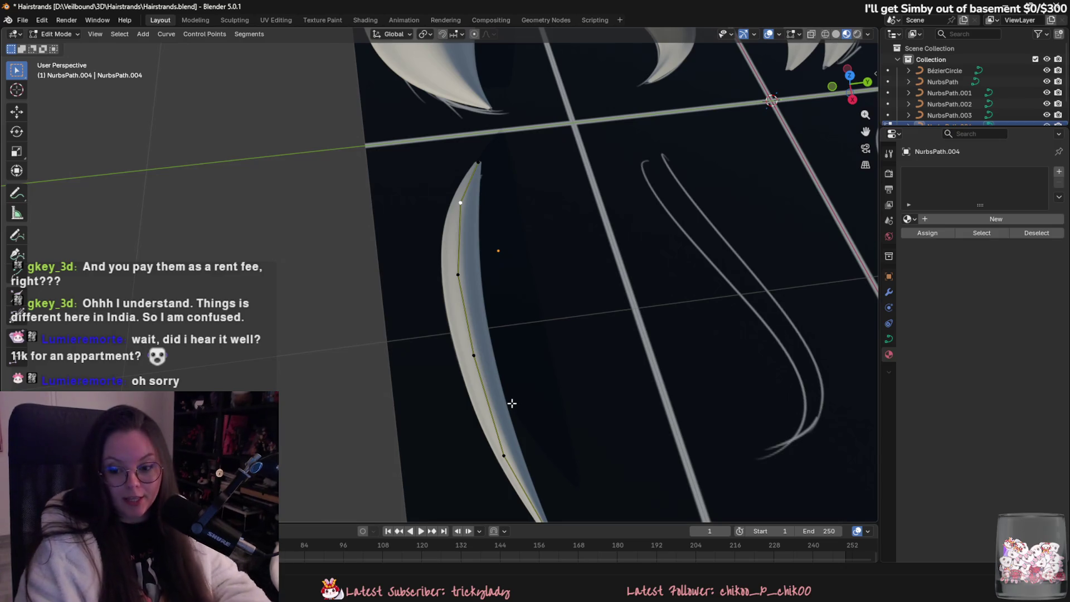
pyautogui.moveTo(553, 322)
pyautogui.mouseDown(button='middle')
pyautogui.moveTo(640, 387)
pyautogui.moveTo(592, 411)
pyautogui.moveTo(599, 339)
pyautogui.mouseUp(button='middle')
# - Select the crescent strand's control points, from the tip to the far end
pyautogui.moveTo(536, 277); pyautogui.dragTo(455, 239, button='middle')
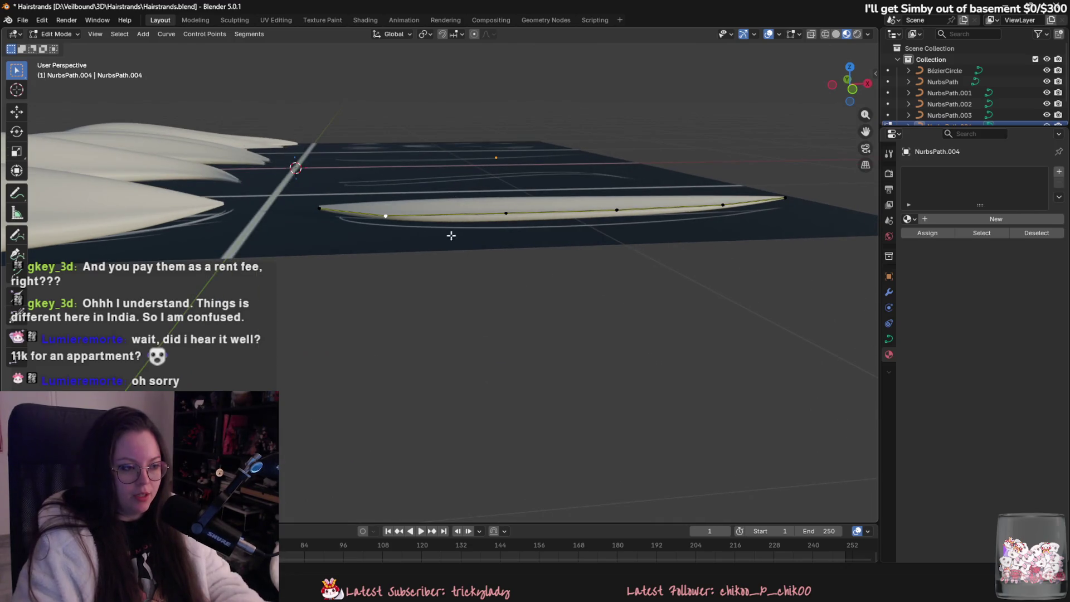
pyautogui.keyDown('shift'); pyautogui.click(525, 212); pyautogui.keyUp('shift')
pyautogui.keyDown('shift'); pyautogui.click(636, 214); pyautogui.keyUp('shift')
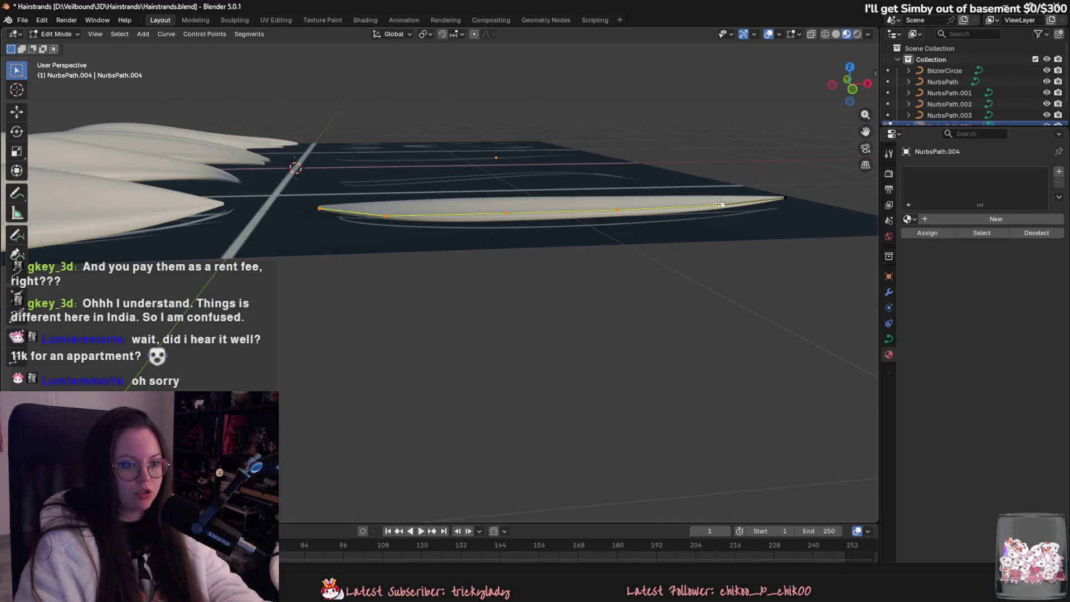
pyautogui.moveTo(795, 215)
pyautogui.mouseDown(button='middle')
pyautogui.moveTo(692, 329)
pyautogui.moveTo(602, 344)
pyautogui.moveTo(614, 346)
pyautogui.moveTo(546, 392)
pyautogui.moveTo(569, 358)
pyautogui.moveTo(553, 366)
pyautogui.mouseUp(button='middle')
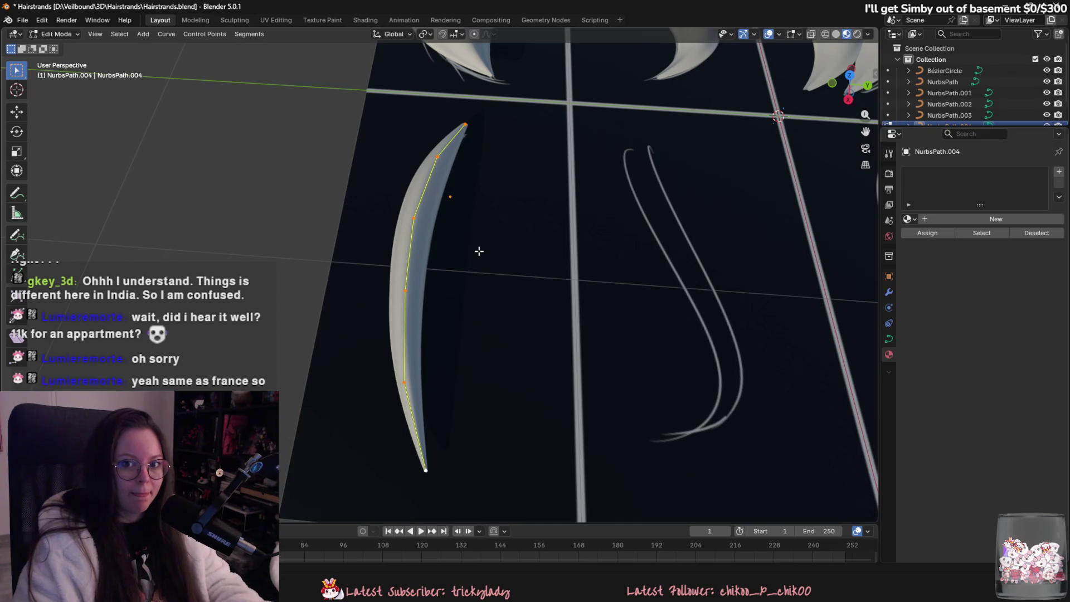
pyautogui.click(414, 218)
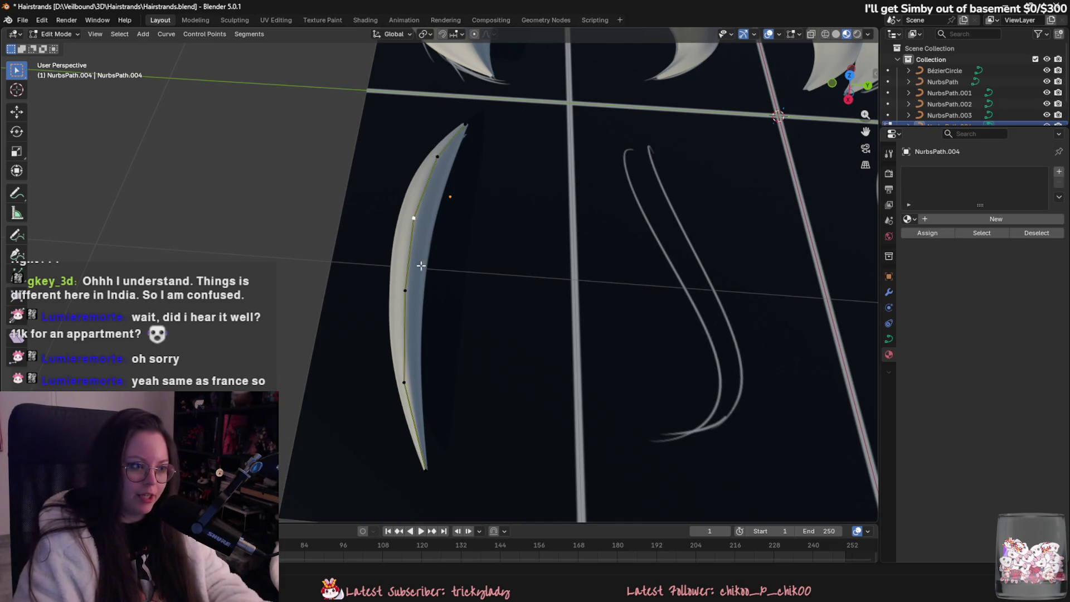
pyautogui.moveTo(420, 255); pyautogui.dragTo(449, 346, button='middle')
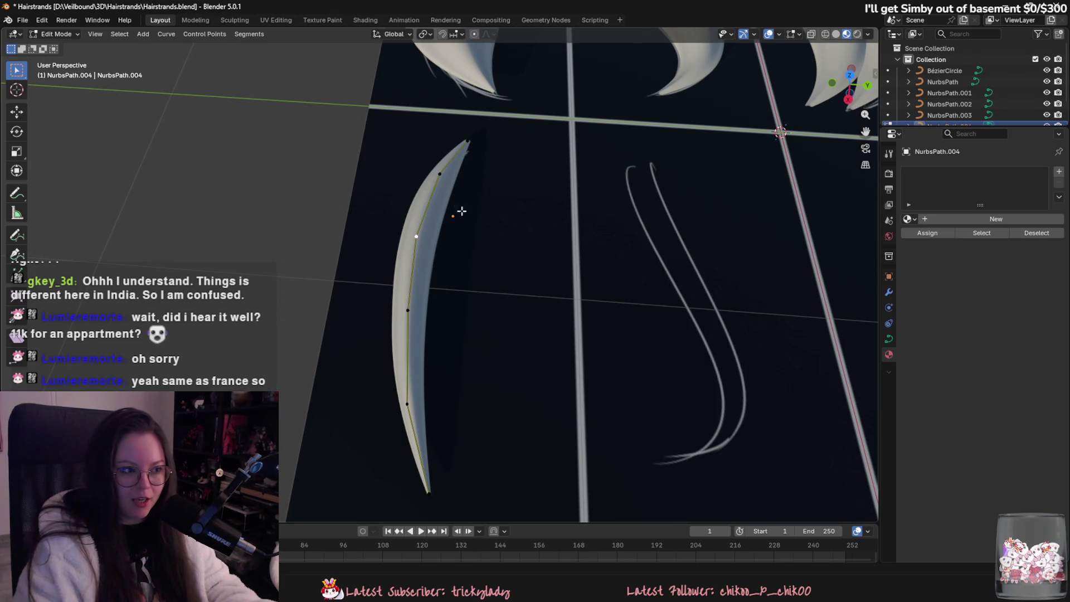
pyautogui.moveTo(481, 294); pyautogui.dragTo(474, 344, button='middle')
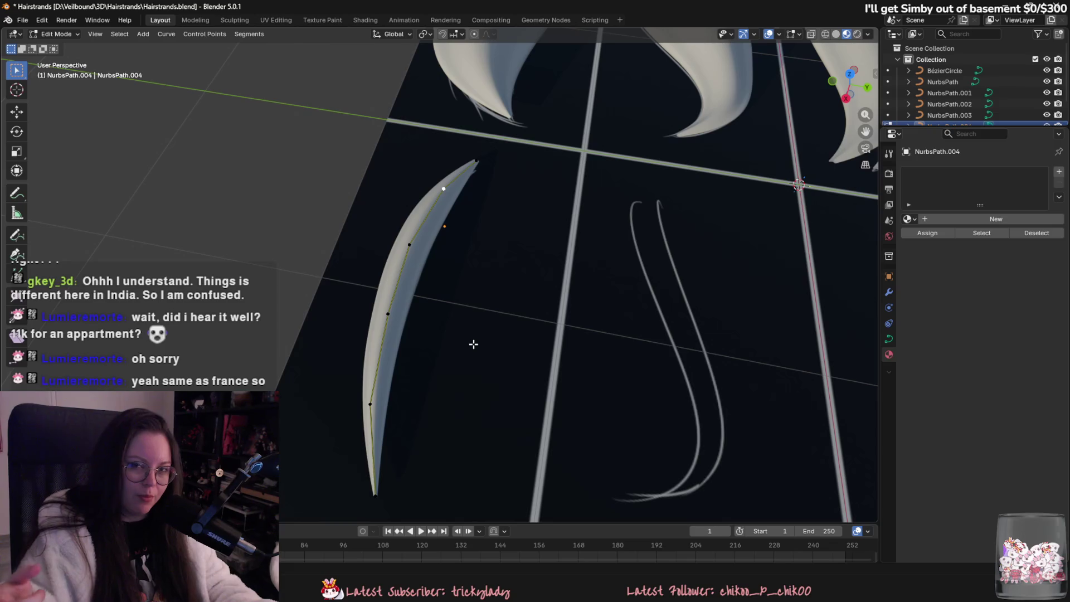
pyautogui.moveTo(477, 341)
pyautogui.mouseDown(button='middle')
pyautogui.moveTo(446, 312)
pyautogui.moveTo(442, 322)
pyautogui.moveTo(466, 293)
pyautogui.moveTo(499, 310)
pyautogui.moveTo(660, 332)
pyautogui.mouseUp(button='middle')
pyautogui.click(470, 302)
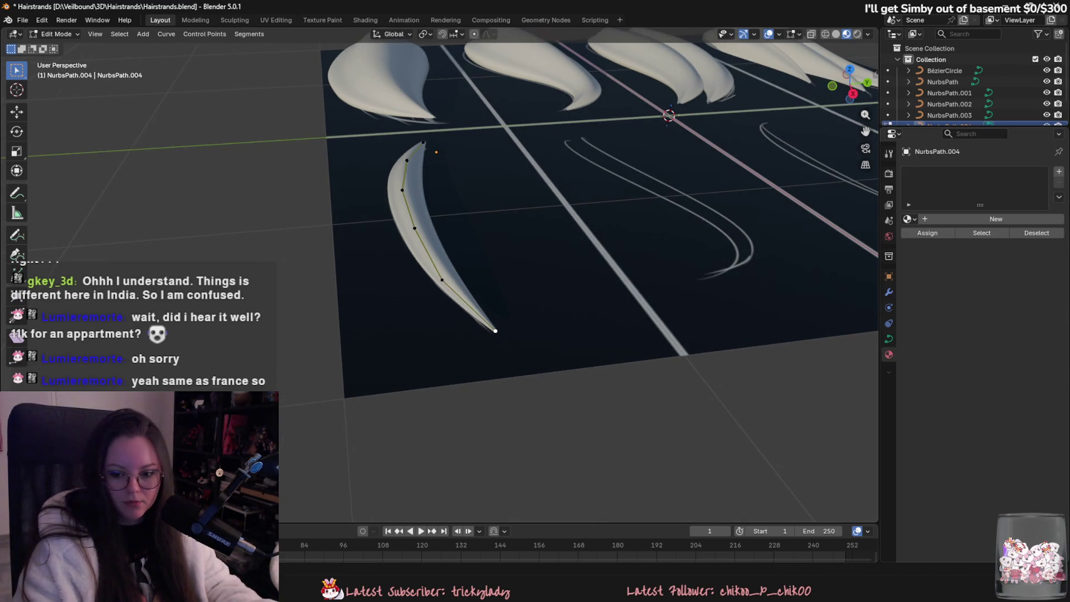
pyautogui.moveTo(747, 298)
pyautogui.mouseDown(button='middle')
pyautogui.moveTo(741, 370)
pyautogui.moveTo(658, 367)
pyautogui.mouseUp(button='middle')
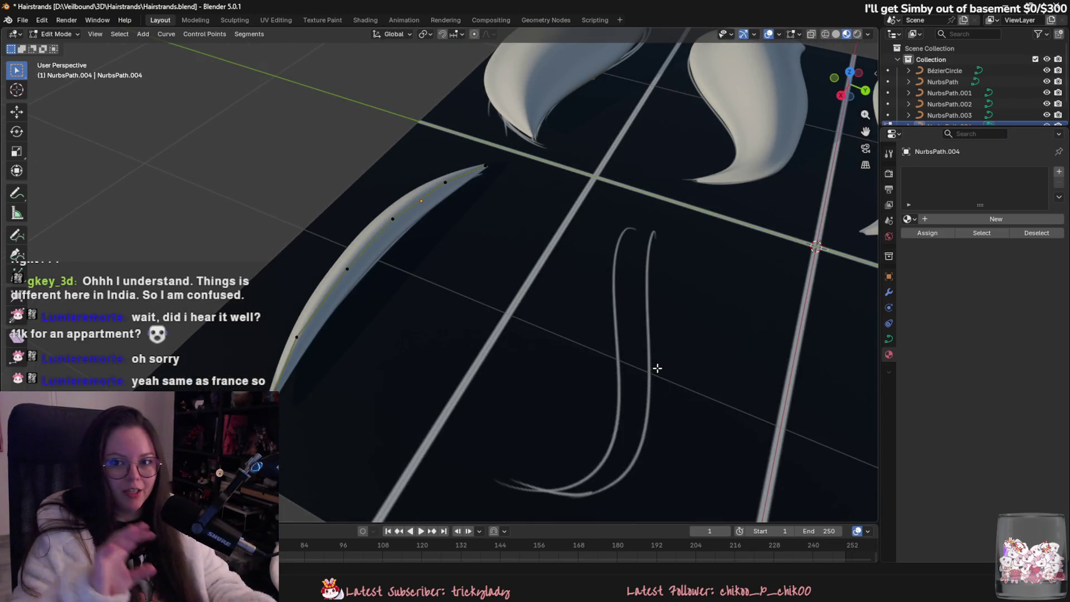
pyautogui.moveTo(333, 182); pyautogui.dragTo(446, 280, button='middle')
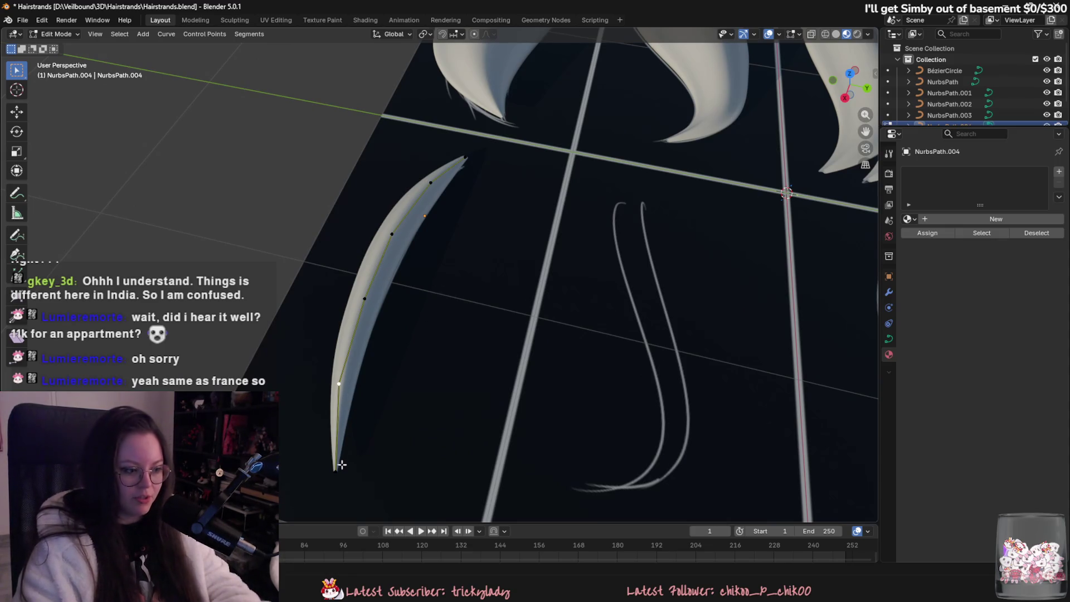
# - Duplicate the crescent strand and slide the copy along Y into the next bottom-row cell
pyautogui.moveTo(555, 312)
pyautogui.mouseDown(button='middle')
pyautogui.moveTo(520, 296)
pyautogui.moveTo(530, 336)
pyautogui.mouseUp(button='middle')
pyautogui.hotkey('shift', 'd')
pyautogui.press('y')
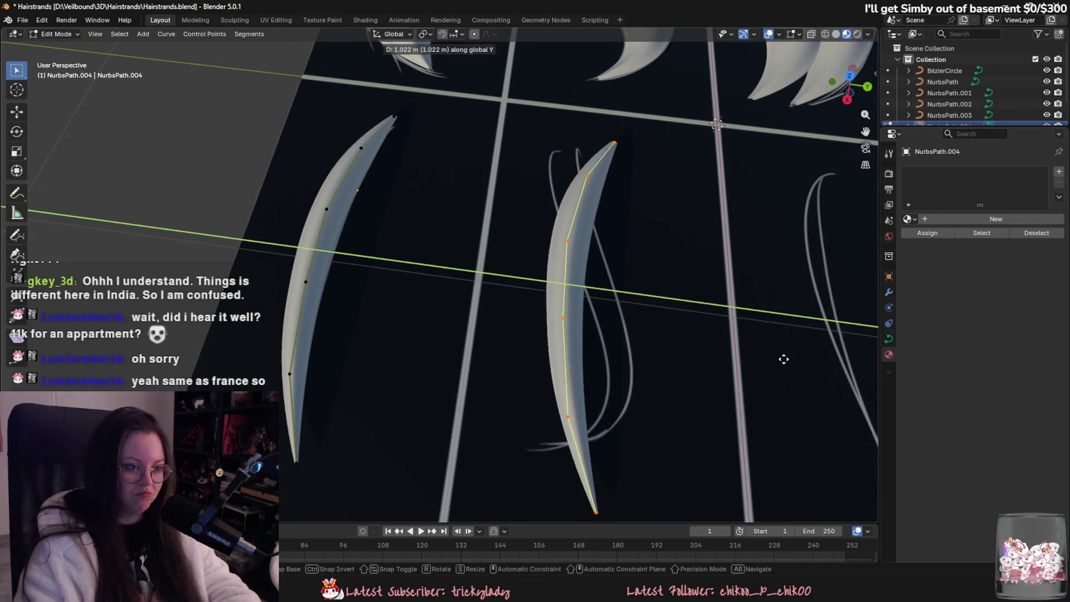
pyautogui.click(784, 359)
# - Move the copy's control points, constrained horizontally, to bend it into an S-curve
pyautogui.moveTo(704, 353); pyautogui.dragTo(585, 184, button='middle')
pyautogui.click(550, 220)
pyautogui.press('g')
pyautogui.click(554, 246)
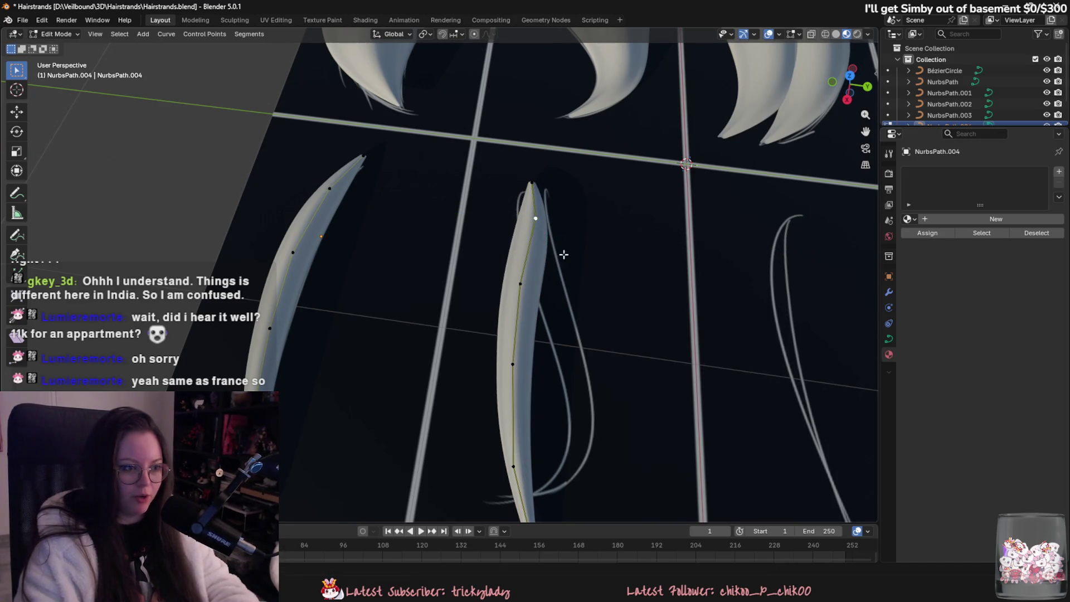
pyautogui.press('g')
pyautogui.hotkey('shift', 'z')
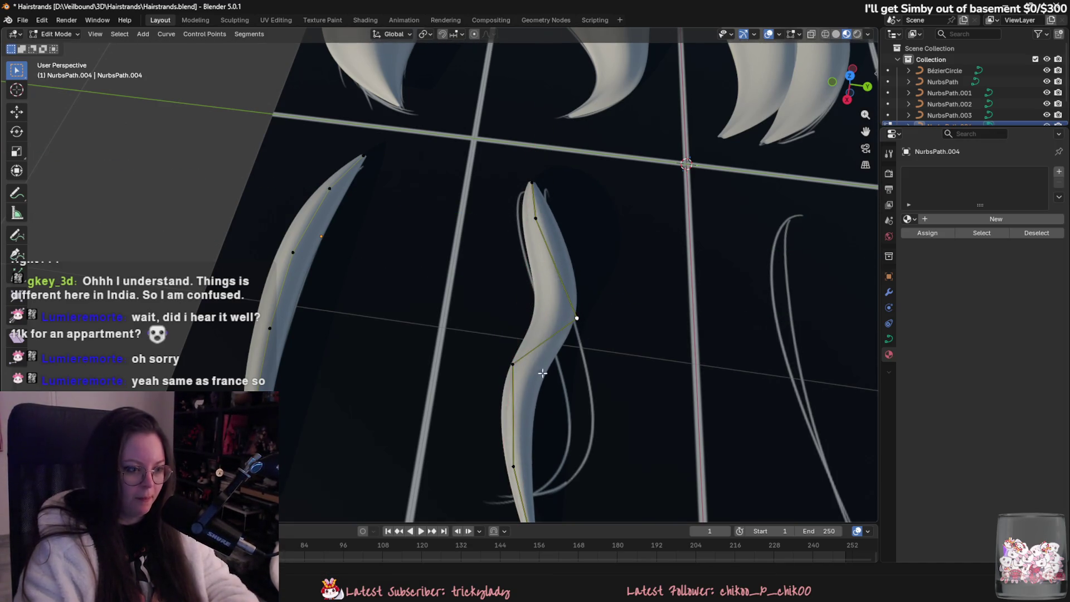
pyautogui.click(662, 474)
pyautogui.keyDown('shift'); pyautogui.moveTo(663, 475); pyautogui.dragTo(640, 401, button='middle'); pyautogui.keyUp('shift')
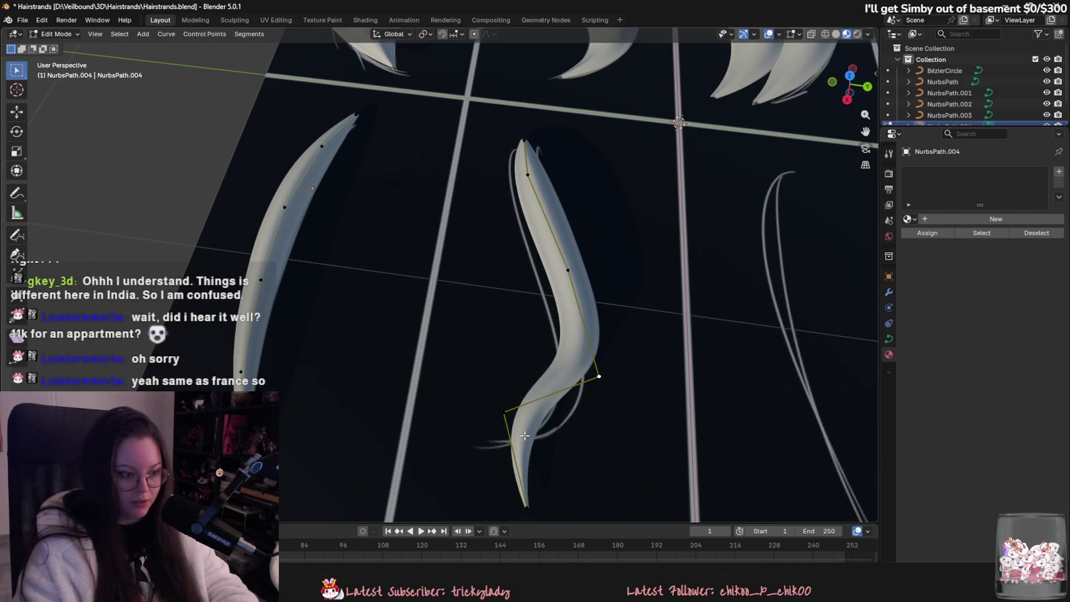
pyautogui.rightClick(522, 510)
pyautogui.press('Escape')
# - Shrink the copy's end point radius with Alt+S and adjust the top point's position
pyautogui.hotkey('alt', 's')
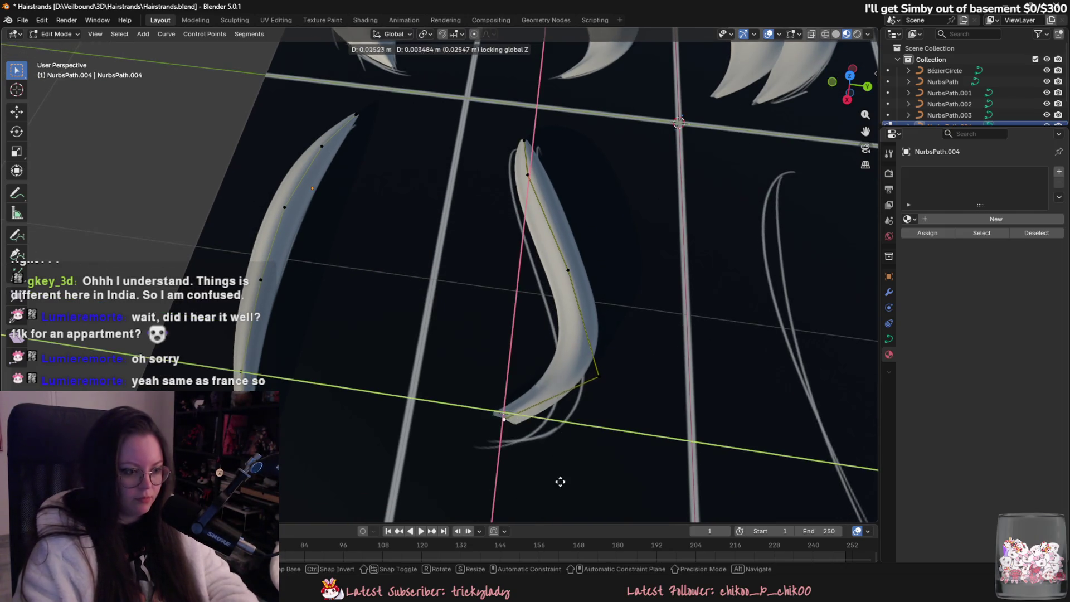
pyautogui.click(562, 437)
pyautogui.press('g')
pyautogui.hotkey('shift', 'z')
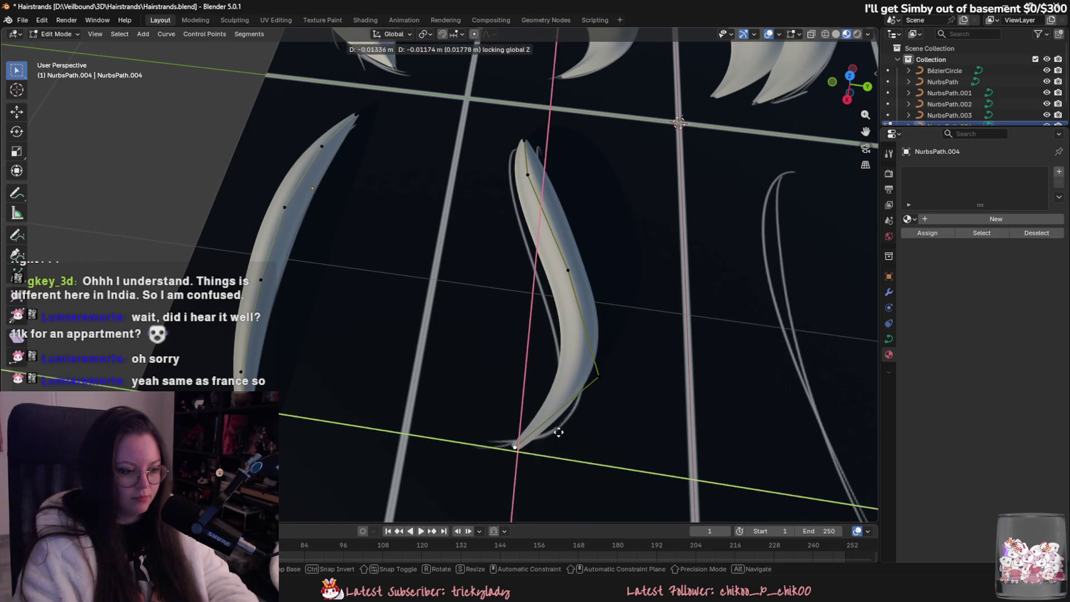
pyautogui.press('Escape')
pyautogui.hotkey('ctrl', 'z')
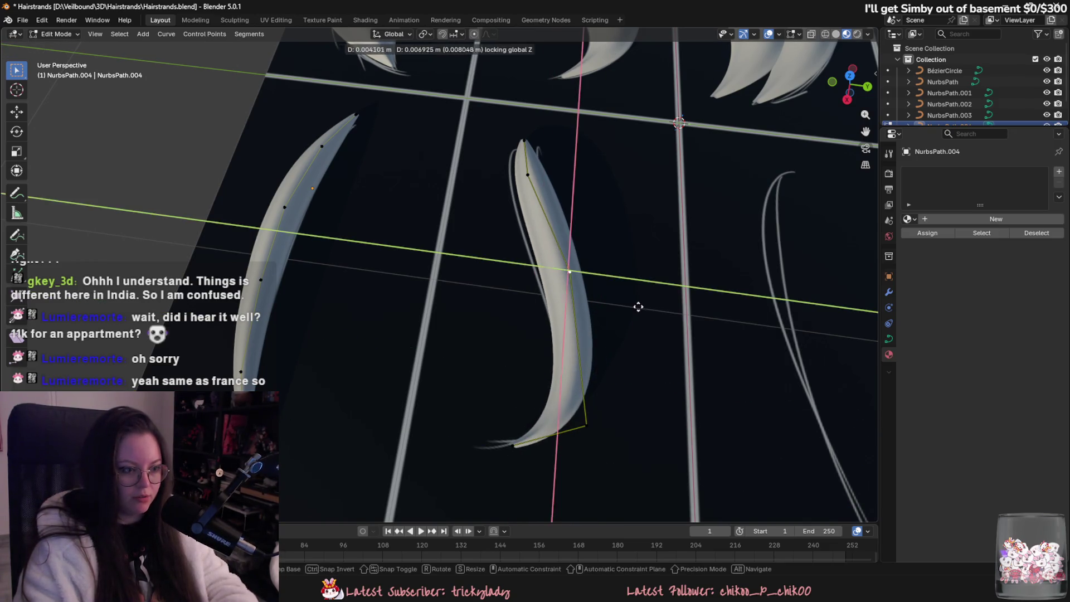
pyautogui.press('g')
pyautogui.hotkey('shift', 'z')
pyautogui.press('Escape')
pyautogui.press('g')
pyautogui.hotkey('shift', 'z')
pyautogui.press('Escape')
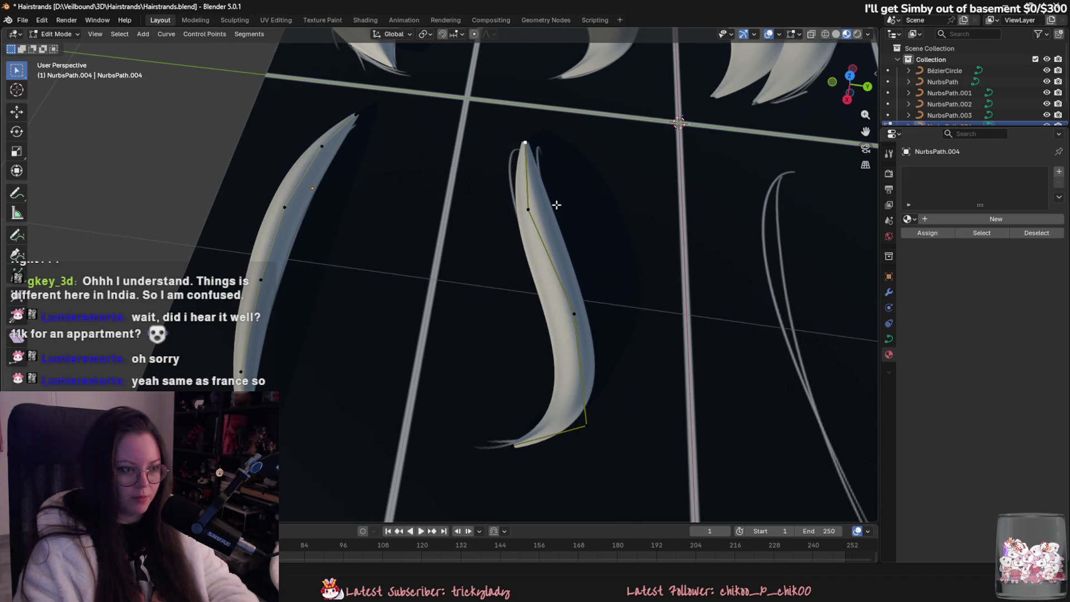
# - Thin the strand at a lower control point and shift that point horizontally
pyautogui.scroll(-5, 558, 213)
pyautogui.moveTo(558, 214)
pyautogui.mouseDown(button='middle')
pyautogui.moveTo(580, 189)
pyautogui.moveTo(575, 218)
pyautogui.mouseUp(button='middle')
pyautogui.scroll(5, 576, 217)
pyautogui.moveTo(485, 254); pyautogui.dragTo(541, 272, button='middle')
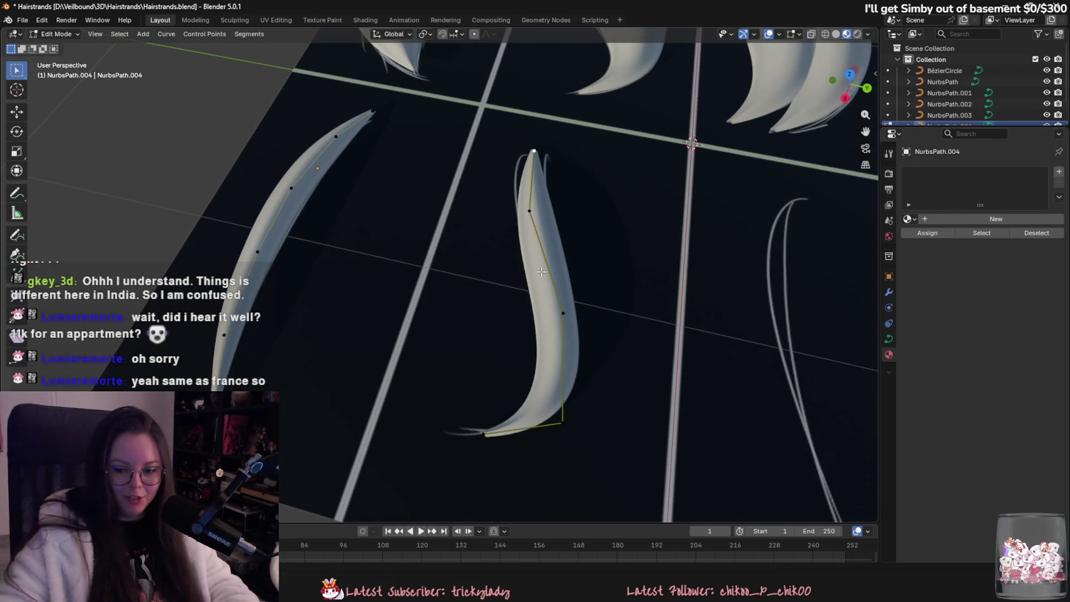
pyautogui.click(532, 212)
pyautogui.keyDown('shift'); pyautogui.scroll(3, 559, 217); pyautogui.keyUp('shift')
pyautogui.hotkey('alt', 's')
pyautogui.click(606, 350)
pyautogui.hotkey('alt', 's')
pyautogui.press('Escape')
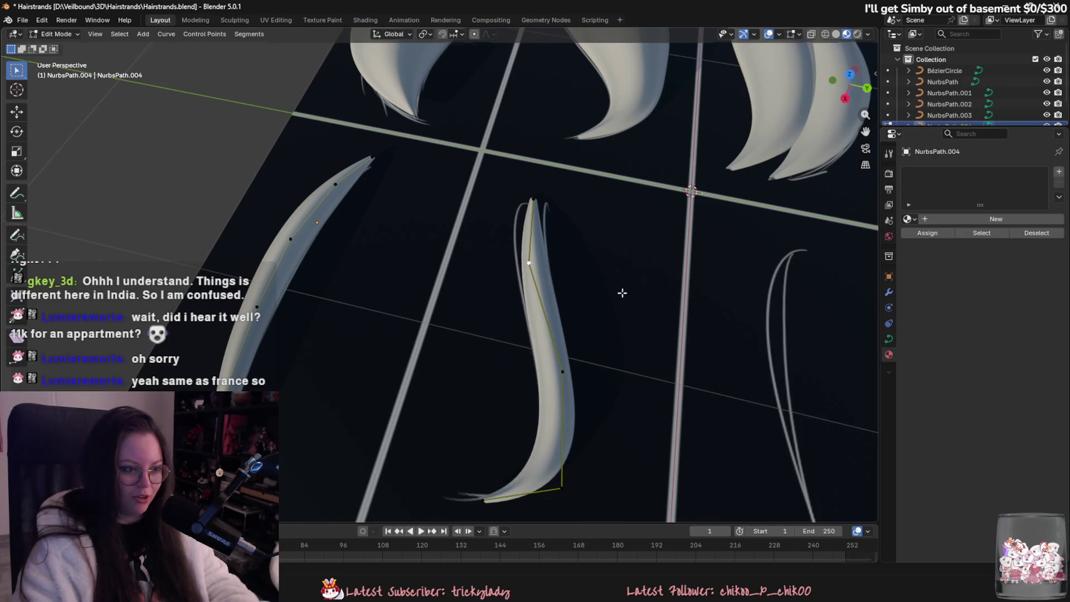
pyautogui.press('g')
pyautogui.hotkey('shift', 'z')
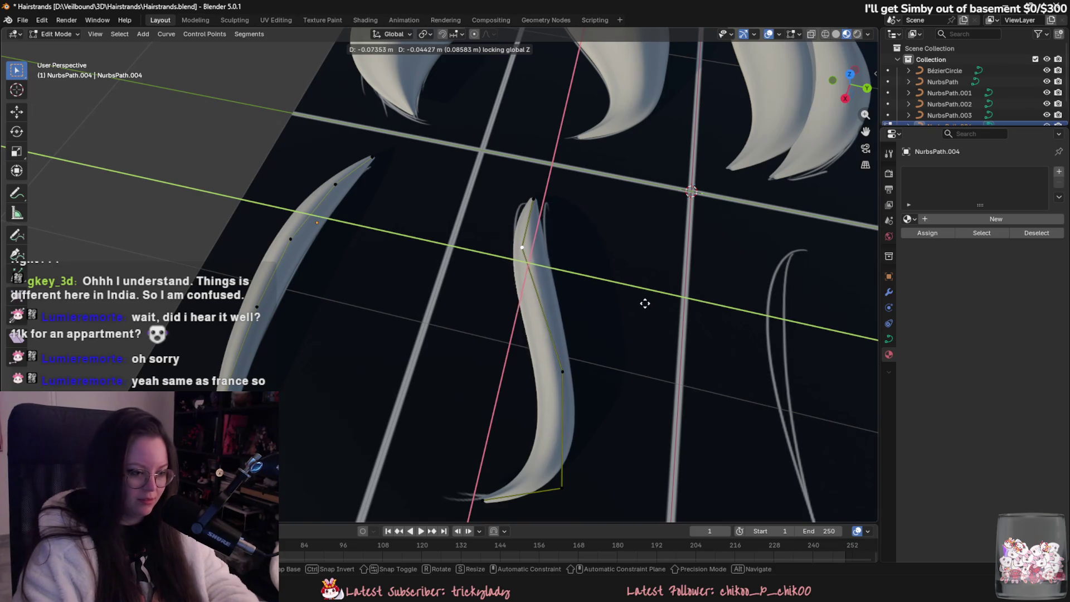
pyautogui.click(645, 303)
pyautogui.keyDown('shift'); pyautogui.scroll(-3, 627, 300); pyautogui.keyUp('shift')
# - Taper the strand's bottom end and try adjusting the top tip's thickness
pyautogui.click(477, 432)
pyautogui.moveTo(613, 442); pyautogui.dragTo(616, 432, button='middle')
pyautogui.hotkey('alt', 's')
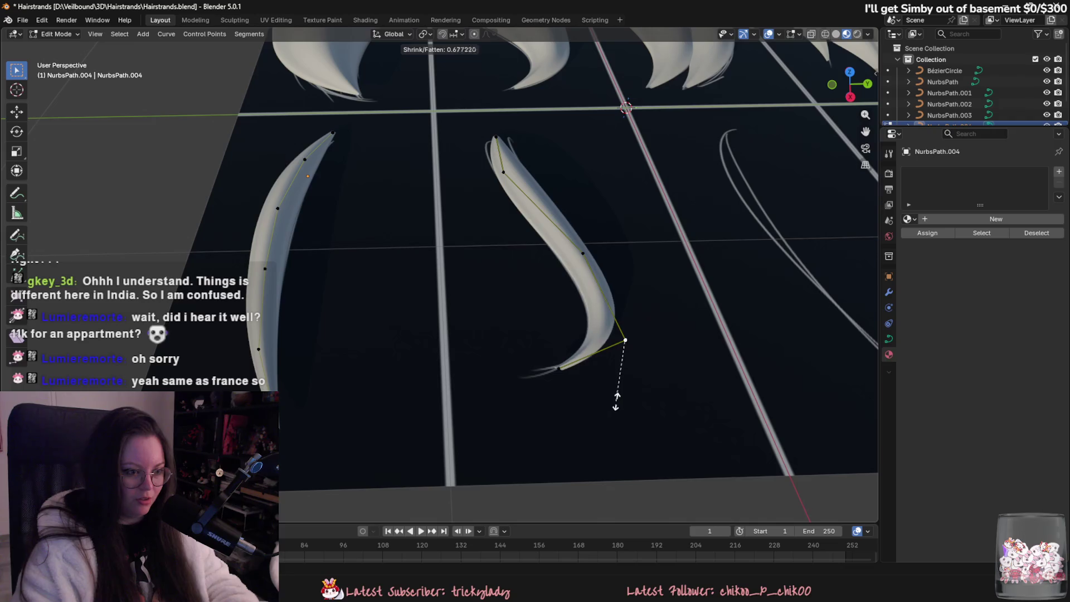
pyautogui.click(616, 401)
pyautogui.scroll(-5, 693, 351)
pyautogui.scroll(8, 573, 377)
pyautogui.click(496, 176)
pyautogui.hotkey('alt', 's')
pyautogui.press('Escape')
pyautogui.hotkey('alt', 's')
pyautogui.press('Escape')
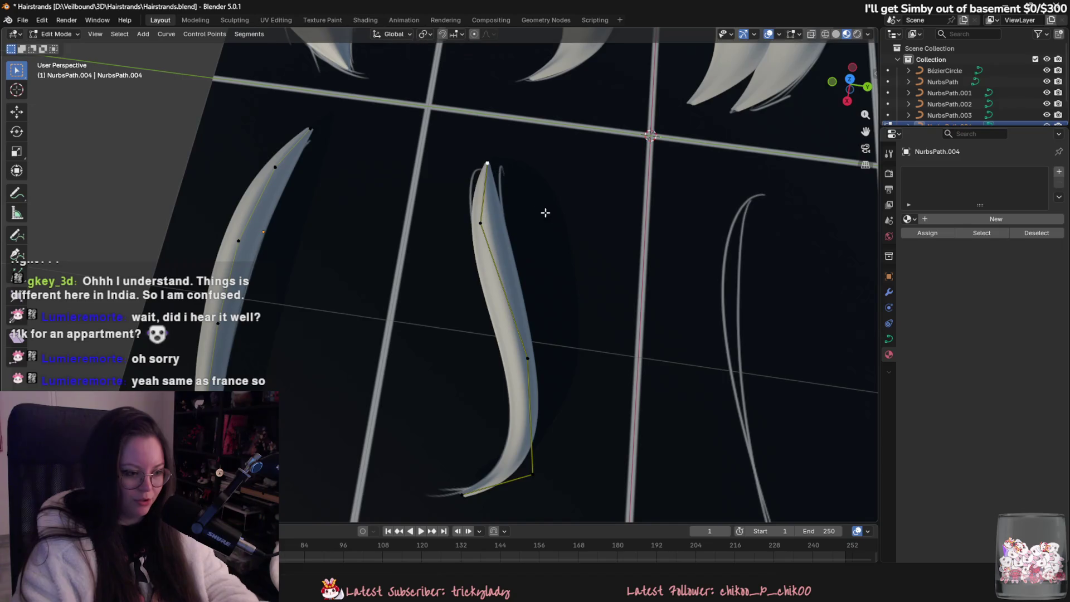
# - Thicken the bottom end slightly and return to Object Mode
pyautogui.moveTo(555, 285); pyautogui.dragTo(513, 406, button='middle')
pyautogui.click(446, 477)
pyautogui.hotkey('alt', 's')
pyautogui.click(478, 487)
pyautogui.moveTo(478, 487); pyautogui.dragTo(479, 450, button='middle')
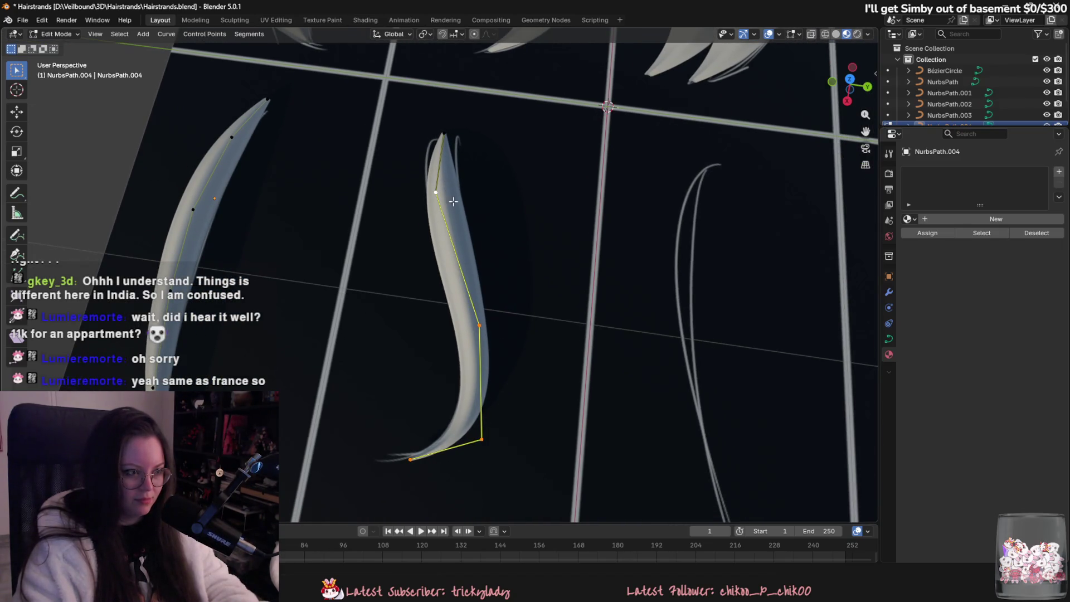
pyautogui.press('Tab')
pyautogui.scroll(-10, 501, 335)
pyautogui.moveTo(511, 354)
pyautogui.mouseDown(button='middle')
pyautogui.moveTo(476, 312)
pyautogui.moveTo(530, 405)
pyautogui.moveTo(543, 334)
pyautogui.moveTo(539, 393)
pyautogui.mouseUp(button='middle')
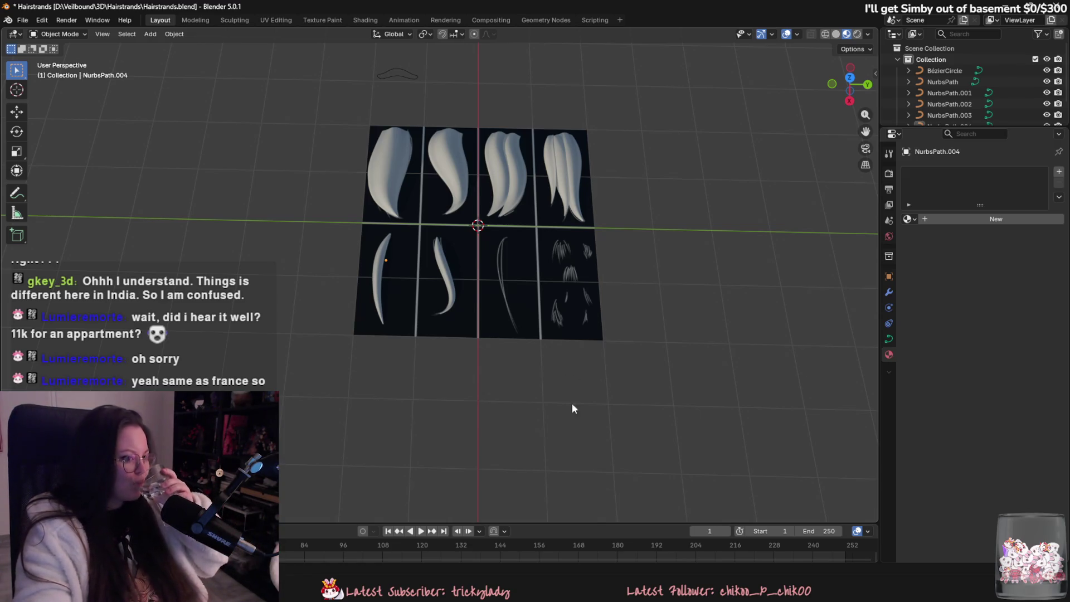
# - On NurbsPath.004, change the S-shaped strand's top tip radius with Alt+S, then leave Edit Mode
pyautogui.moveTo(568, 392); pyautogui.dragTo(623, 490, button='middle')
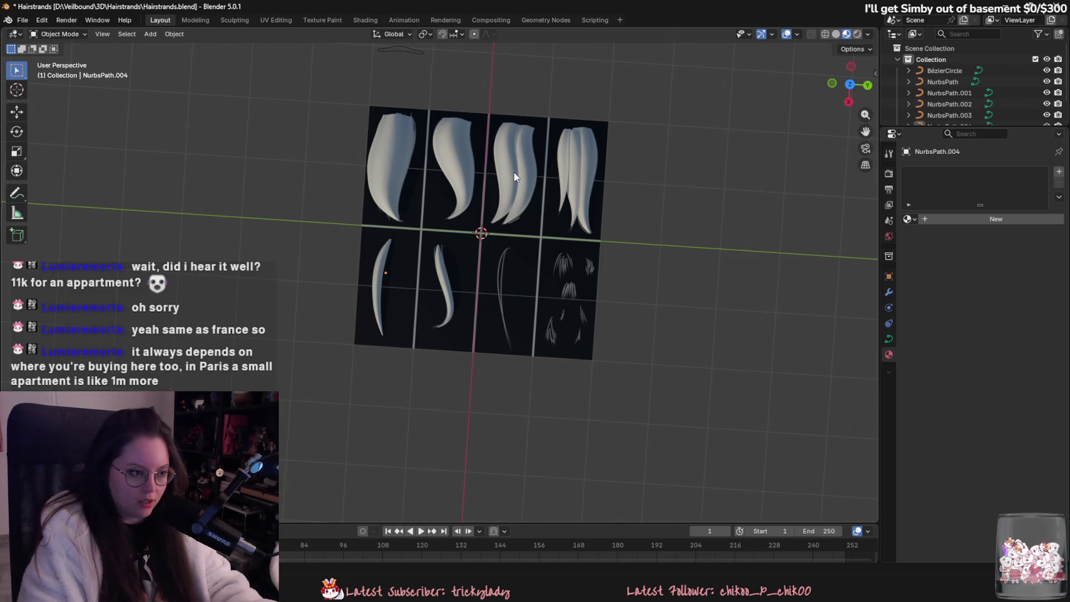
pyautogui.click(455, 288)
pyautogui.click(446, 277)
pyautogui.press('Tab')
pyautogui.scroll(6, 446, 277)
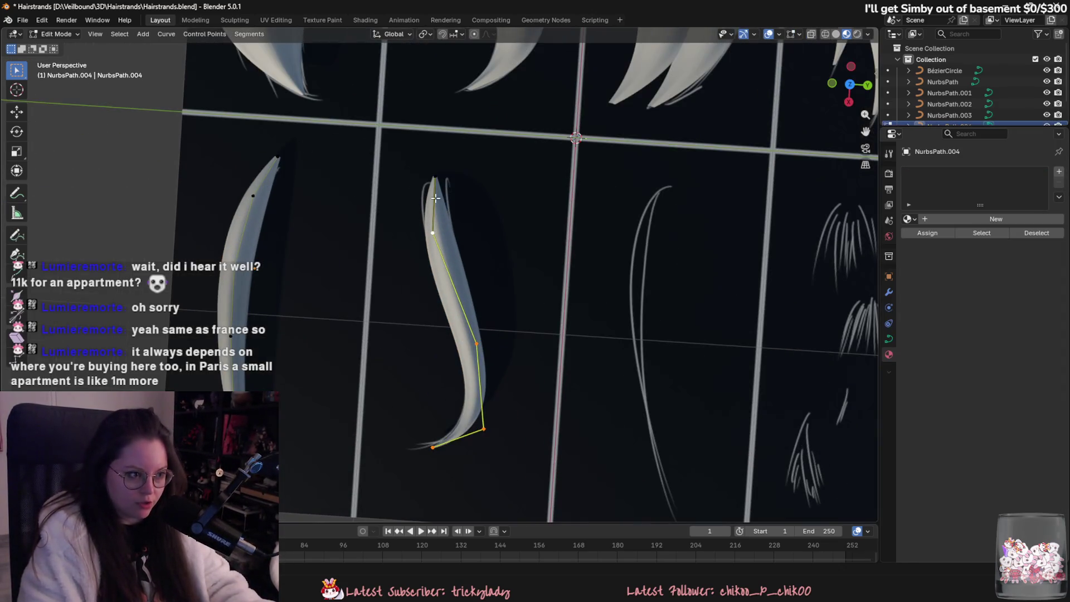
pyautogui.click(434, 178)
pyautogui.hotkey('alt', 's')
pyautogui.click(535, 267)
pyautogui.press('Tab')
# - Save Hairstrands.blend and go back into Edit Mode on the strands
pyautogui.moveTo(528, 396); pyautogui.dragTo(532, 353, button='middle')
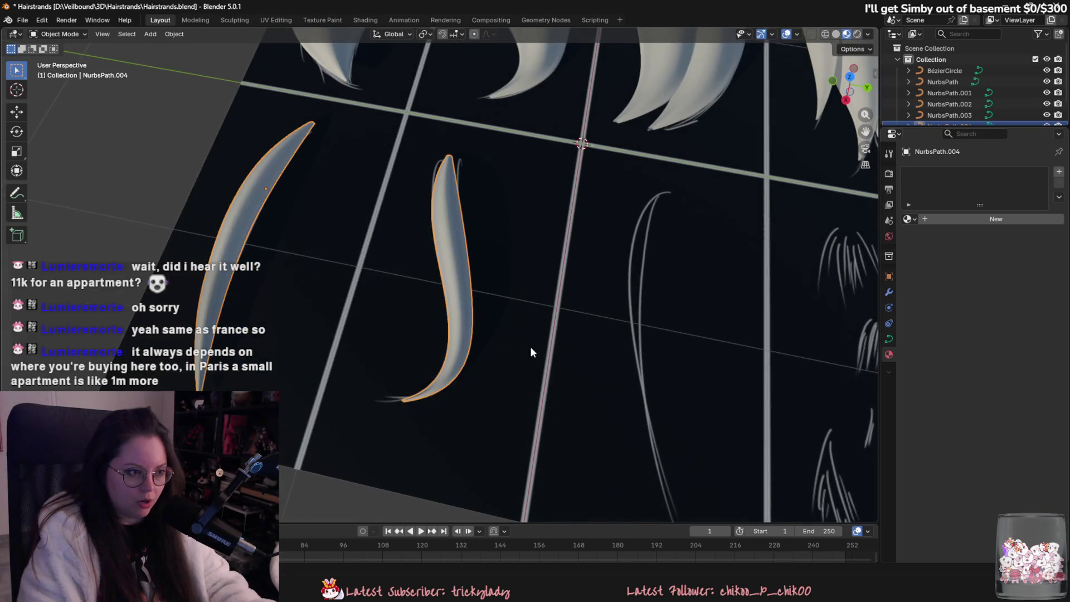
pyautogui.hotkey('ctrl', 's')
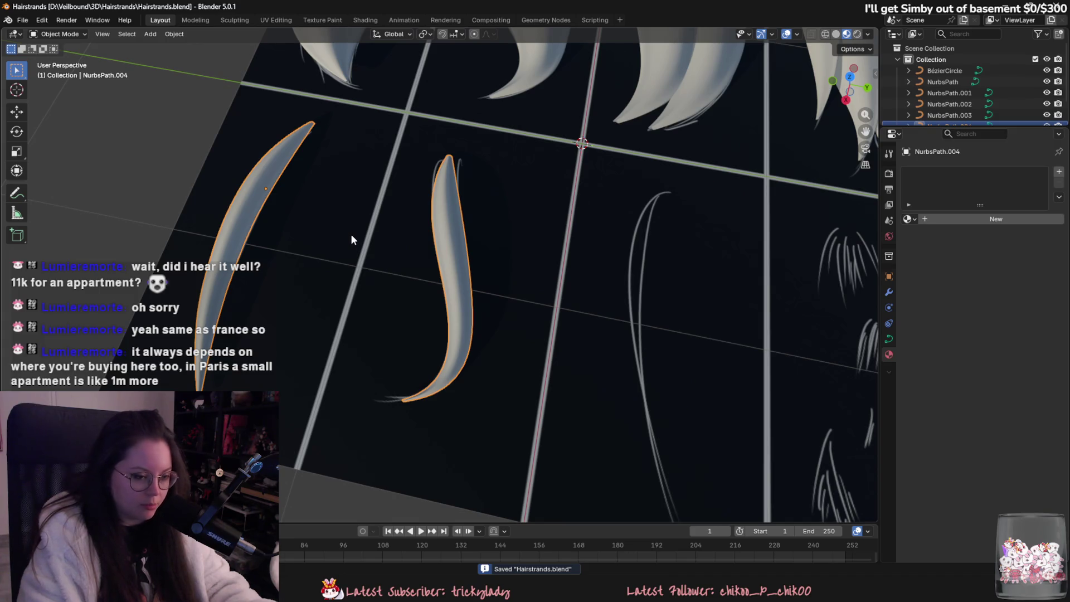
pyautogui.moveTo(445, 316); pyautogui.dragTo(462, 319, button='middle')
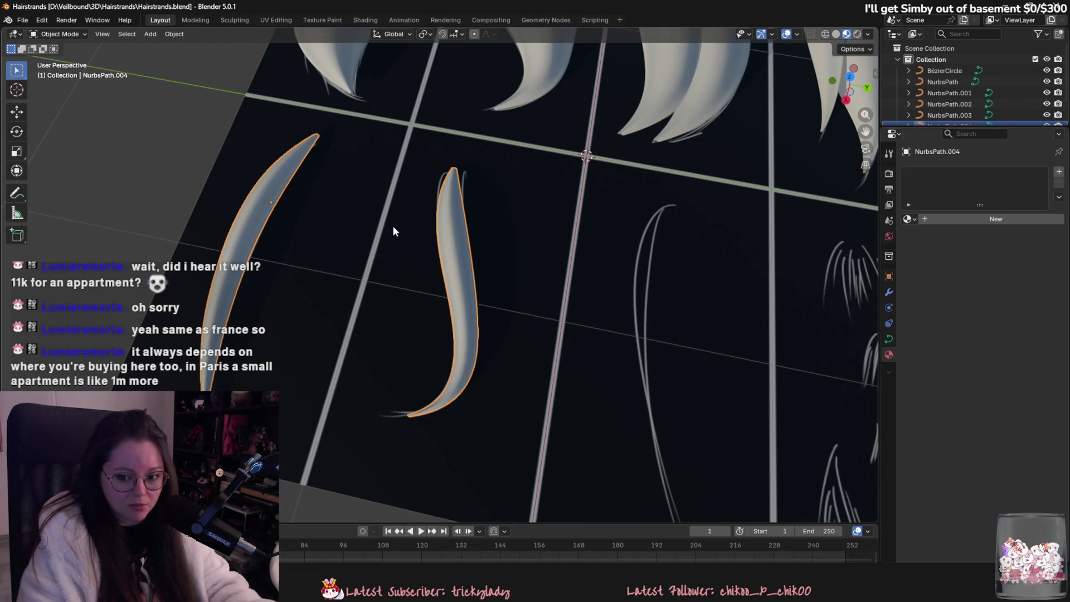
pyautogui.press('Tab')
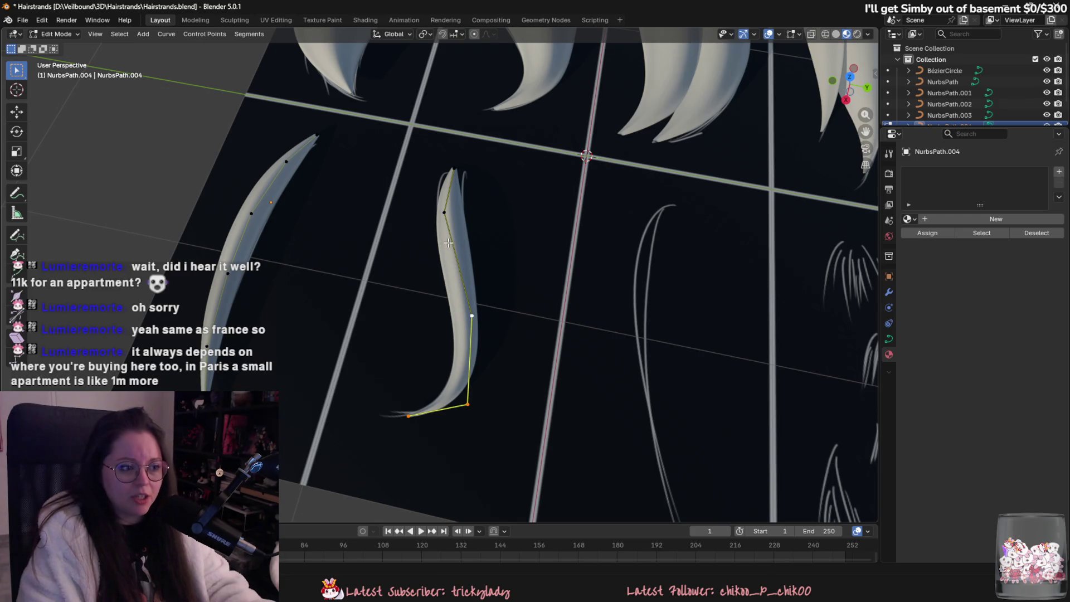
# - Duplicate the strand's points and move the copy along Y into the next bottom-row cell
pyautogui.scroll(-5, 452, 182)
pyautogui.hotkey('shift', 'd')
pyautogui.press('y')
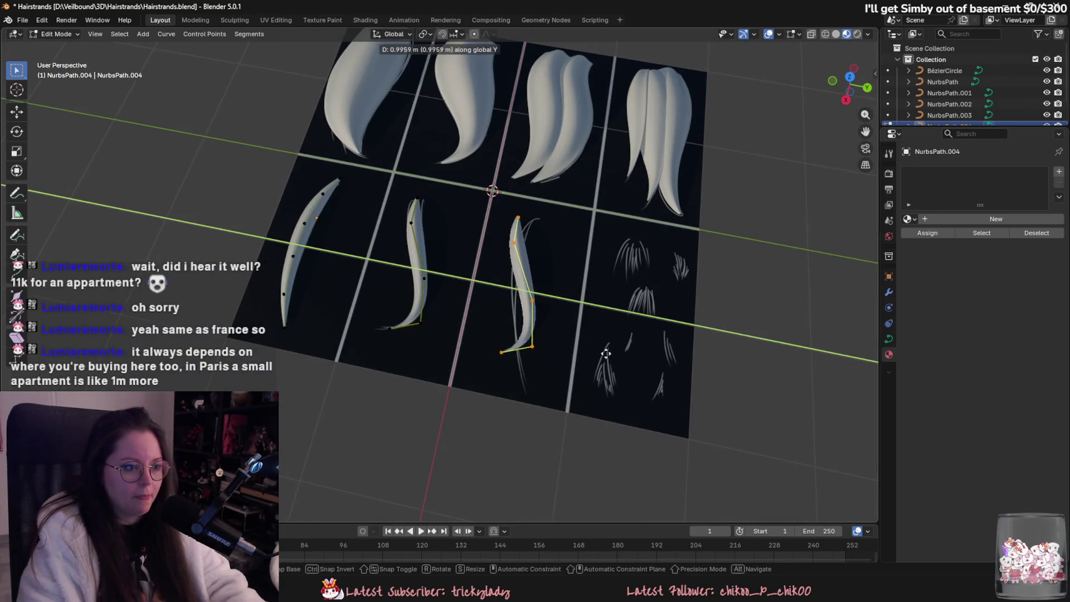
pyautogui.click(588, 370)
pyautogui.scroll(4, 587, 370)
pyautogui.press('g')
pyautogui.hotkey('shift', 'z')
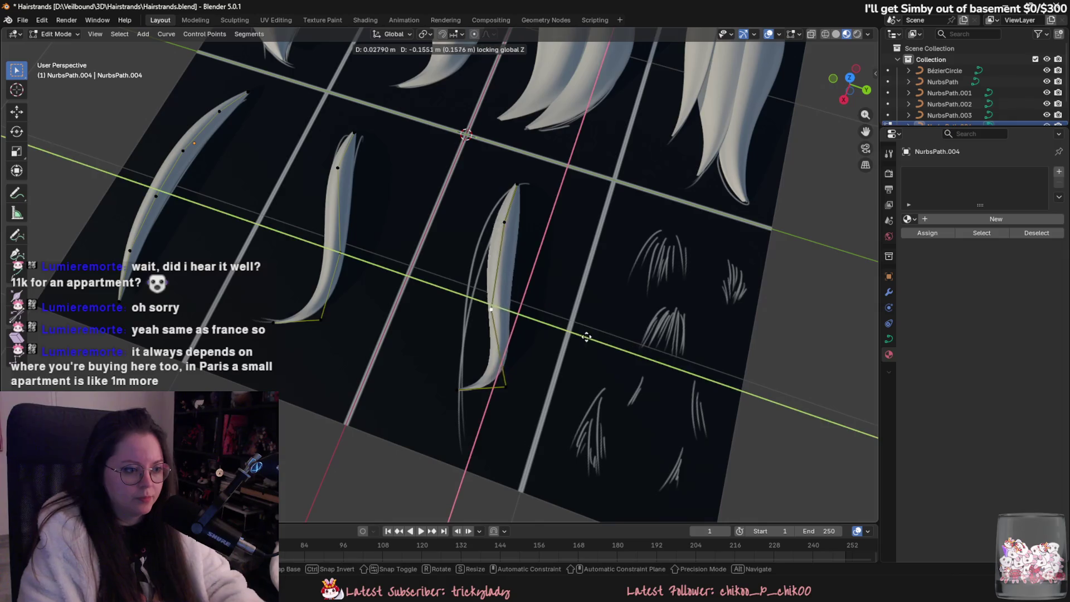
pyautogui.rightClick(446, 363)
pyautogui.press('g')
pyautogui.press('y')
# - Move the copy's upper control points to curve it into a crescent
pyautogui.click(462, 429)
pyautogui.click(458, 306)
pyautogui.click(505, 222)
pyautogui.press('g')
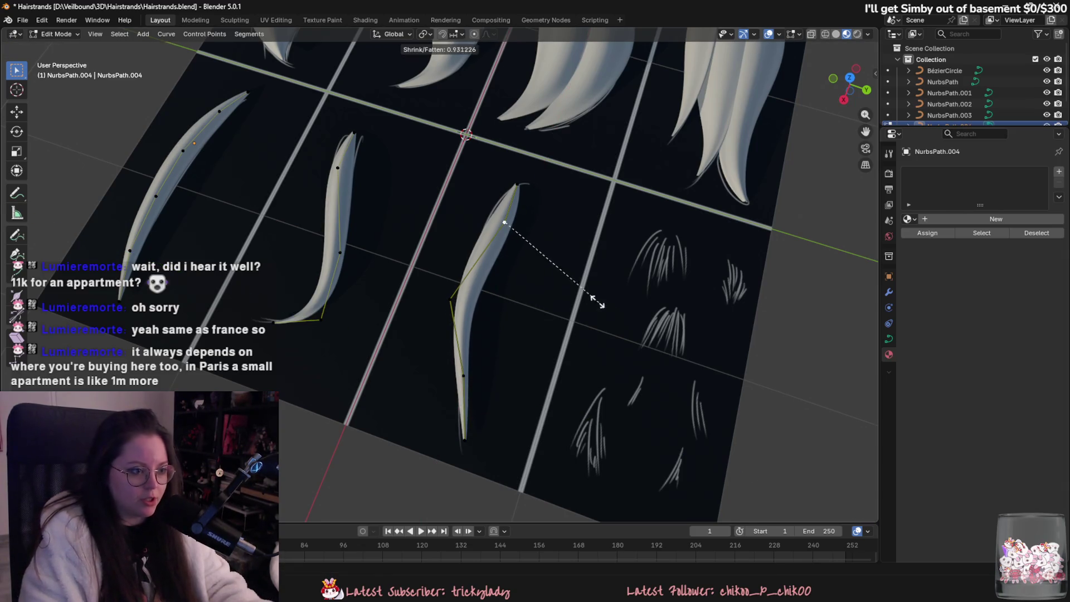
pyautogui.click(532, 266)
pyautogui.click(518, 329)
pyautogui.click(495, 215)
pyautogui.press('g')
pyautogui.moveTo(530, 353)
pyautogui.mouseDown(button='middle')
pyautogui.moveTo(540, 335)
pyautogui.moveTo(517, 294)
pyautogui.moveTo(490, 328)
pyautogui.mouseUp(button='middle')
pyautogui.scroll(5, 468, 351)
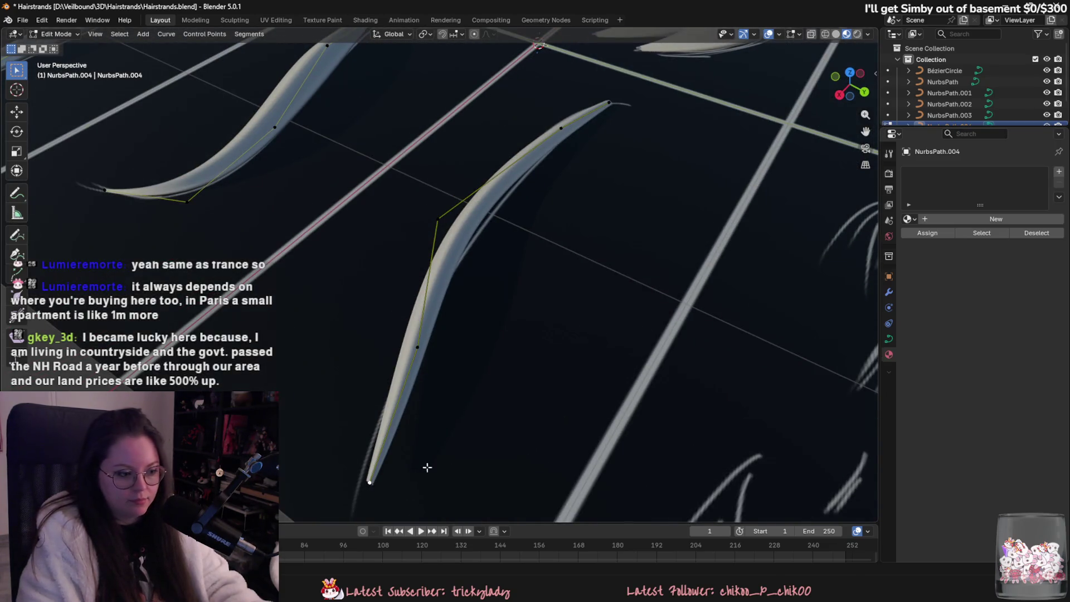
pyautogui.moveTo(410, 471); pyautogui.dragTo(473, 458, button='middle')
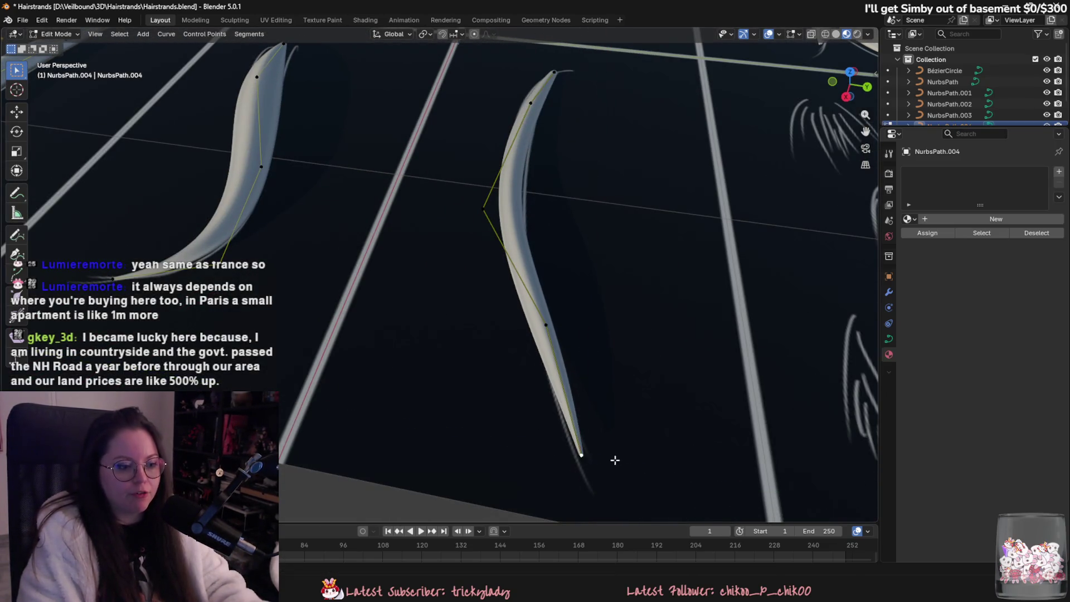
pyautogui.press('g')
pyautogui.click(650, 388)
# - Refine the upper point's position and shift another point's height along Z
pyautogui.moveTo(498, 209); pyautogui.dragTo(540, 234, button='middle')
pyautogui.scroll(-5, 552, 308)
pyautogui.moveTo(552, 309); pyautogui.dragTo(511, 384, button='middle')
pyautogui.scroll(5, 487, 197)
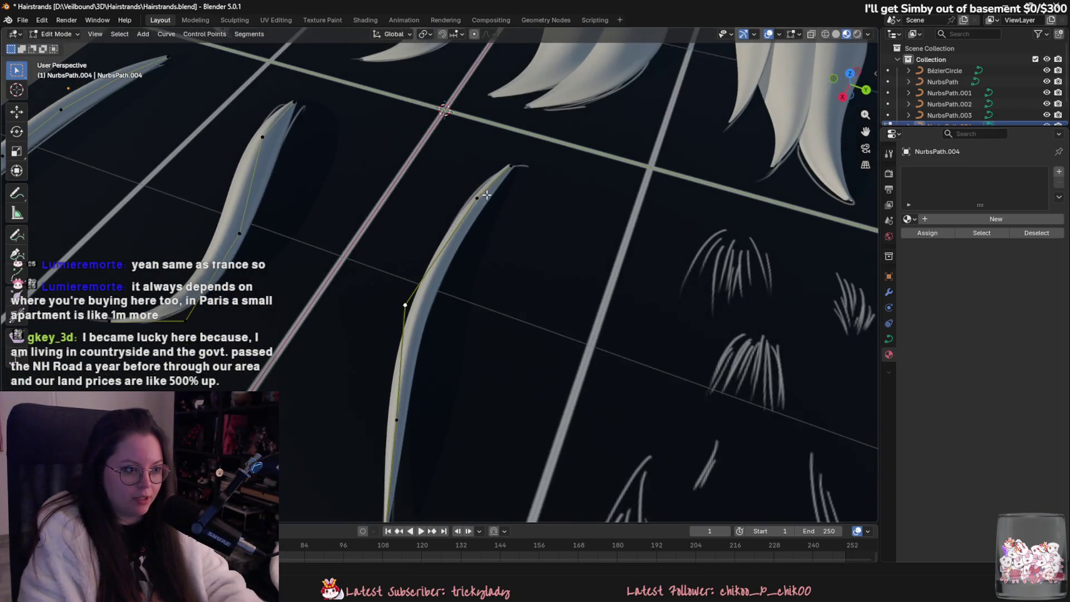
pyautogui.click(487, 197)
pyautogui.moveTo(487, 197); pyautogui.dragTo(539, 298, button='middle')
pyautogui.press('g')
pyautogui.click(540, 297)
pyautogui.click(422, 358)
pyautogui.moveTo(422, 357)
pyautogui.mouseDown(button='middle')
pyautogui.moveTo(442, 375)
pyautogui.moveTo(489, 354)
pyautogui.moveTo(495, 306)
pyautogui.moveTo(524, 325)
pyautogui.mouseUp(button='middle')
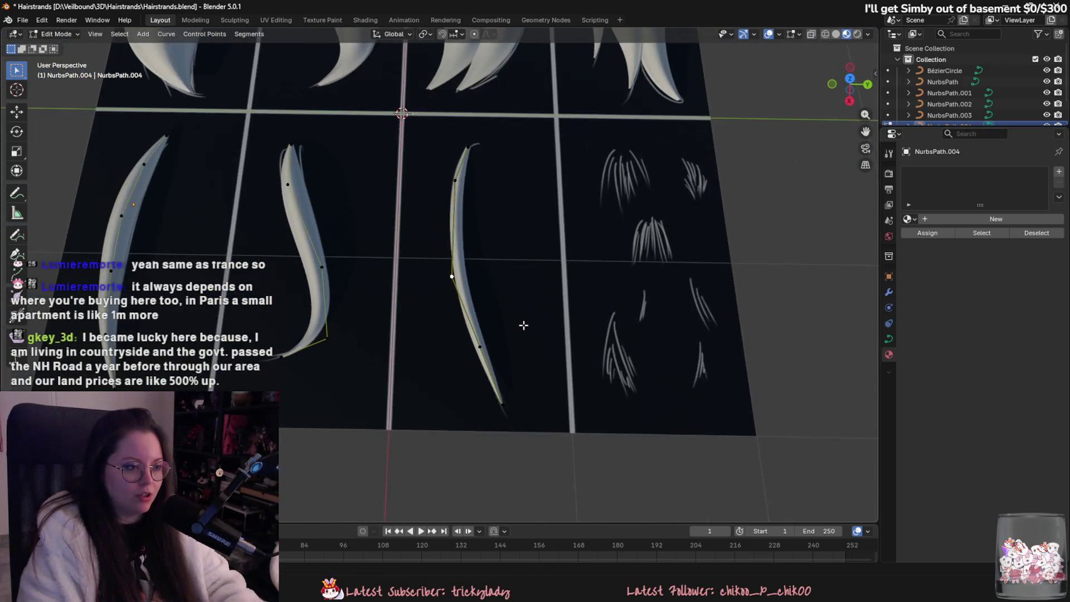
pyautogui.scroll(-5, 523, 325)
pyautogui.moveTo(490, 267)
pyautogui.mouseDown(button='middle')
pyautogui.moveTo(466, 334)
pyautogui.moveTo(413, 315)
pyautogui.moveTo(407, 247)
pyautogui.mouseUp(button='middle')
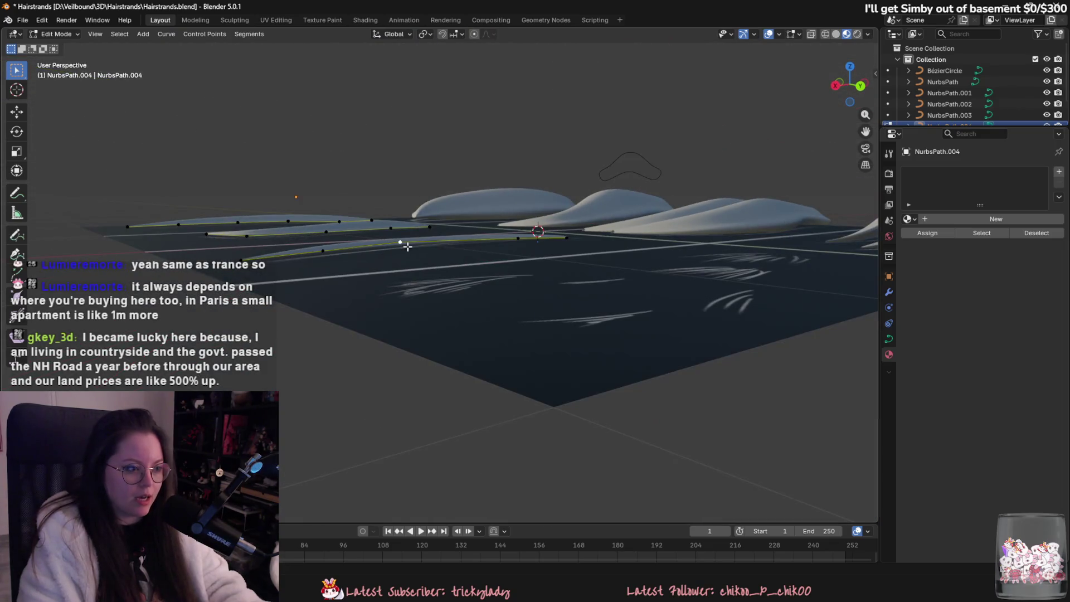
pyautogui.press('g')
pyautogui.press('z')
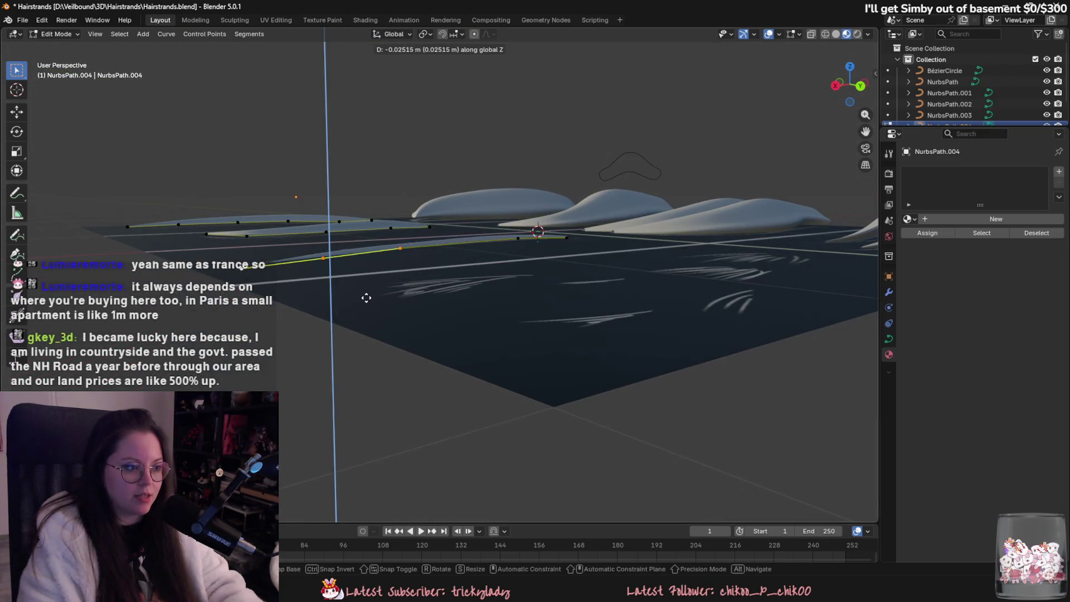
pyautogui.click(362, 296)
# - Select the strand's bottom end points, then return to Object Mode
pyautogui.moveTo(362, 296)
pyautogui.mouseDown(button='middle')
pyautogui.moveTo(390, 343)
pyautogui.moveTo(482, 301)
pyautogui.moveTo(470, 330)
pyautogui.mouseUp(button='middle')
pyautogui.click(390, 344)
pyautogui.scroll(3, 470, 330)
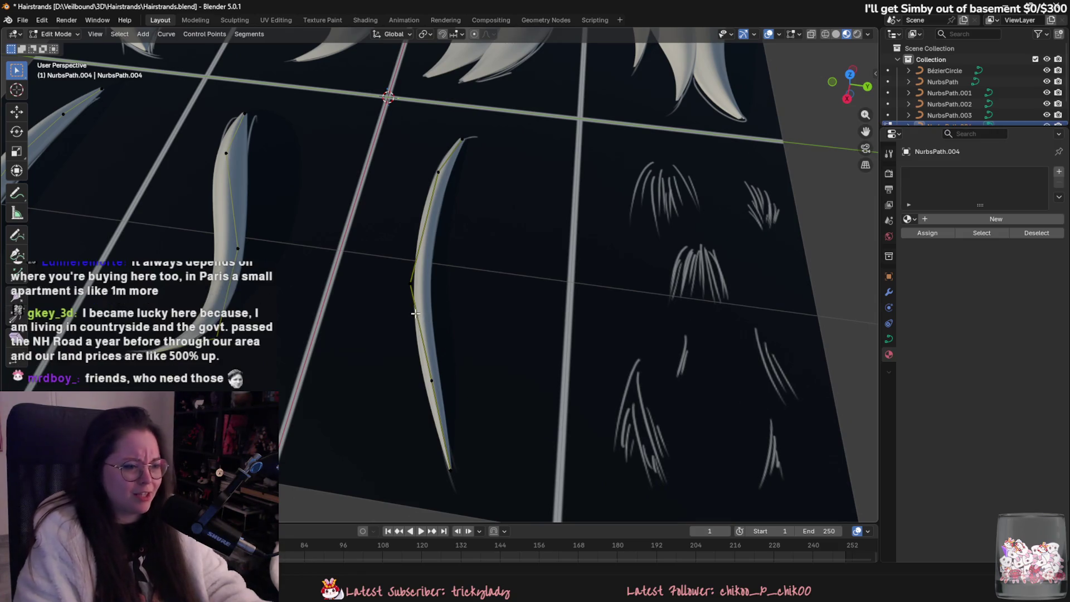
pyautogui.click(445, 455)
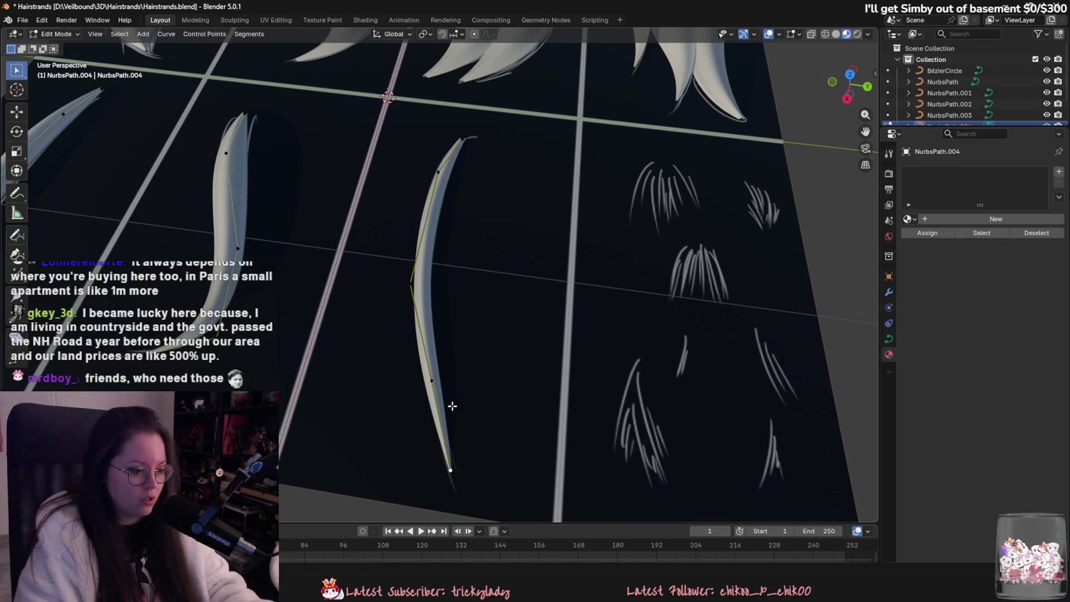
pyautogui.click(432, 381)
pyautogui.scroll(-3, 440, 388)
pyautogui.scroll(2, 424, 388)
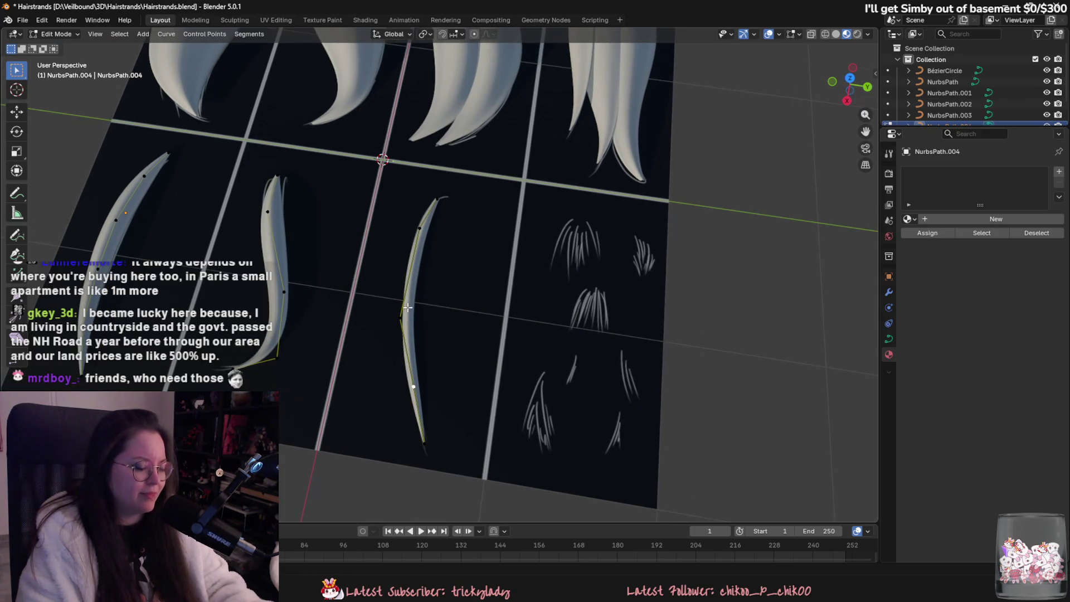
pyautogui.press('Tab')
pyautogui.press('Tab')
pyautogui.press('Tab')
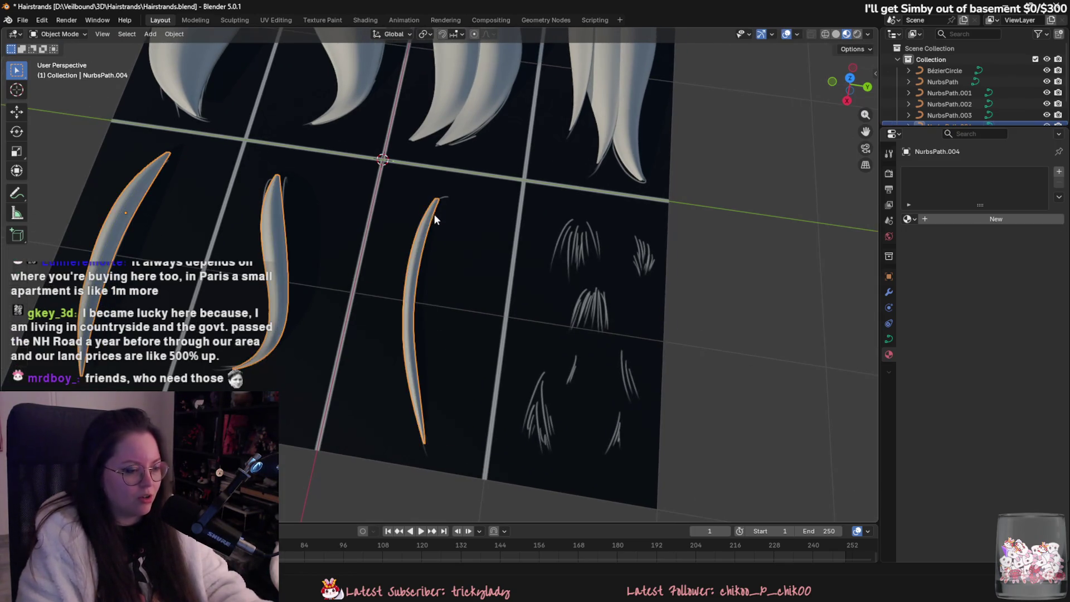
# - Duplicate a top-row hair tuft and move the copy down into the bottom-right cell
pyautogui.scroll(-3, 422, 233)
pyautogui.click(288, 109)
pyautogui.hotkey('shift', 'd')
pyautogui.press('y')
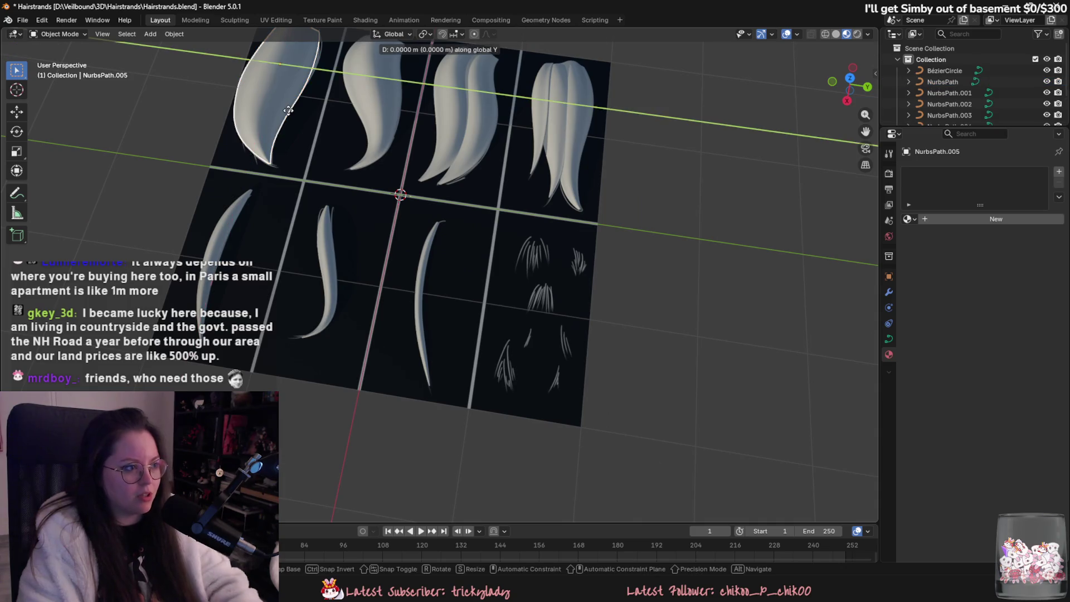
pyautogui.press('x')
pyautogui.click(573, 366)
# - Scale the copied tuft down and place it over the painted strands
pyautogui.scroll(3, 514, 312)
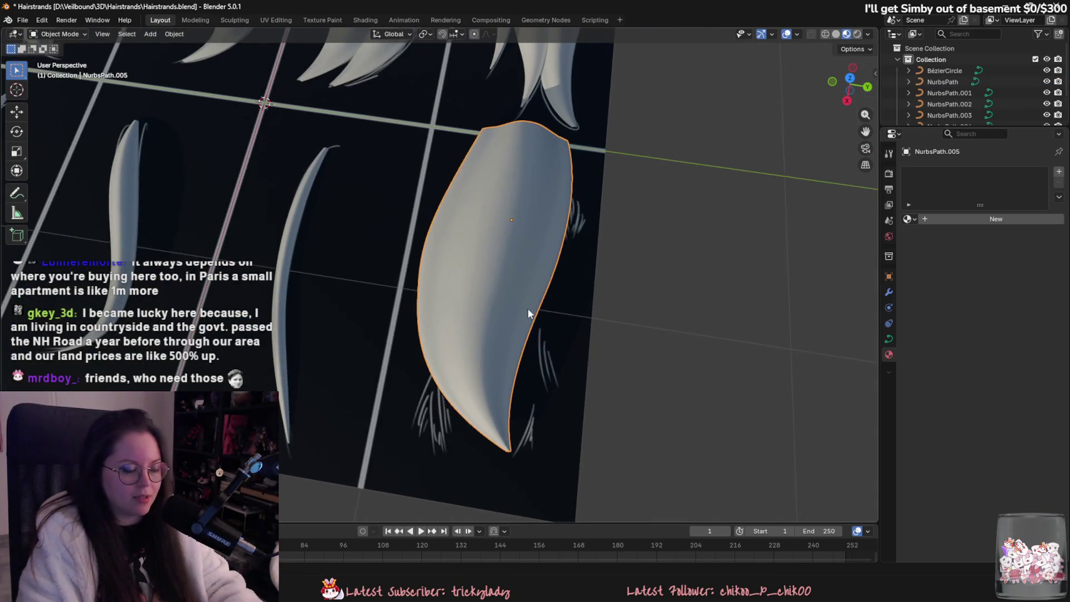
pyautogui.press('s')
pyautogui.click(537, 246)
pyautogui.scroll(2, 503, 320)
pyautogui.press('g')
pyautogui.click(506, 296)
# - Shorten the copied strand by deleting its lower points, then thin its width
pyautogui.press('Tab')
pyautogui.scroll(2, 466, 266)
pyautogui.click(452, 342)
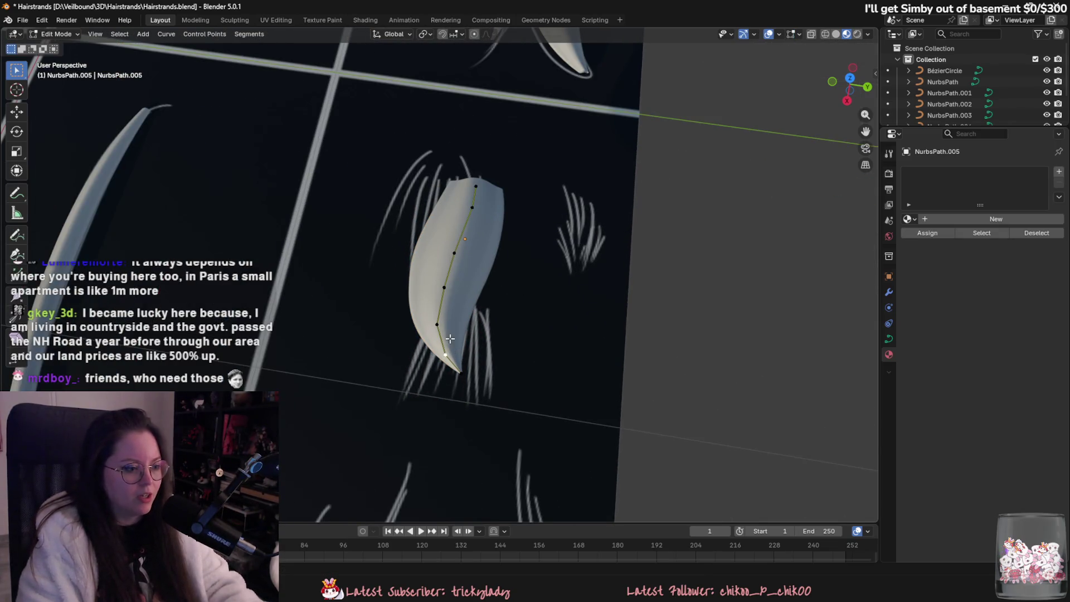
pyautogui.press('Delete')
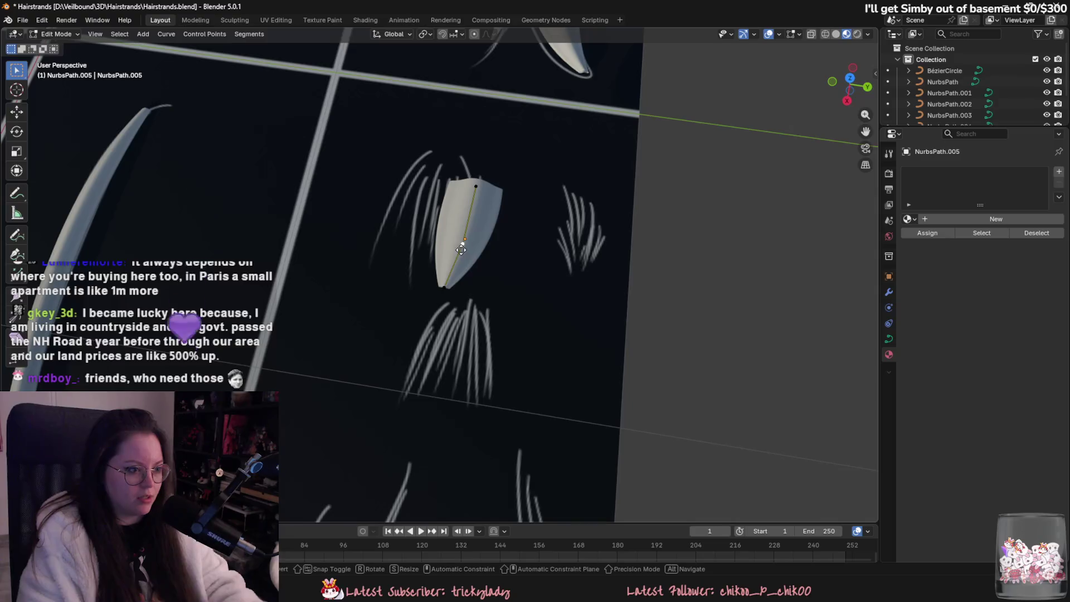
pyautogui.hotkey('alt', 's')
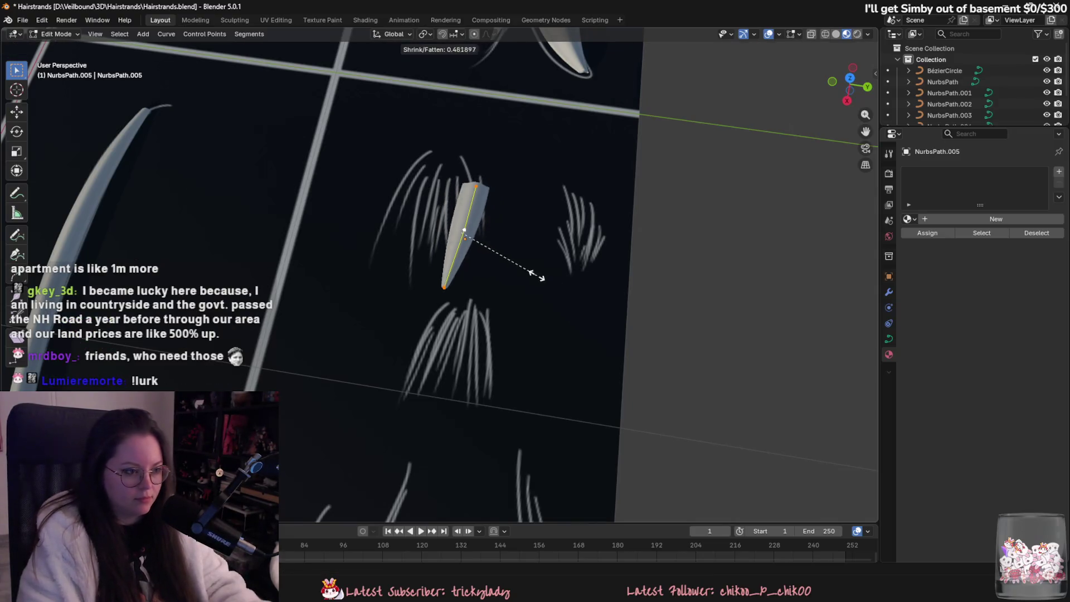
pyautogui.click(510, 252)
# - Reposition the strand's points and bottom tip flat along the painted strand
pyautogui.press('g')
pyautogui.hotkey('shift', 'z')
pyautogui.click(436, 225)
pyautogui.moveTo(436, 225)
pyautogui.mouseDown(button='middle')
pyautogui.moveTo(443, 280)
pyautogui.moveTo(490, 334)
pyautogui.mouseUp(button='middle')
pyautogui.press('g')
pyautogui.click(438, 291)
pyautogui.moveTo(390, 316); pyautogui.dragTo(424, 330)
# - Fine-tune the strand's top point, undoing a change and cancelling a stretch
pyautogui.click(446, 158)
pyautogui.keyDown('shift'); pyautogui.moveTo(505, 298); pyautogui.dragTo(518, 328, button='middle'); pyautogui.keyUp('shift')
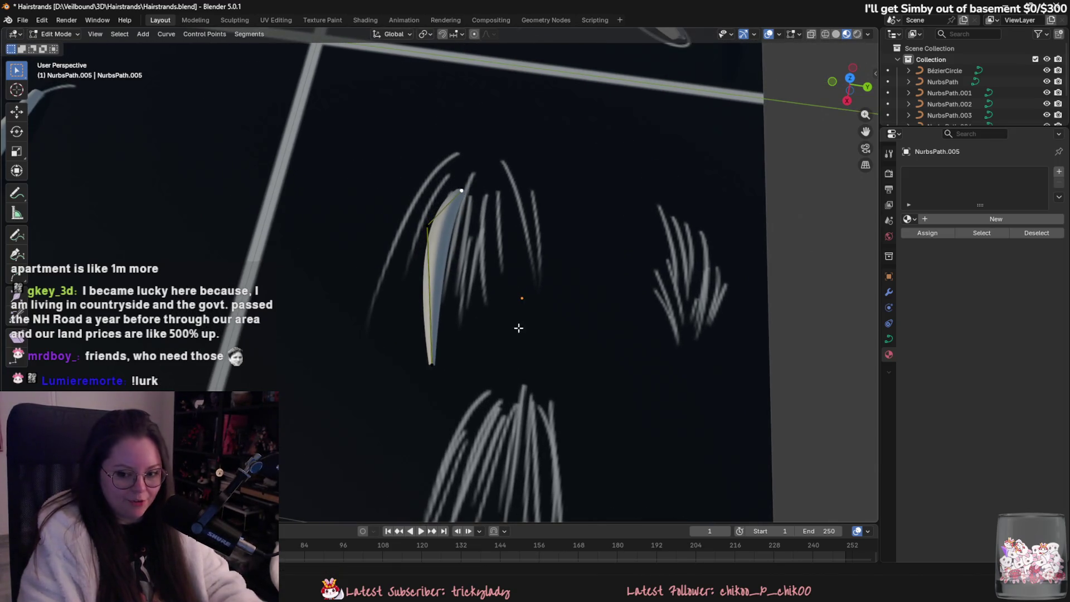
pyautogui.hotkey('ctrl', 'z')
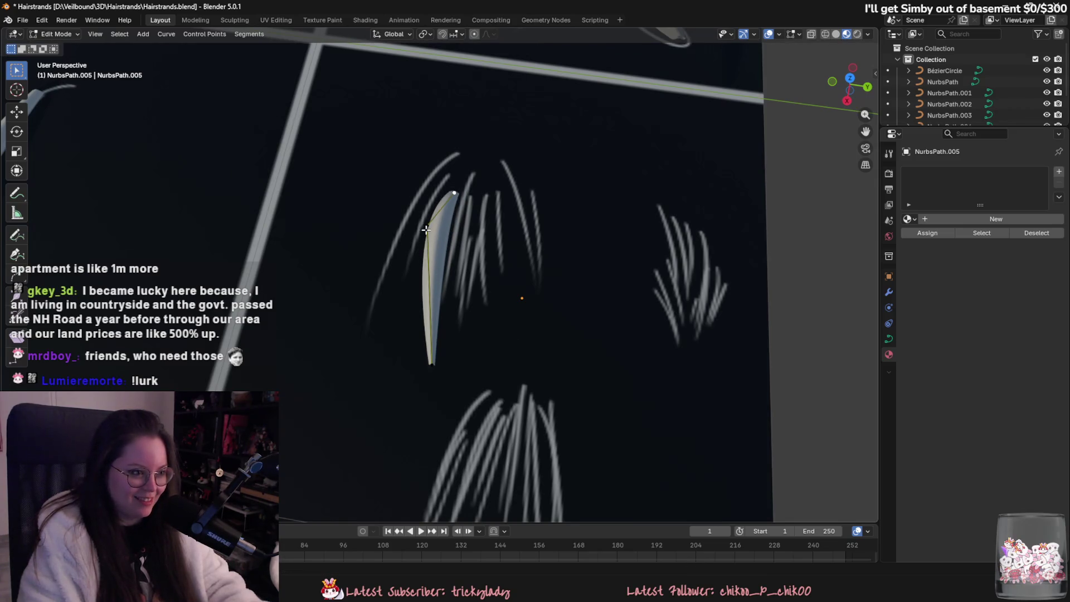
pyautogui.press('s')
pyautogui.press('Escape')
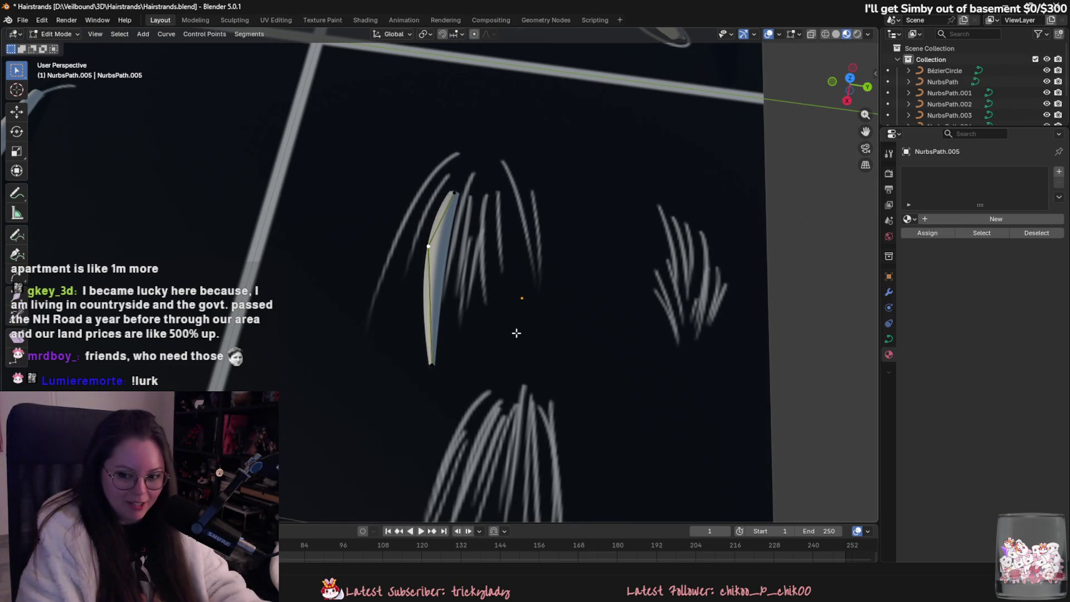
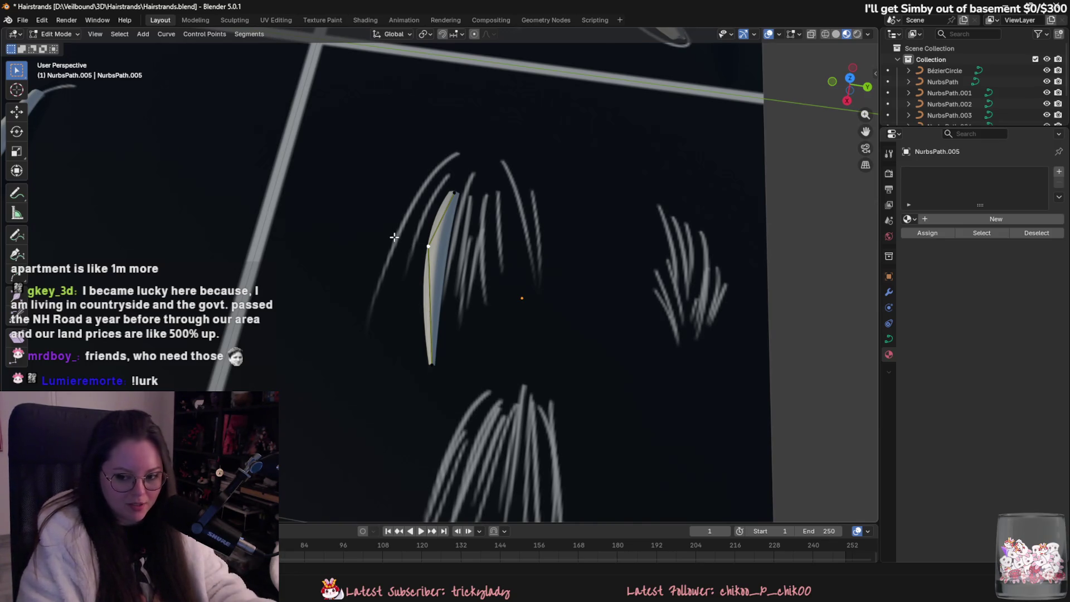
# - Duplicate the hair strand and place the copy beside the original, reshaping its lower tip
pyautogui.hotkey('shift', 'd')
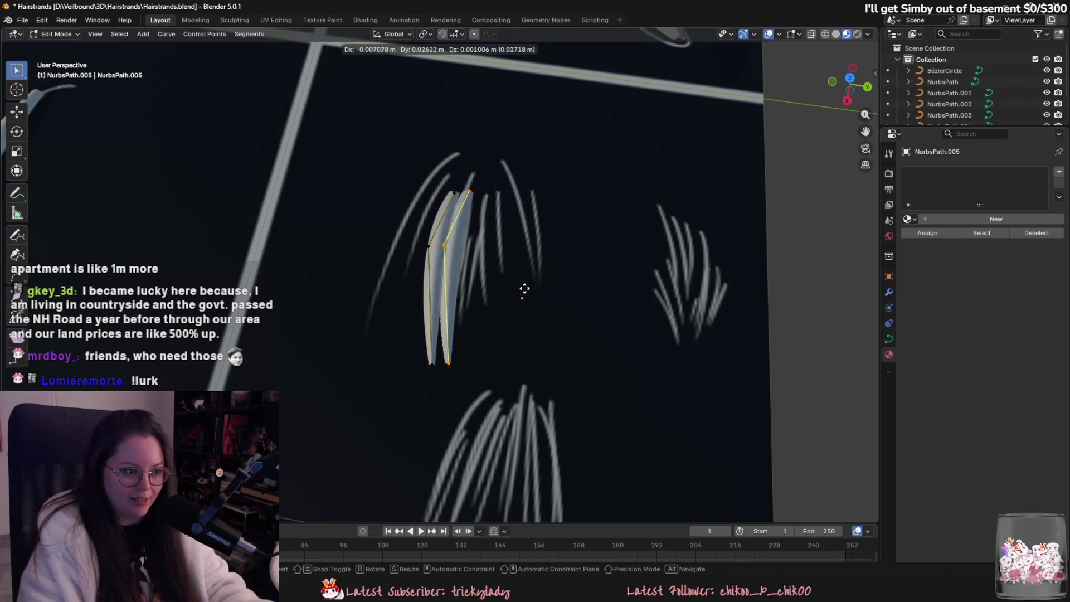
pyautogui.click(494, 241)
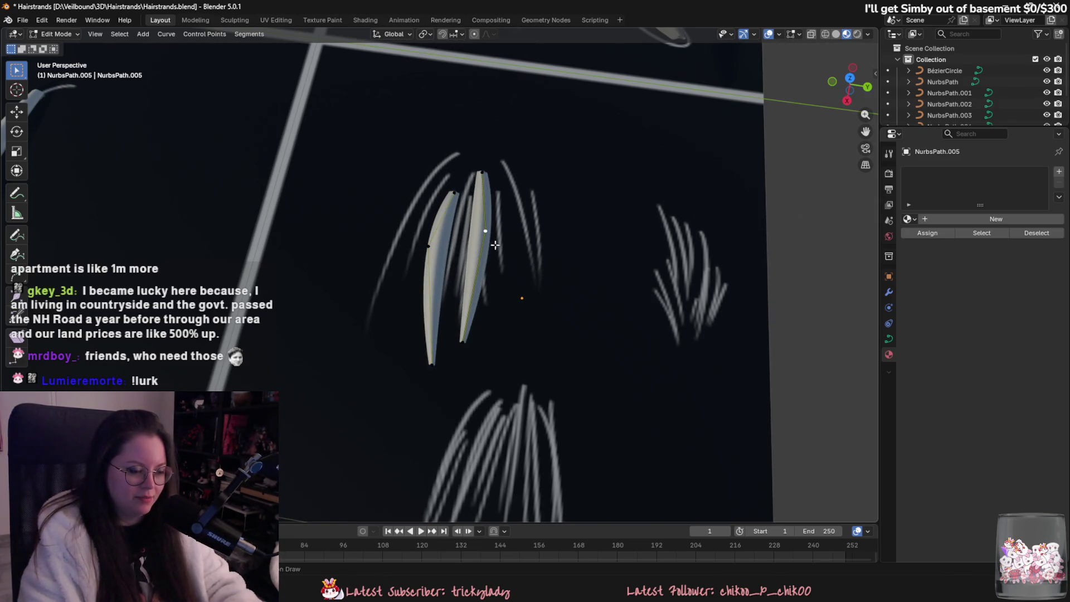
pyautogui.hotkey('alt', 's')
pyautogui.click(502, 354)
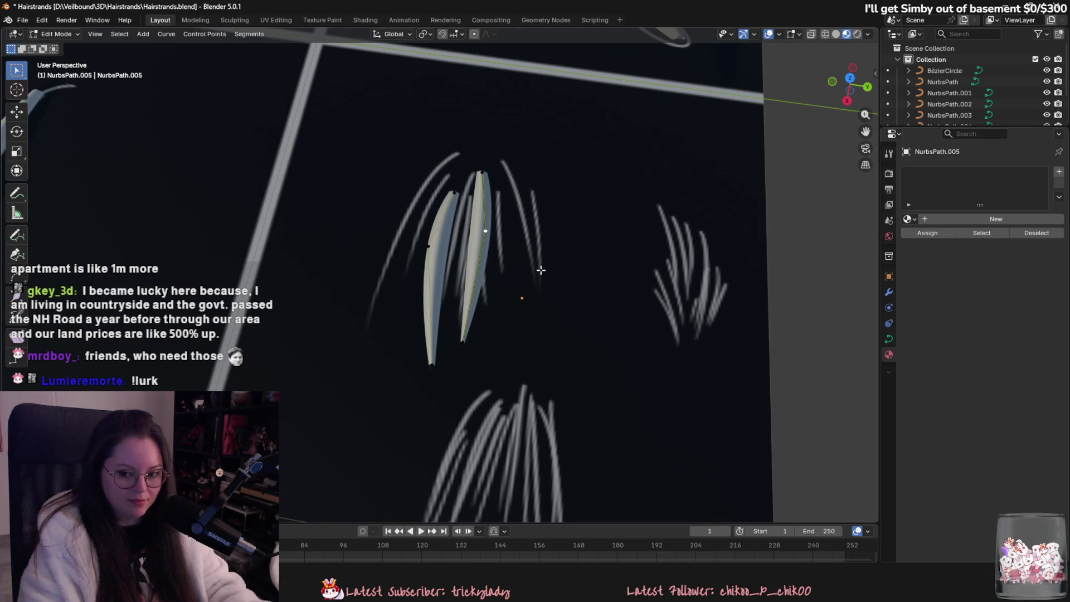
pyautogui.hotkey('alt', 's')
pyautogui.press('Escape')
pyautogui.press('Escape')
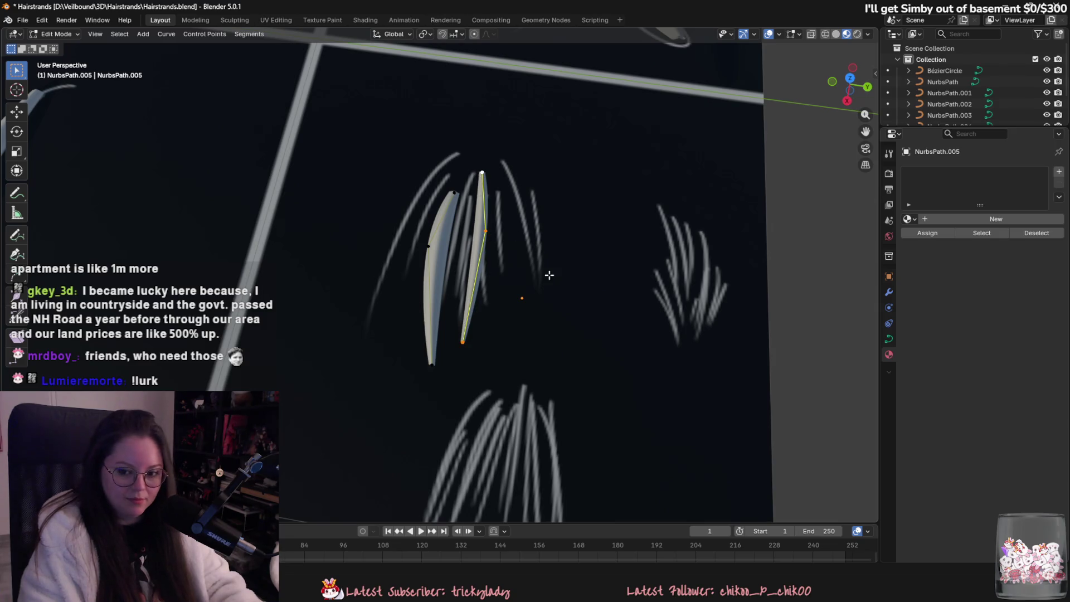
# - Move the copied strand to the right, shorten it, and shift it up and right
pyautogui.press('g')
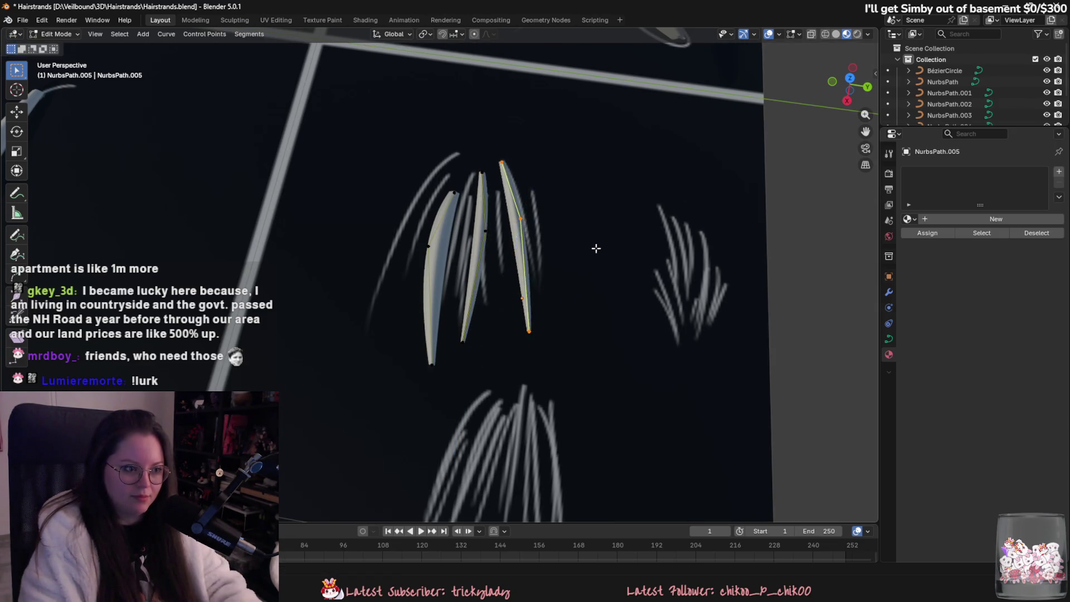
pyautogui.click(588, 270)
pyautogui.press('g')
pyautogui.click(516, 294)
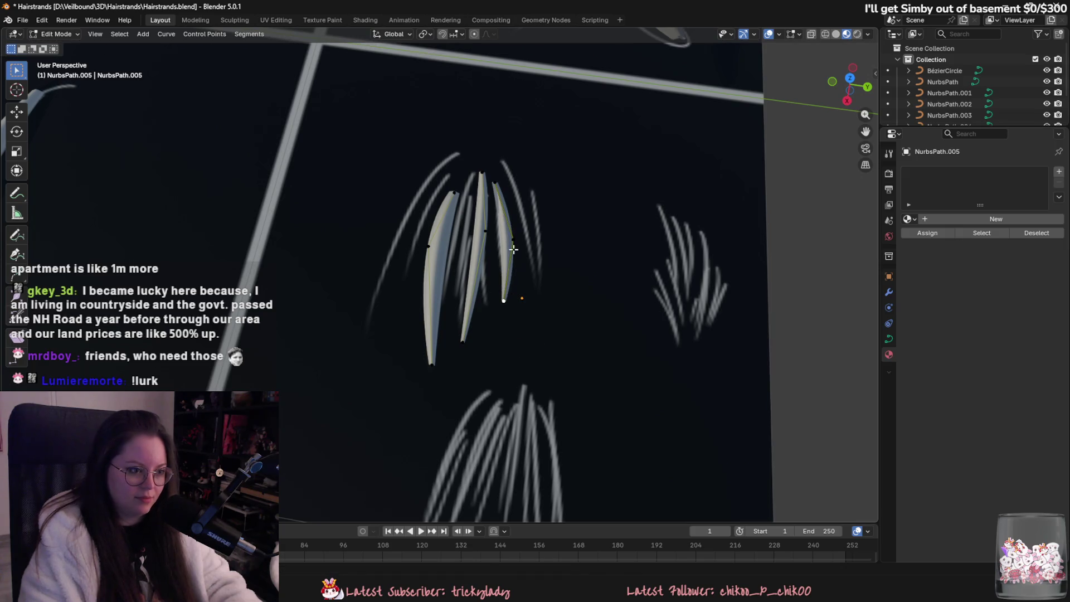
pyautogui.click(506, 241)
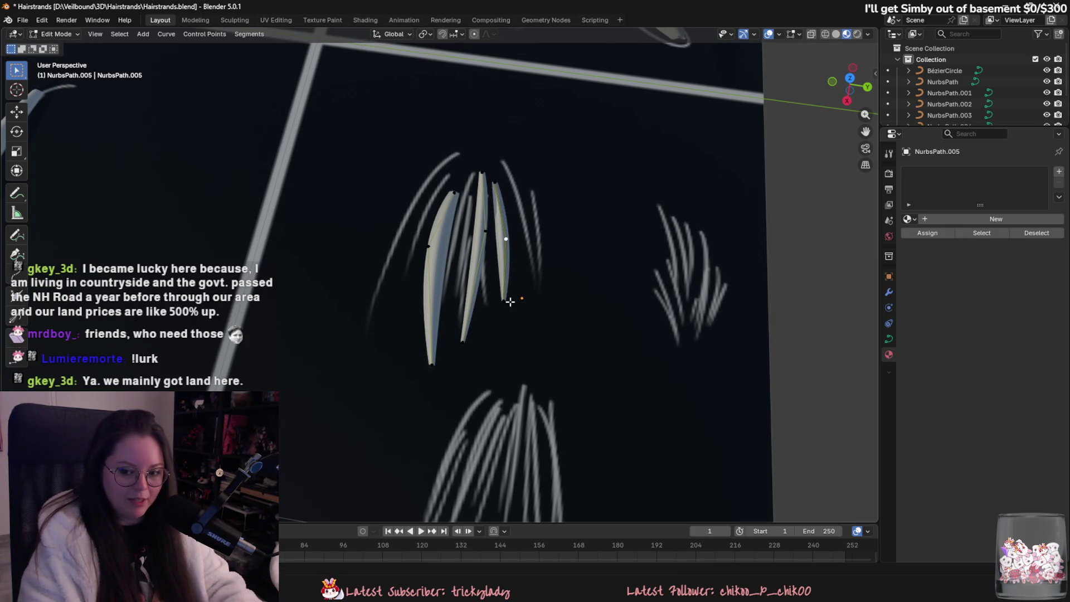
pyautogui.press('g')
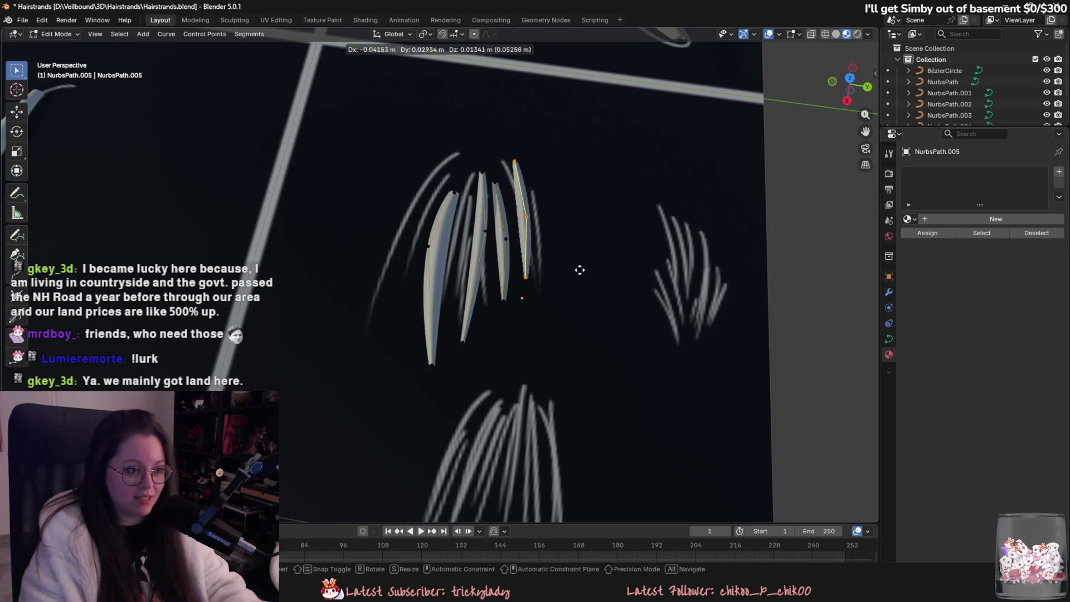
pyautogui.click(547, 271)
# - Thin the right strand at its middle point with Alt+S
pyautogui.click(492, 184)
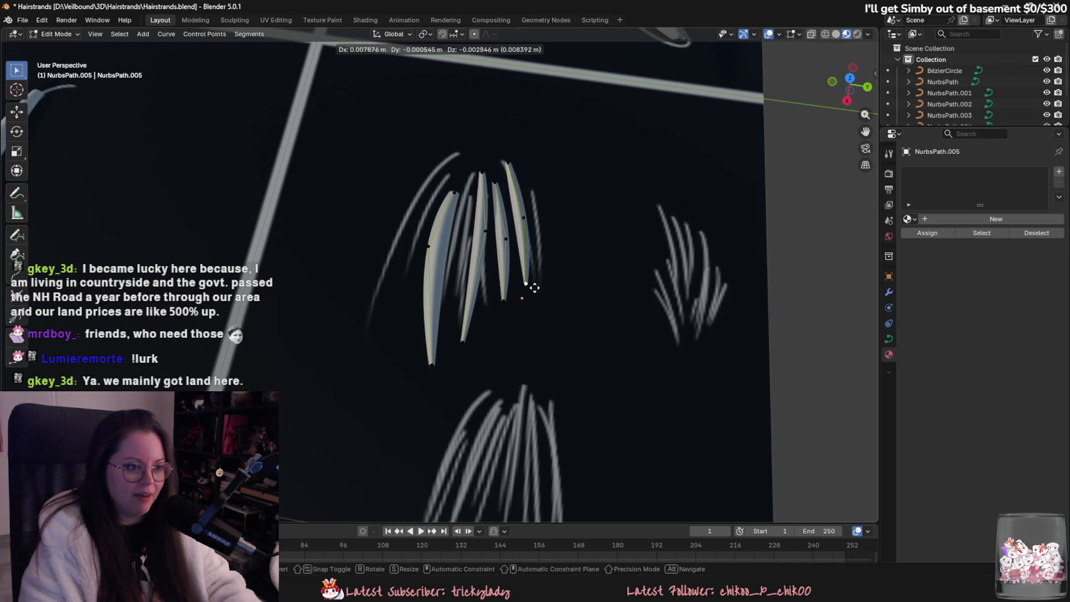
pyautogui.click(523, 218)
pyautogui.hotkey('alt', 's')
pyautogui.click(531, 279)
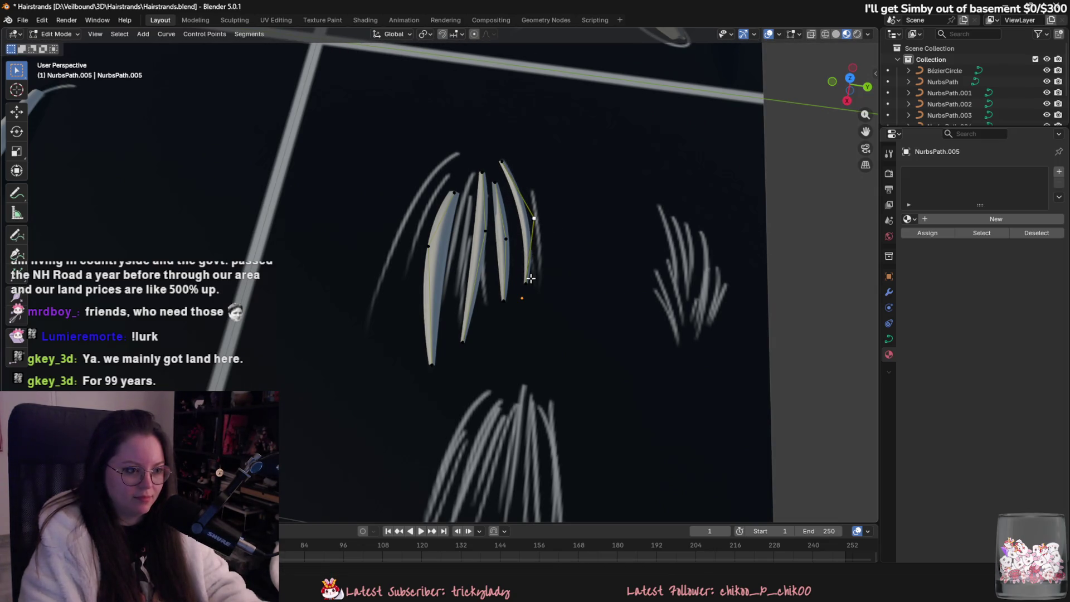
# - Duplicate the strand again and settle the new copy into the clump
pyautogui.hotkey('shift', 'd')
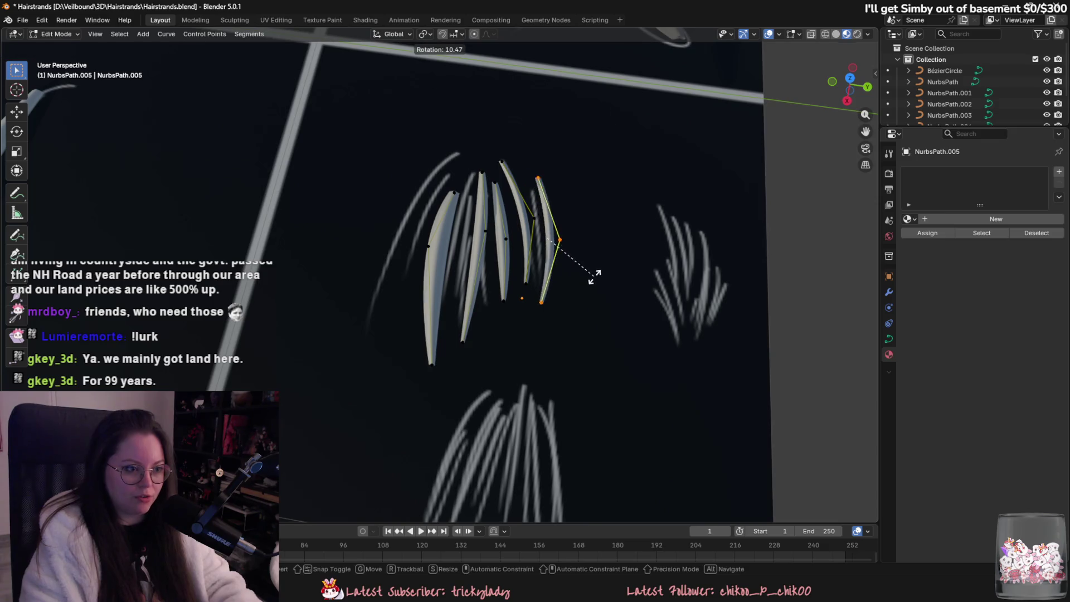
pyautogui.click(594, 270)
pyautogui.press('g')
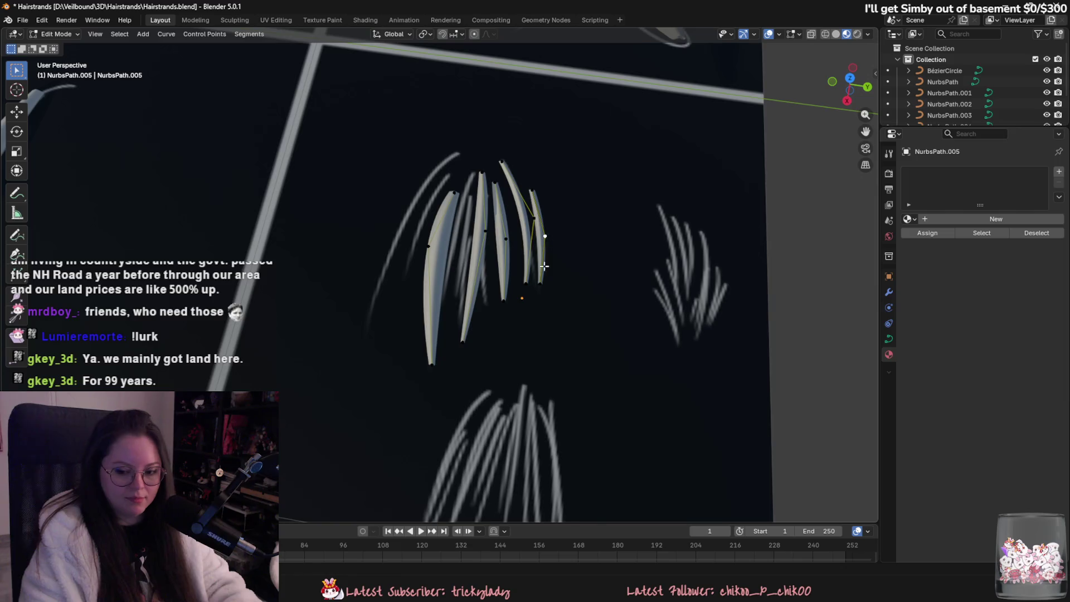
pyautogui.click(539, 248)
pyautogui.scroll(2, 564, 303)
pyautogui.scroll(-4, 547, 294)
pyautogui.scroll(3, 484, 294)
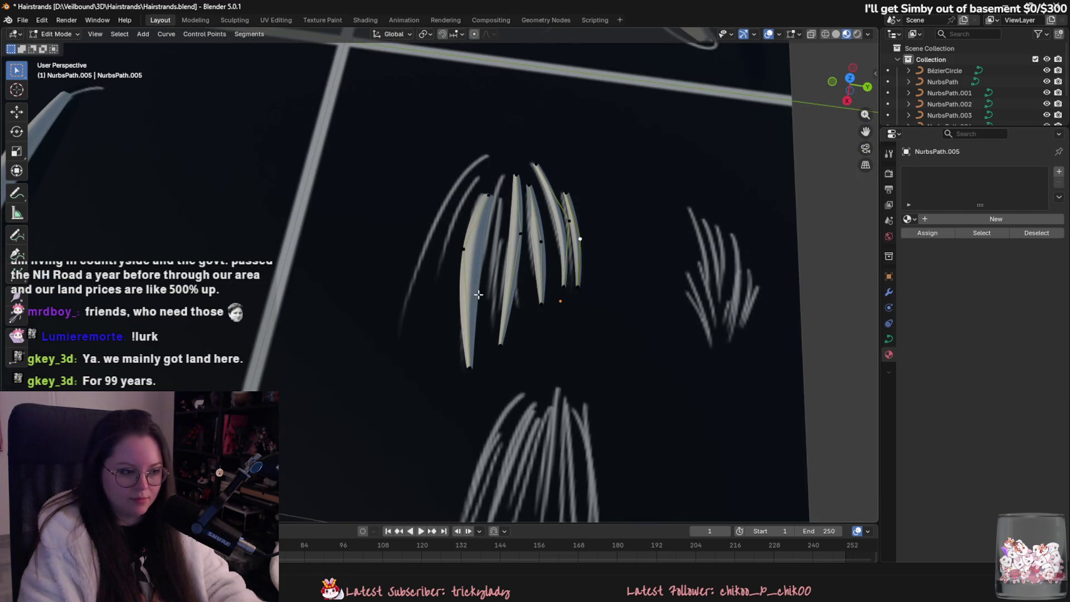
# - Select the whole new strand and shift it up and to the right
pyautogui.press('l')
pyautogui.press('g')
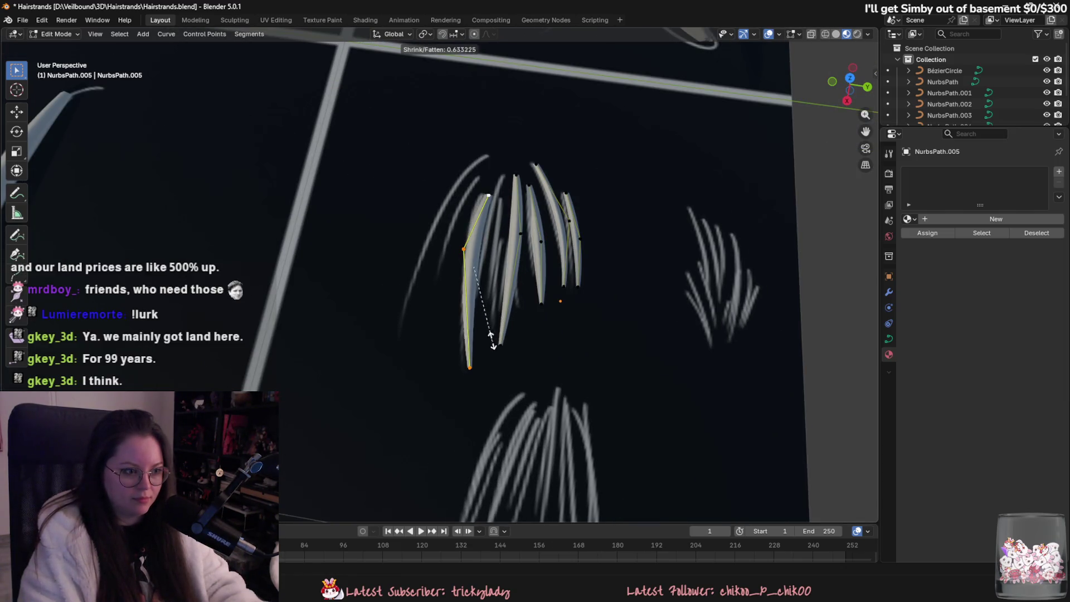
pyautogui.click(488, 351)
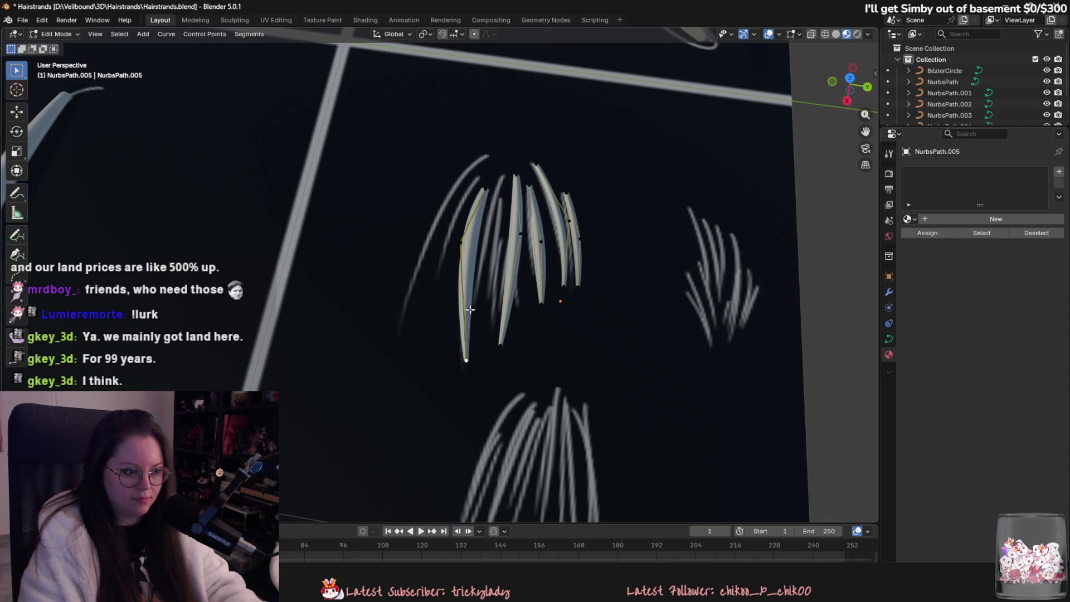
pyautogui.press('g')
pyautogui.click(501, 333)
# - Raise the strand's bottom point, lengthen its lower part and bend its middle
pyautogui.click(501, 332)
pyautogui.press('g')
pyautogui.click(490, 305)
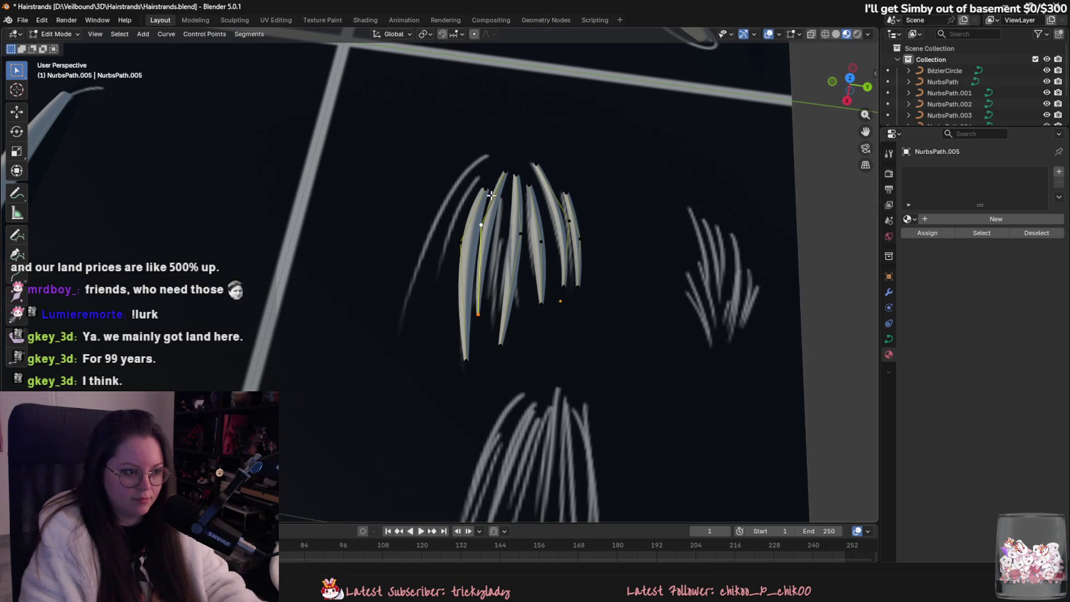
pyautogui.press('g')
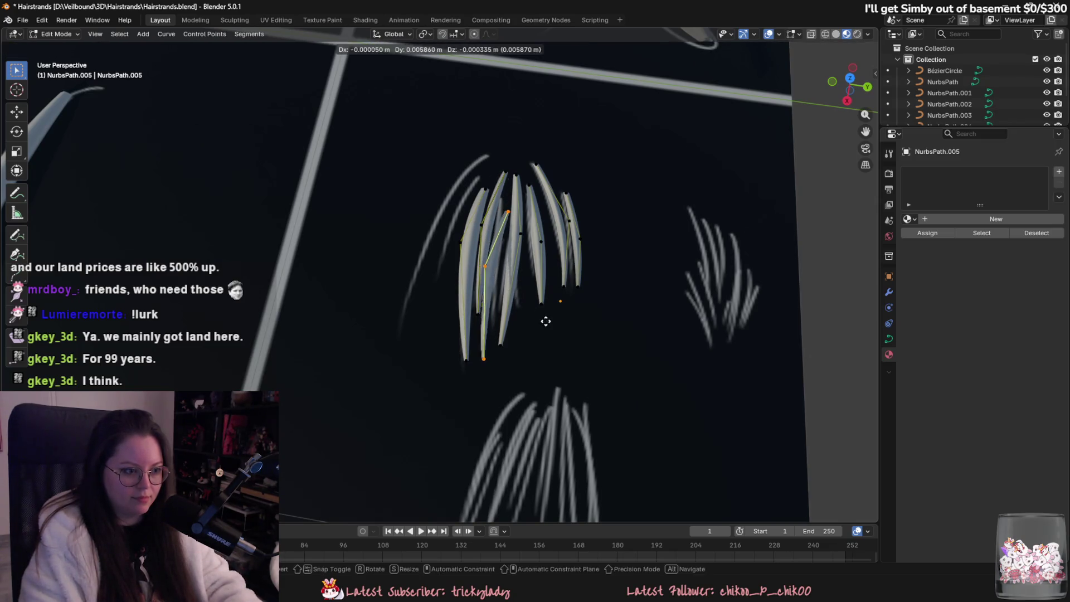
pyautogui.click(497, 269)
pyautogui.press('g')
pyautogui.click(510, 261)
pyautogui.click(496, 223)
# - Raise the strand's bottom tip and move the whole strand into the clump
pyautogui.click(484, 359)
pyautogui.press('g')
pyautogui.click(493, 296)
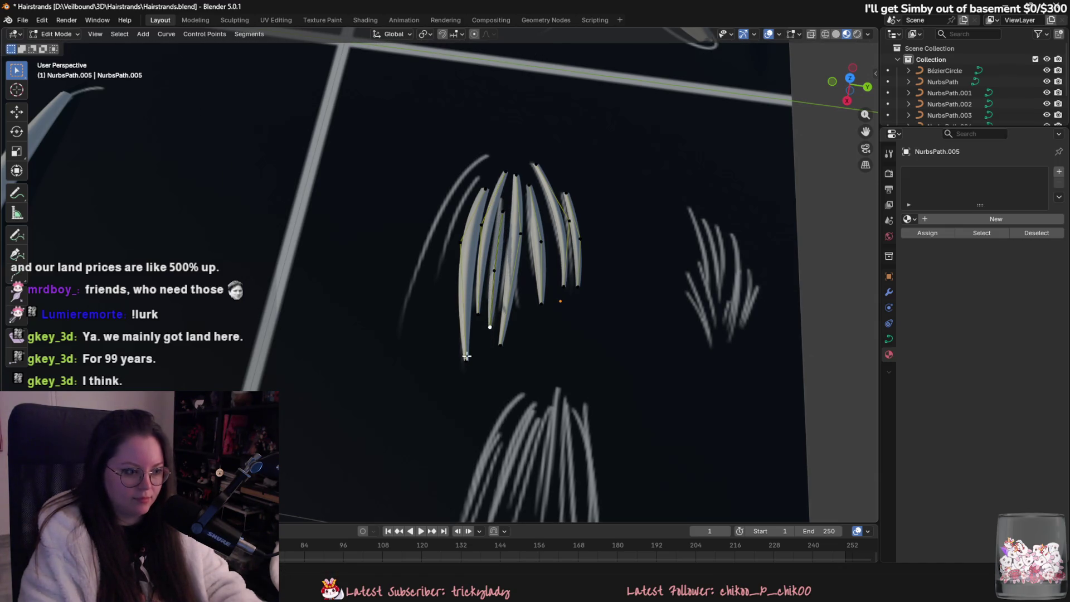
pyautogui.click(480, 214)
pyautogui.press('g')
pyautogui.click(534, 327)
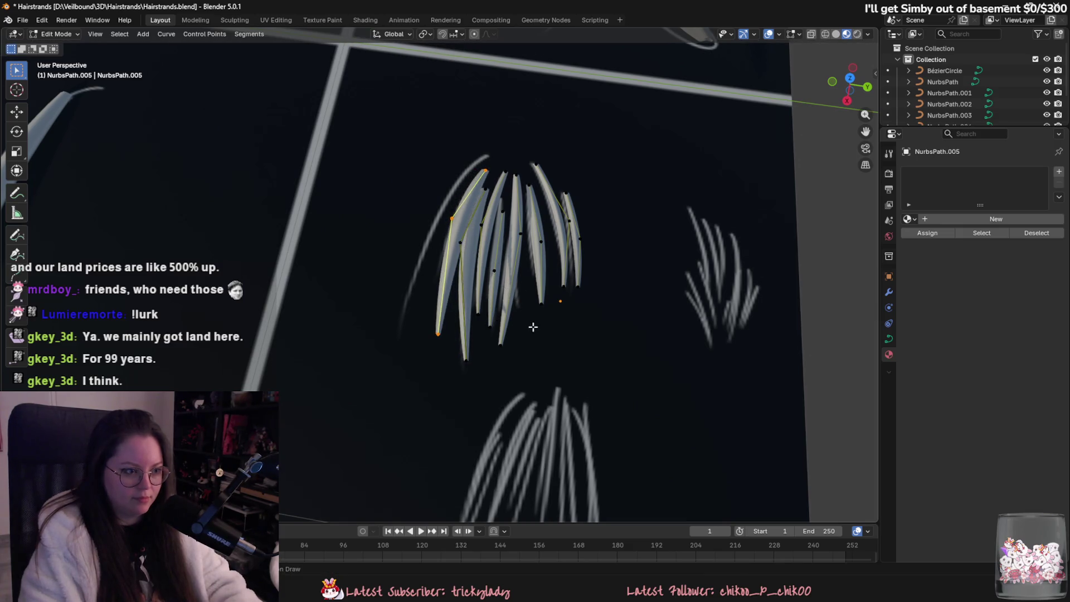
pyautogui.moveTo(446, 284)
pyautogui.mouseDown(button='middle')
pyautogui.moveTo(542, 294)
pyautogui.moveTo(564, 239)
pyautogui.moveTo(551, 253)
pyautogui.moveTo(583, 210)
pyautogui.moveTo(566, 250)
pyautogui.moveTo(474, 279)
pyautogui.mouseUp(button='middle')
# - From the top view, move a strand's end point and rotate its points slightly
pyautogui.click(850, 77)
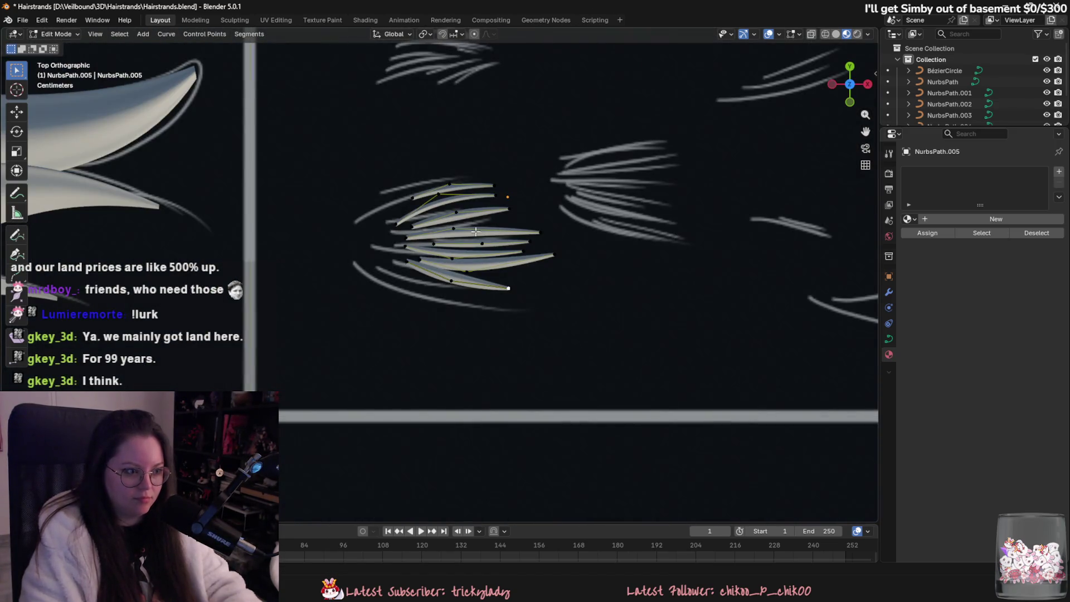
pyautogui.click(393, 266)
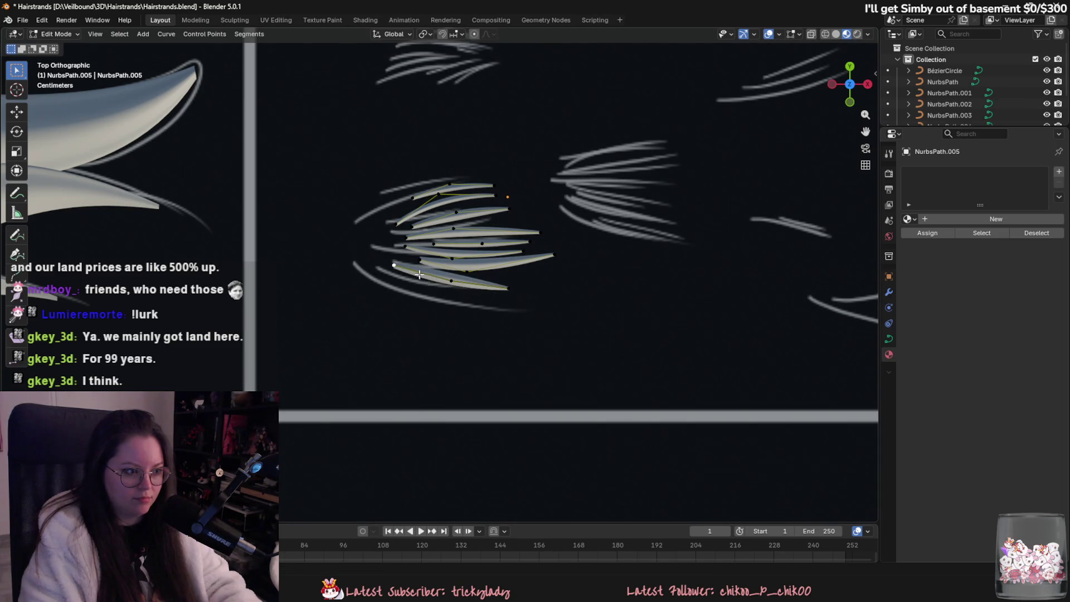
pyautogui.press('g')
pyautogui.click(469, 293)
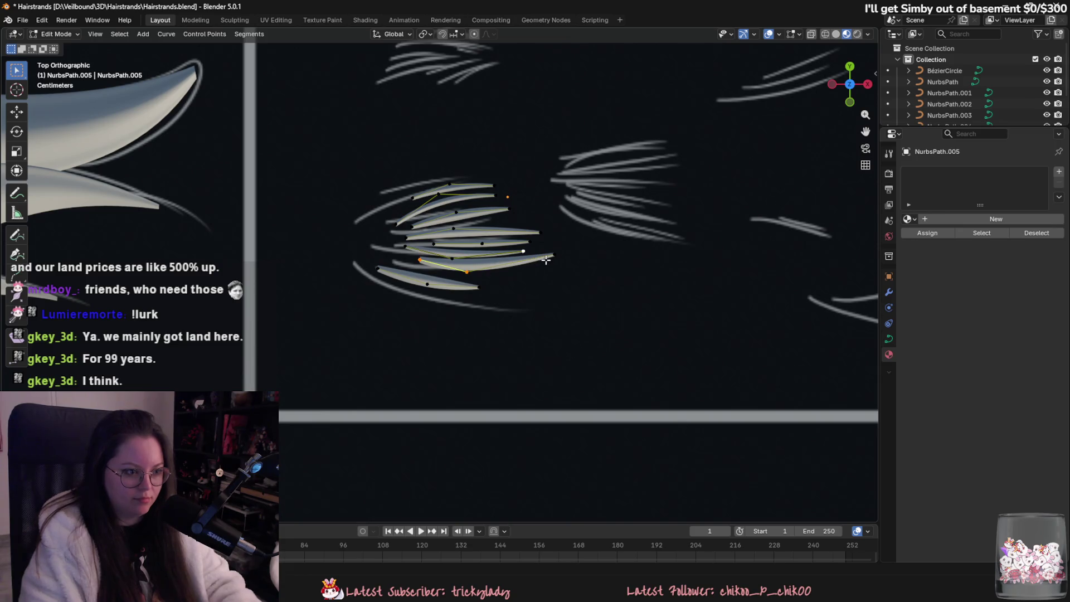
pyautogui.press('r')
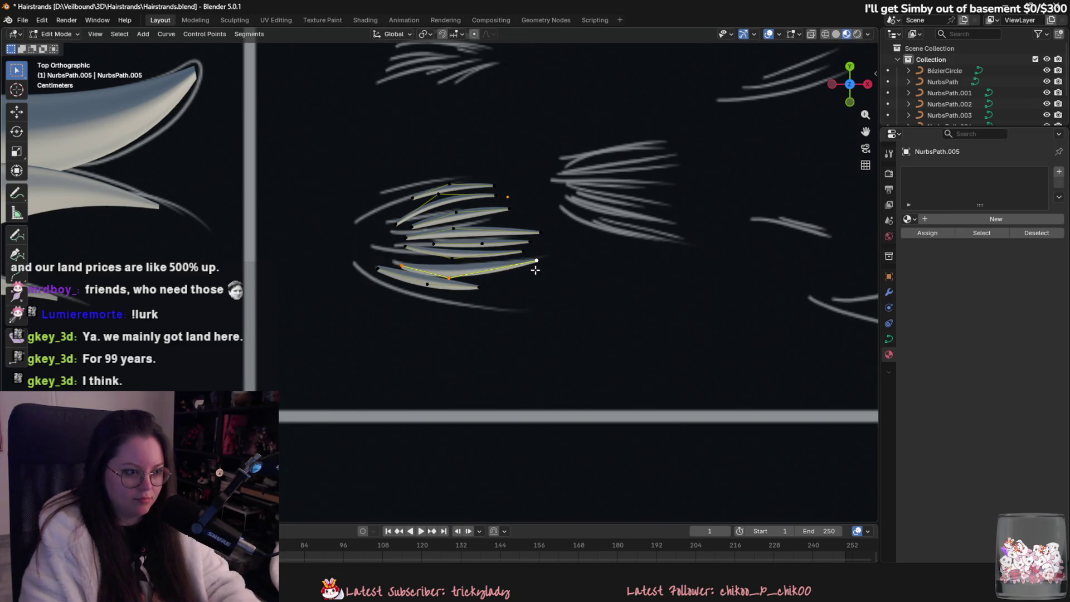
pyautogui.click(535, 265)
# - Shift the strand to the left in three small moves
pyautogui.scroll(-4, 499, 311)
pyautogui.scroll(4, 530, 299)
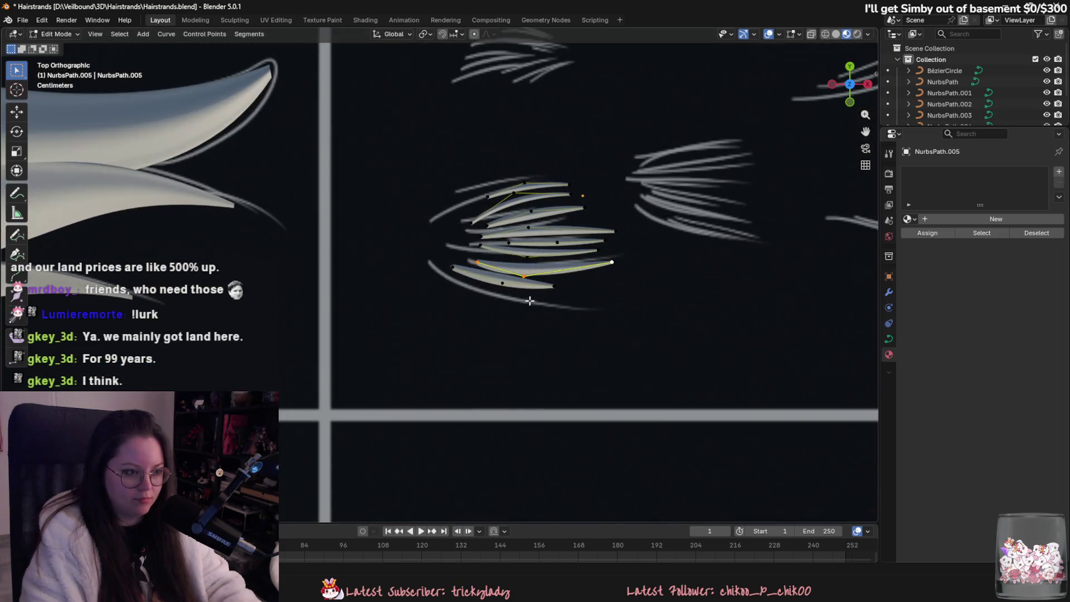
pyautogui.scroll(1, 512, 300)
pyautogui.press('g')
pyautogui.click(567, 260)
pyautogui.press('g')
pyautogui.click(576, 255)
pyautogui.press('g')
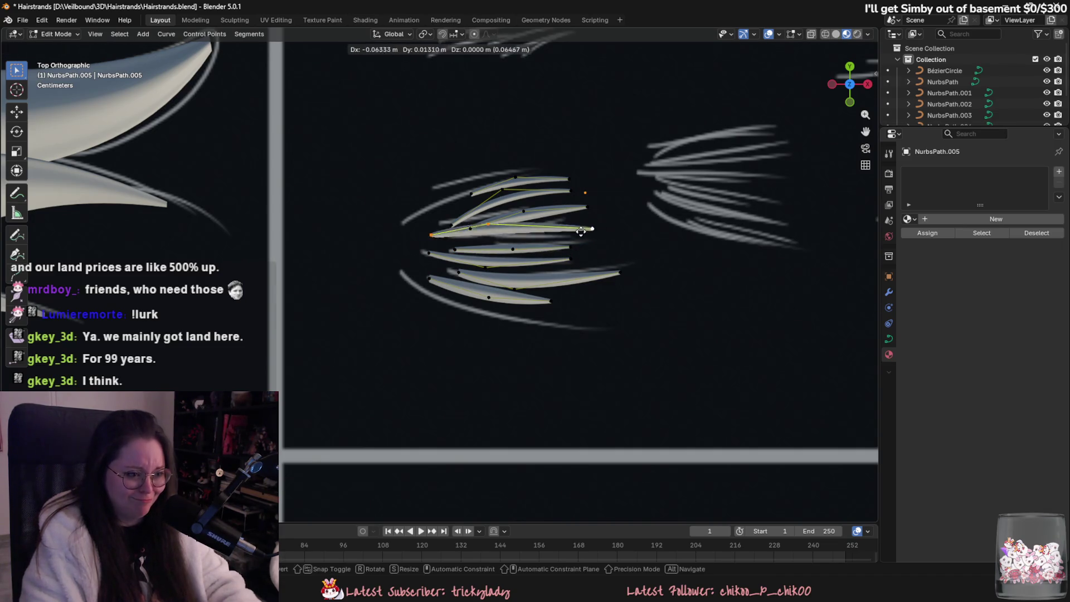
pyautogui.click(573, 243)
# - Straighten the strand by adjusting its left end and pulling its right end inward
pyautogui.click(437, 242)
pyautogui.press('g')
pyautogui.click(449, 234)
pyautogui.press('g')
pyautogui.click(498, 242)
pyautogui.press('g')
pyautogui.click(576, 238)
# - Move the strand's left point and lower its middle points to reshape it
pyautogui.click(471, 228)
pyautogui.press('g')
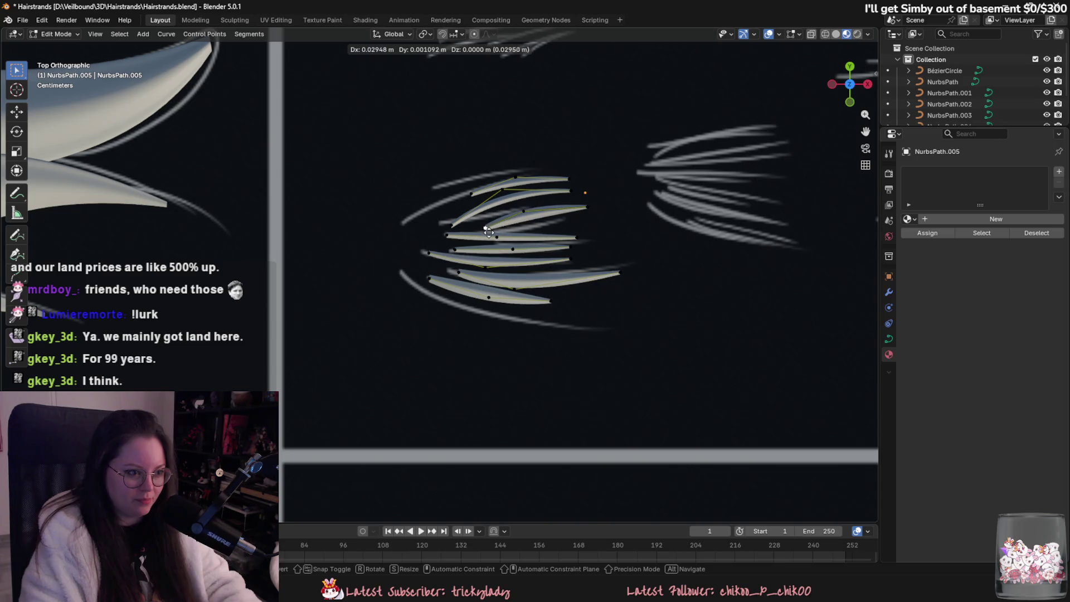
pyautogui.click(488, 231)
pyautogui.click(523, 212)
pyautogui.press('g')
pyautogui.click(521, 228)
pyautogui.click(585, 206)
pyautogui.press('g')
pyautogui.click(550, 219)
# - Adjust the upper-left strand's left end and reposition its right end
pyautogui.click(451, 225)
pyautogui.press('g')
pyautogui.click(443, 224)
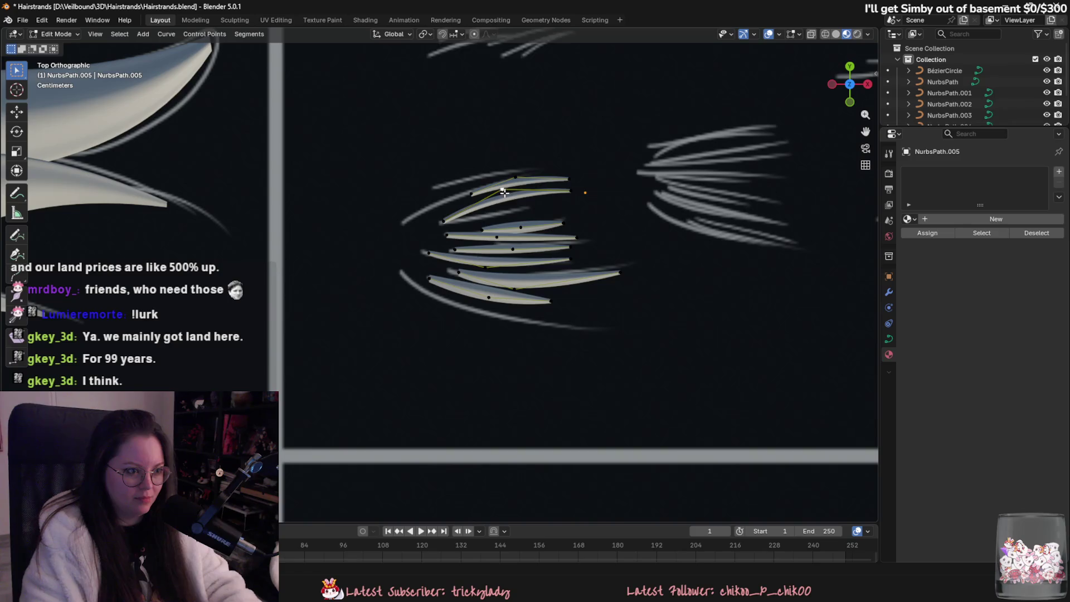
pyautogui.click(480, 233)
pyautogui.click(570, 192)
# - Move a point of the top strand to the left
pyautogui.press('g')
pyautogui.click(529, 207)
pyautogui.click(470, 194)
pyautogui.press('g')
pyautogui.click(366, 231)
# - Reposition the top strand's points so it angles upward
pyautogui.click(516, 177)
pyautogui.press('g')
pyautogui.click(461, 184)
pyautogui.click(568, 178)
pyautogui.press('g')
pyautogui.click(533, 180)
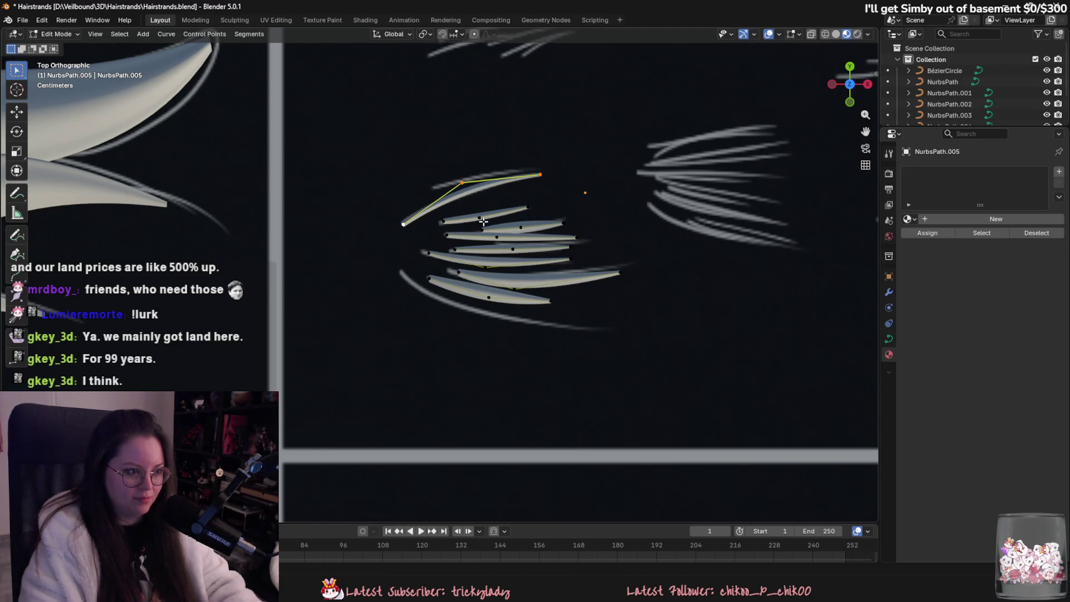
pyautogui.click(540, 175)
pyautogui.press('g')
pyautogui.rightClick(504, 187)
# - Stretch the bottom strand's end further out and place the new strand's end point
pyautogui.click(619, 278)
pyautogui.moveTo(619, 281); pyautogui.dragTo(624, 274)
pyautogui.moveTo(549, 322)
pyautogui.mouseDown()
pyautogui.moveTo(418, 291)
pyautogui.moveTo(403, 274)
pyautogui.mouseUp()
pyautogui.press('g')
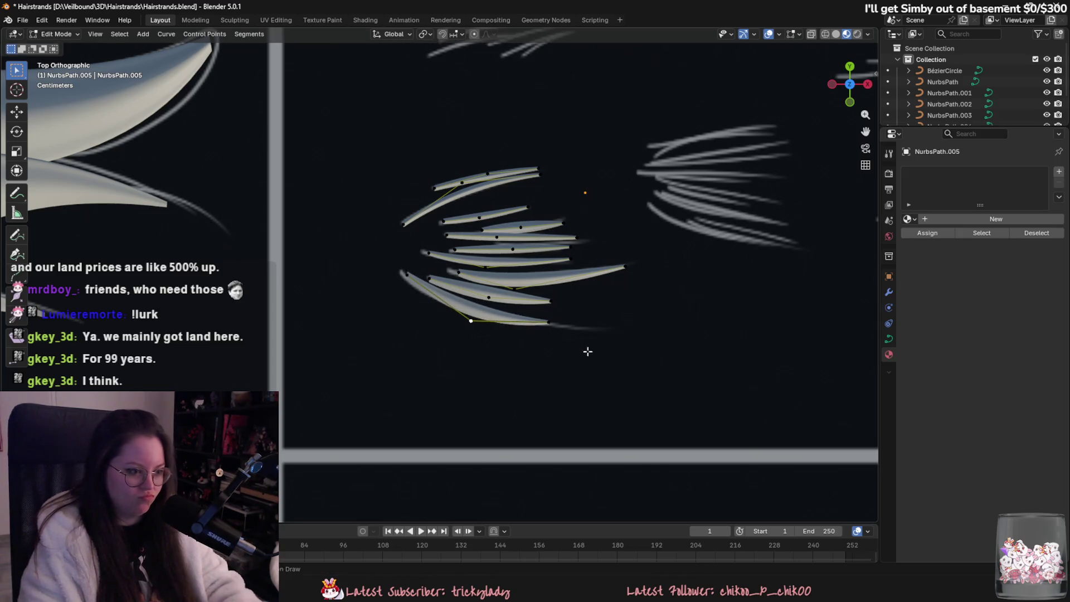
pyautogui.click(604, 327)
pyautogui.moveTo(604, 327)
pyautogui.mouseDown(button='middle')
pyautogui.moveTo(611, 368)
pyautogui.moveTo(520, 361)
pyautogui.moveTo(384, 223)
pyautogui.mouseUp(button='middle')
# - Select all points of the traced hair clump and move them along the Z axis
pyautogui.press('a')
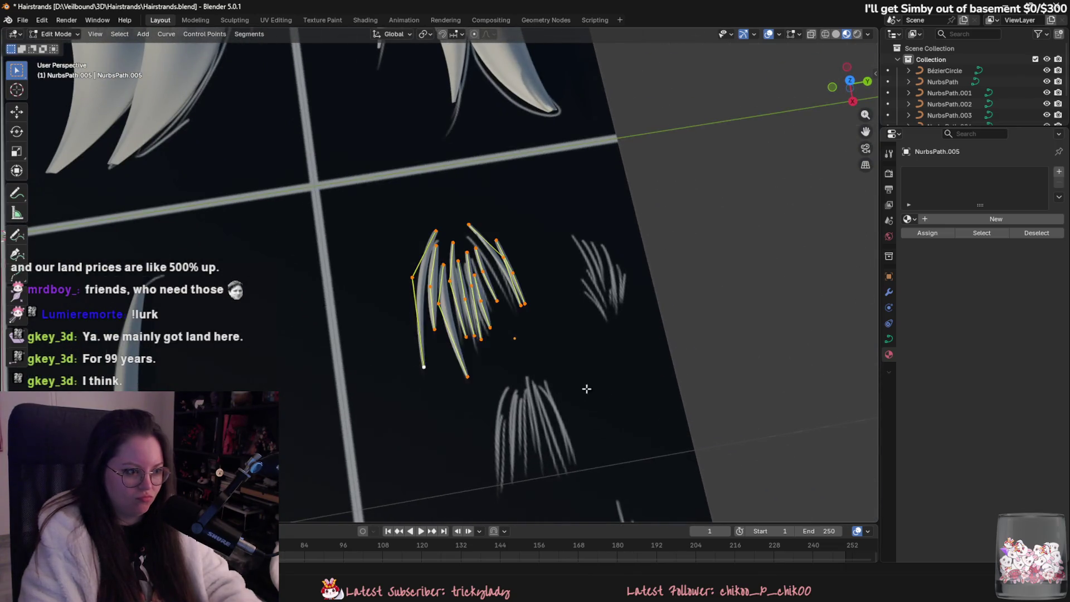
pyautogui.moveTo(587, 394); pyautogui.dragTo(580, 327, button='middle')
pyautogui.press('g')
pyautogui.press('z')
pyautogui.click(580, 365)
pyautogui.moveTo(580, 365)
pyautogui.mouseDown(button='middle')
pyautogui.moveTo(568, 411)
pyautogui.moveTo(516, 262)
pyautogui.mouseUp(button='middle')
pyautogui.click(524, 323)
pyautogui.moveTo(537, 342); pyautogui.dragTo(549, 366, button='middle')
pyautogui.scroll(-5, 545, 357)
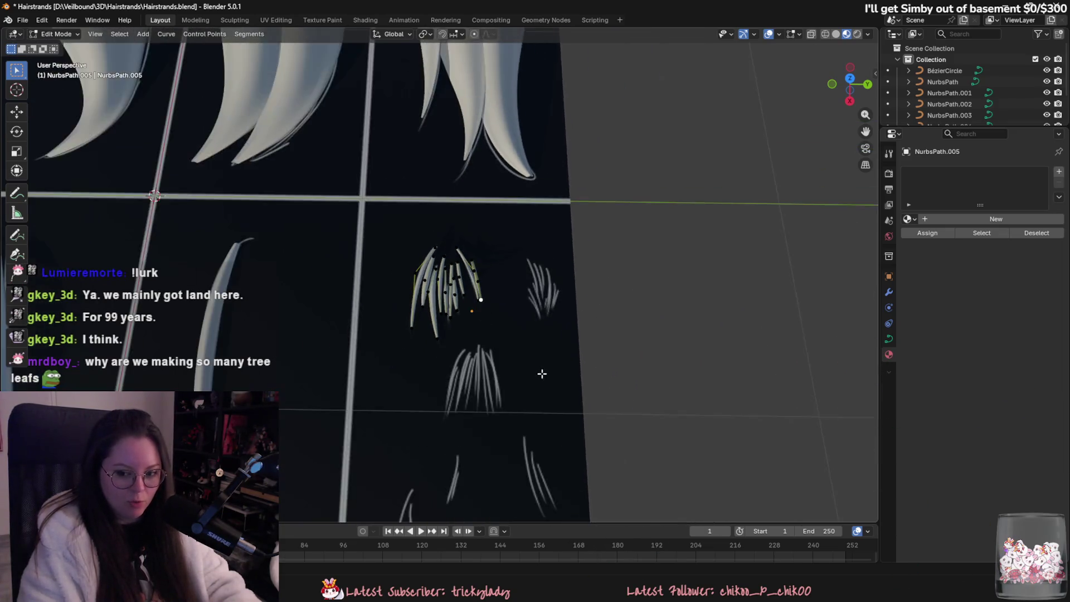
# - In Object Mode, select and compare the reference strands across the tile grid, then clear the selection
pyautogui.press('Tab')
pyautogui.scroll(3, 584, 375)
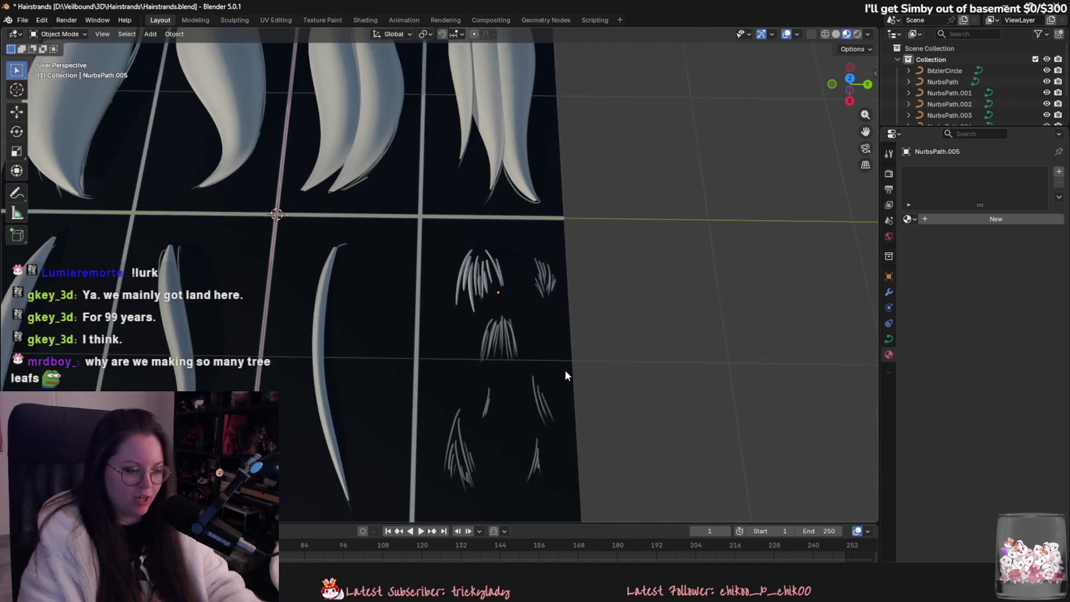
pyautogui.scroll(-4, 563, 372)
pyautogui.moveTo(553, 333); pyautogui.dragTo(570, 389, button='middle')
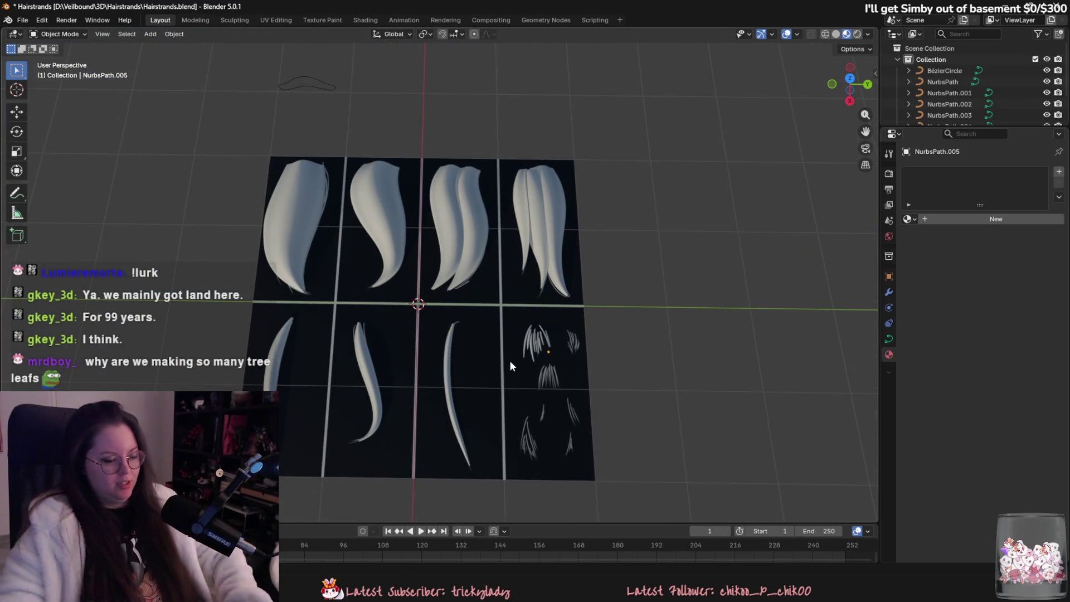
pyautogui.click(326, 197)
pyautogui.click(378, 223)
pyautogui.click(476, 238)
pyautogui.click(281, 211)
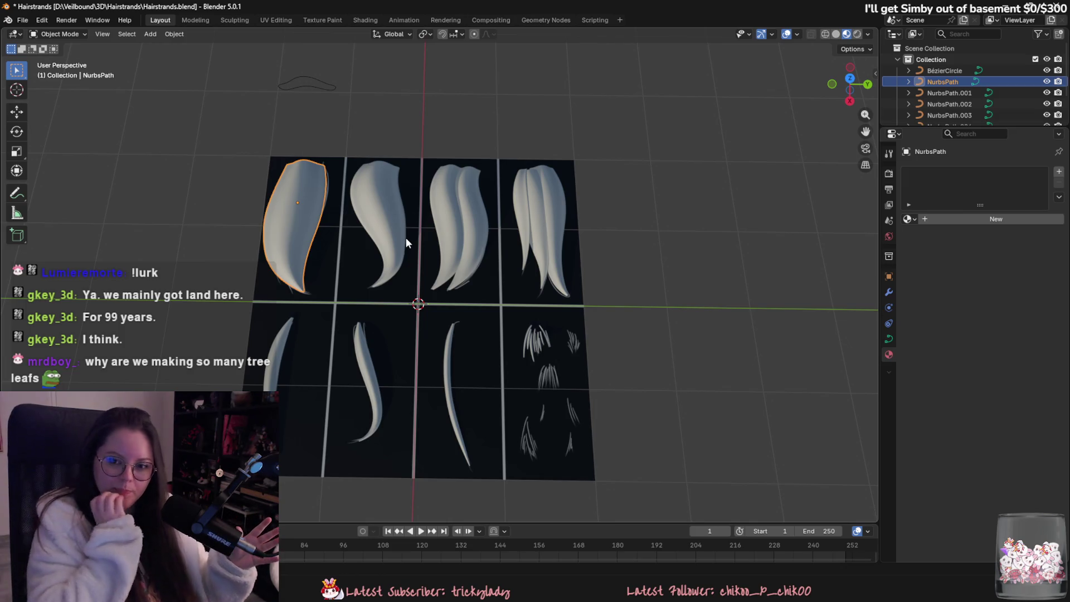
pyautogui.scroll(2, 407, 242)
pyautogui.click(356, 192)
pyautogui.click(269, 188)
pyautogui.click(304, 194)
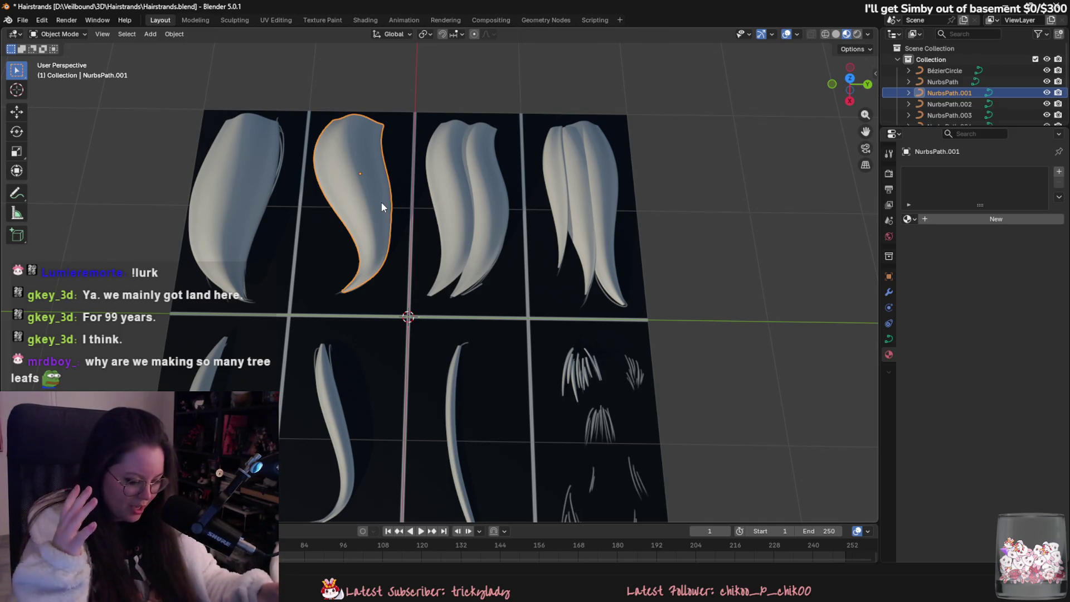
pyautogui.keyDown('shift'); pyautogui.moveTo(585, 374); pyautogui.dragTo(502, 286, button='middle'); pyautogui.keyUp('shift')
pyautogui.moveTo(442, 213); pyautogui.dragTo(575, 356)
pyautogui.click(652, 452)
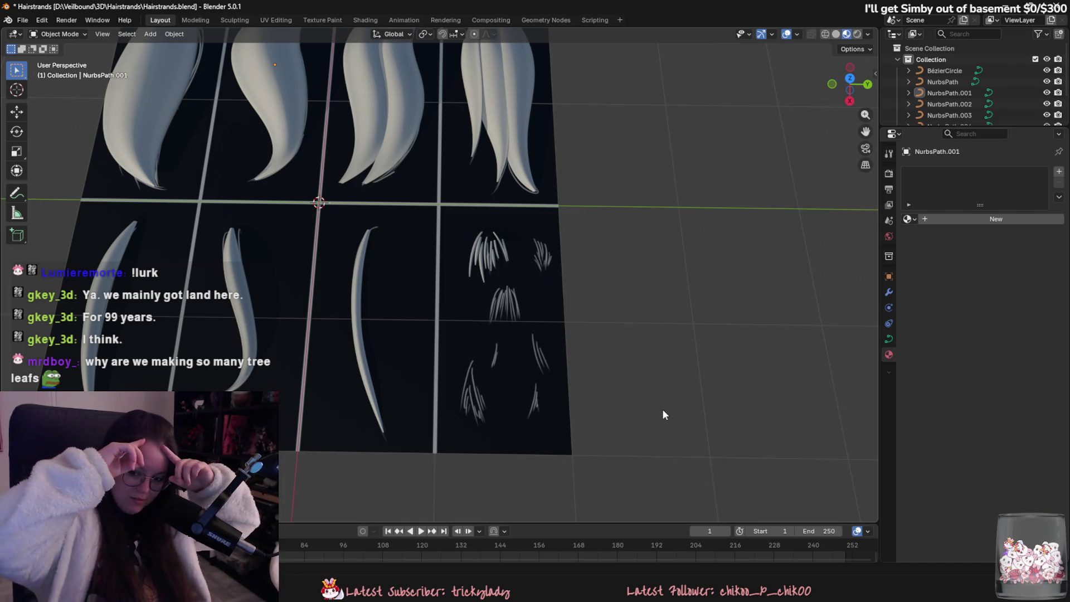
# - Inspect the lower strand tiles from several angles, selecting the third-tile hair strand
pyautogui.scroll(2, 354, 263)
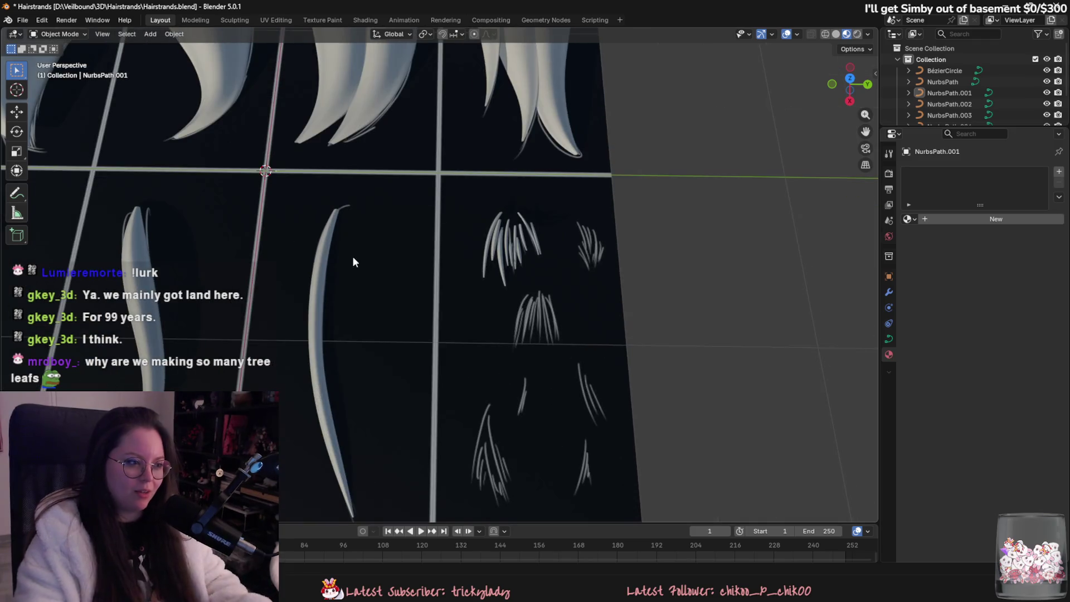
pyautogui.moveTo(329, 136)
pyautogui.mouseDown(button='middle')
pyautogui.moveTo(439, 238)
pyautogui.moveTo(493, 189)
pyautogui.mouseUp(button='middle')
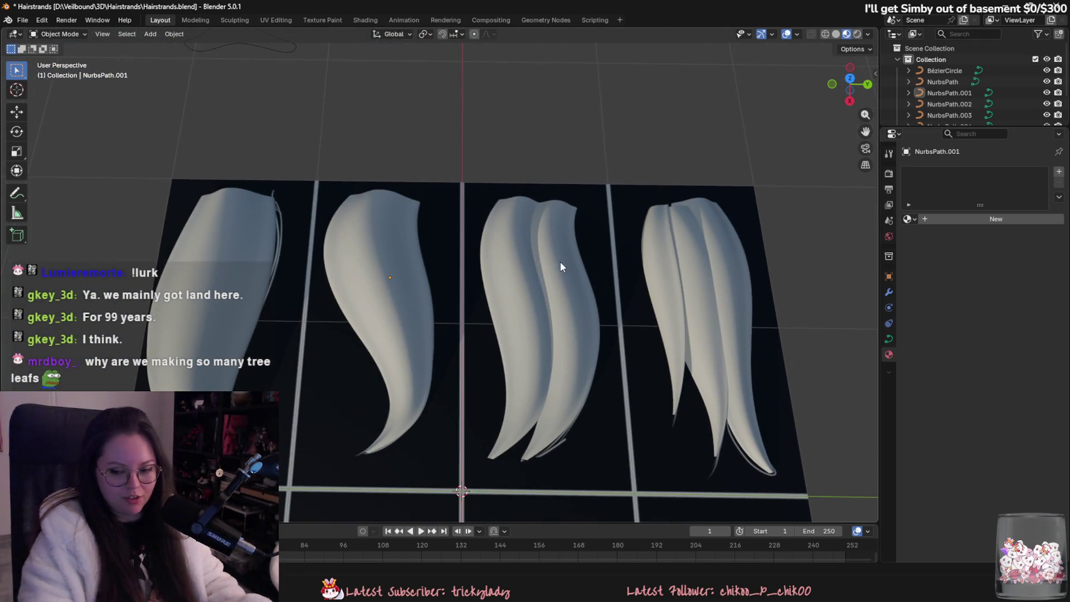
pyautogui.moveTo(560, 263); pyautogui.dragTo(475, 283, button='middle')
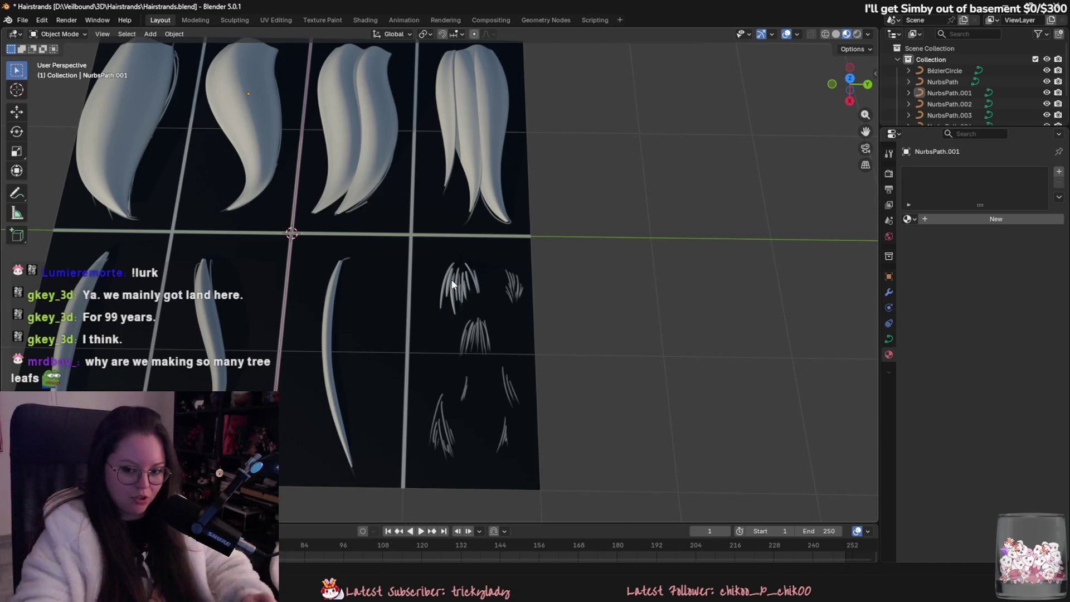
pyautogui.moveTo(701, 415)
pyautogui.mouseDown(button='middle')
pyautogui.moveTo(561, 322)
pyautogui.moveTo(587, 381)
pyautogui.mouseUp(button='middle')
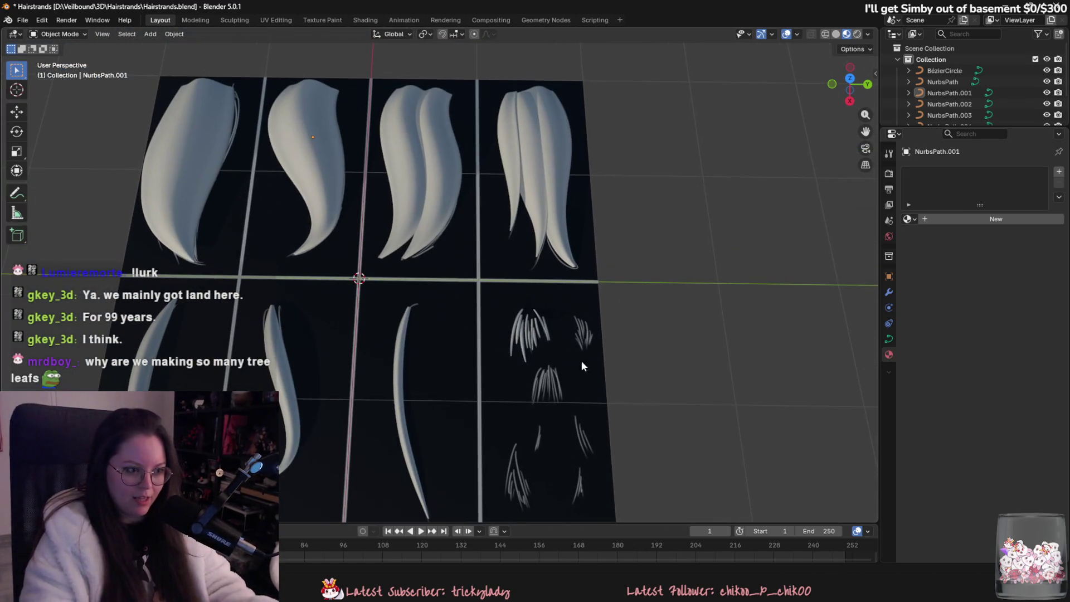
pyautogui.click(456, 212)
pyautogui.moveTo(451, 92); pyautogui.dragTo(403, 271, button='middle')
pyautogui.moveTo(456, 368)
pyautogui.mouseDown(button='middle')
pyautogui.moveTo(570, 370)
pyautogui.moveTo(603, 309)
pyautogui.moveTo(577, 323)
pyautogui.moveTo(393, 311)
pyautogui.mouseUp(button='middle')
pyautogui.scroll(2, 393, 313)
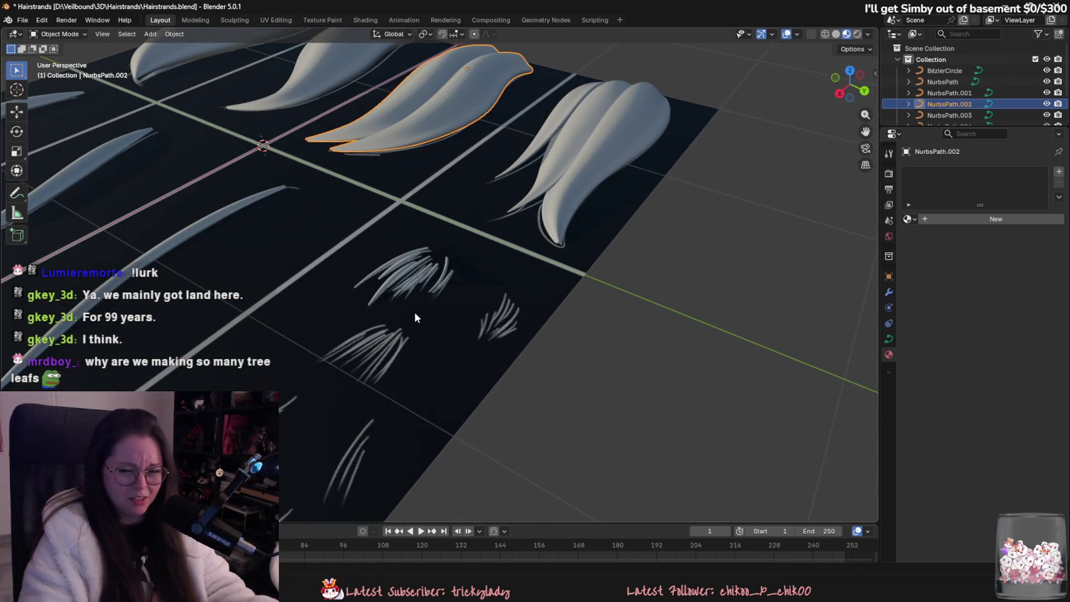
pyautogui.scroll(1, 414, 312)
pyautogui.scroll(2, 404, 329)
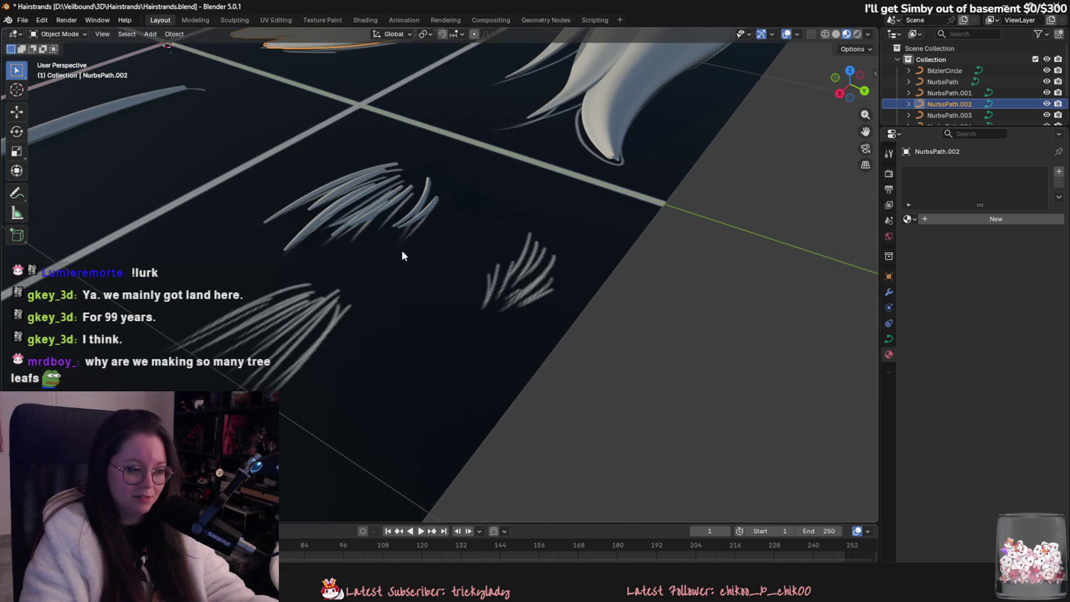
pyautogui.scroll(2, 438, 310)
# - Reopen NurbsPath.005 in Edit Mode and view it straight down from the top
pyautogui.click(386, 225)
pyautogui.moveTo(413, 286)
pyautogui.mouseDown(button='middle')
pyautogui.moveTo(540, 385)
pyautogui.moveTo(513, 382)
pyautogui.moveTo(531, 387)
pyautogui.moveTo(546, 375)
pyautogui.moveTo(438, 257)
pyautogui.mouseUp(button='middle')
pyautogui.press('Tab')
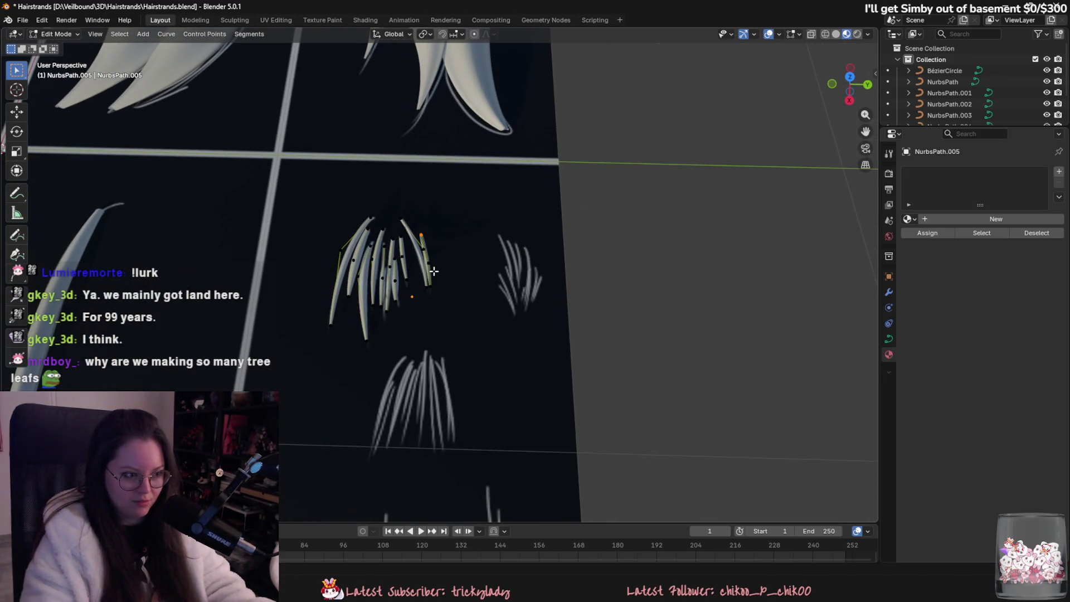
pyautogui.moveTo(442, 301); pyautogui.dragTo(613, 195, button='middle')
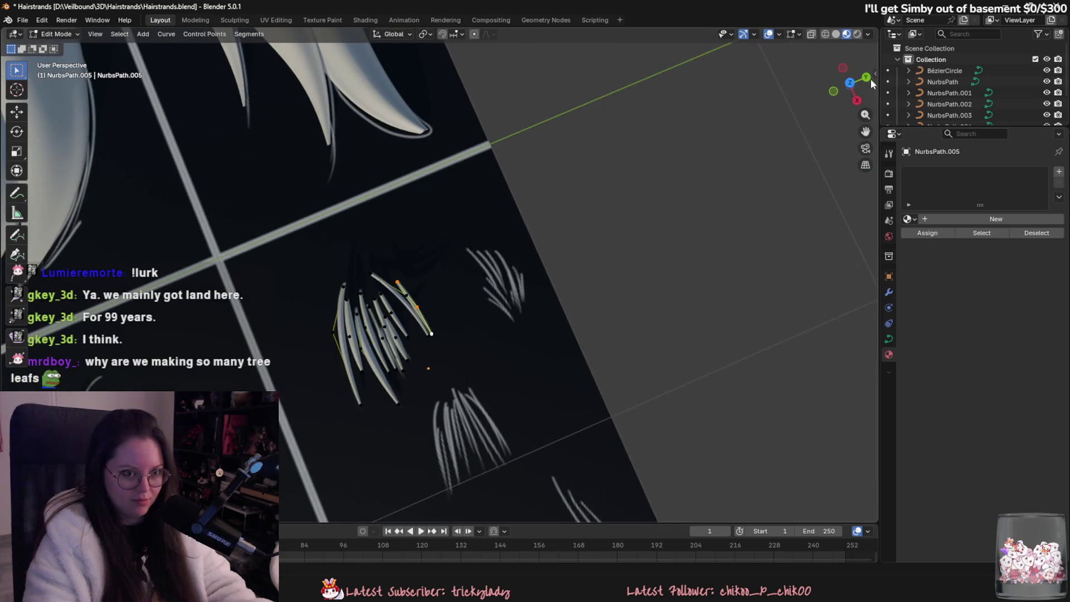
pyautogui.click(855, 88)
pyautogui.click(854, 88)
pyautogui.scroll(5, 669, 263)
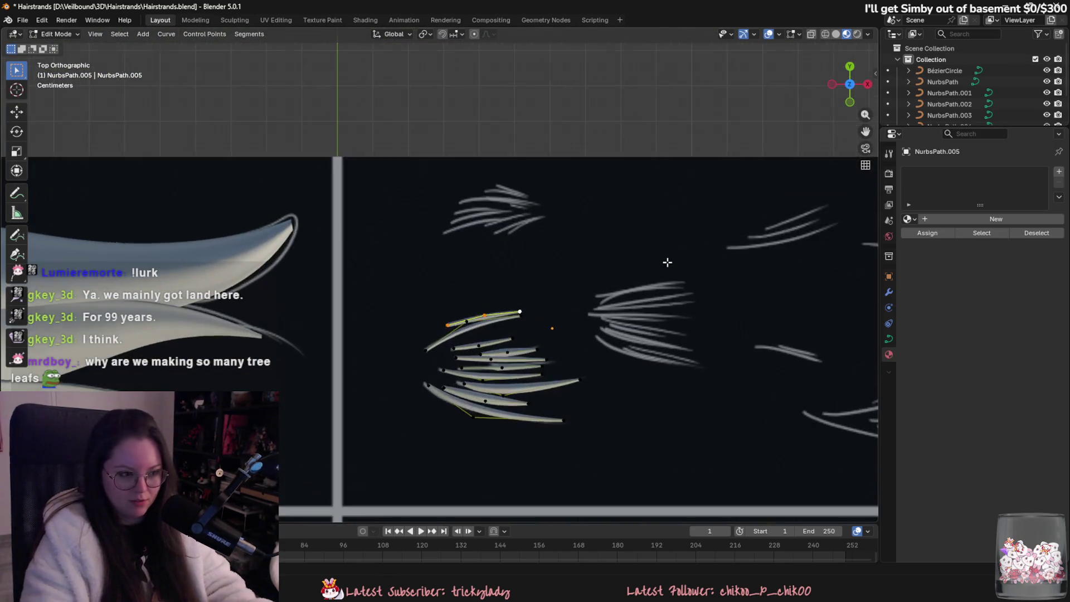
# - Move and rotate the selected strand into the top cluster, then reposition its left end point
pyautogui.press('g')
pyautogui.click(697, 156)
pyautogui.press('r')
pyautogui.click(664, 125)
pyautogui.press('g')
pyautogui.click(599, 187)
pyautogui.click(503, 234)
pyautogui.press('g')
pyautogui.click(539, 219)
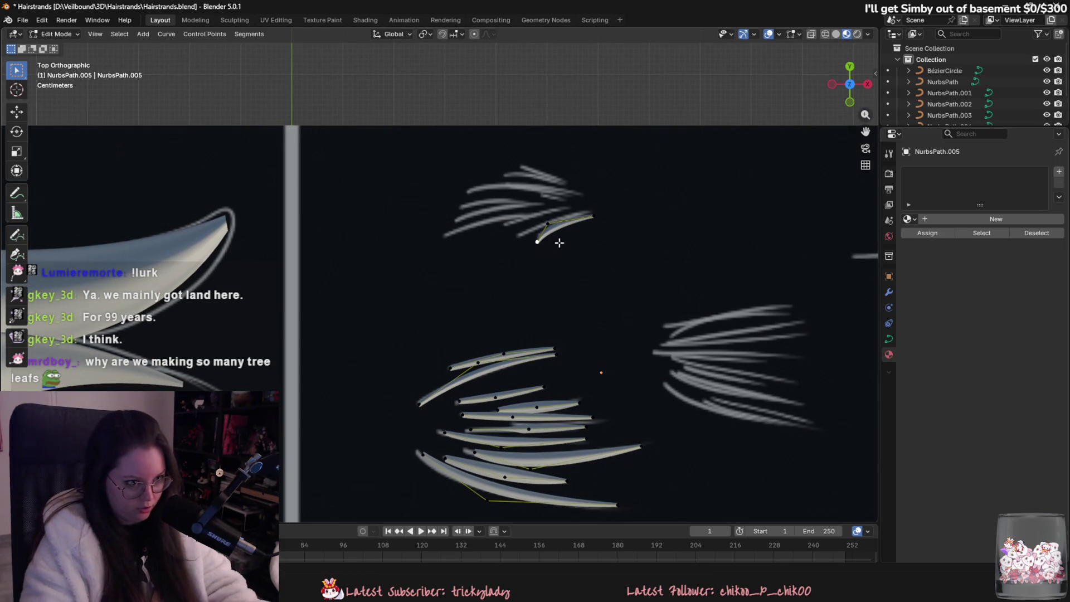
pyautogui.scroll(1, 612, 272)
# - Duplicate the strand and reshape the copy by moving its end and a control point
pyautogui.hotkey('shift', 'd')
pyautogui.click(640, 306)
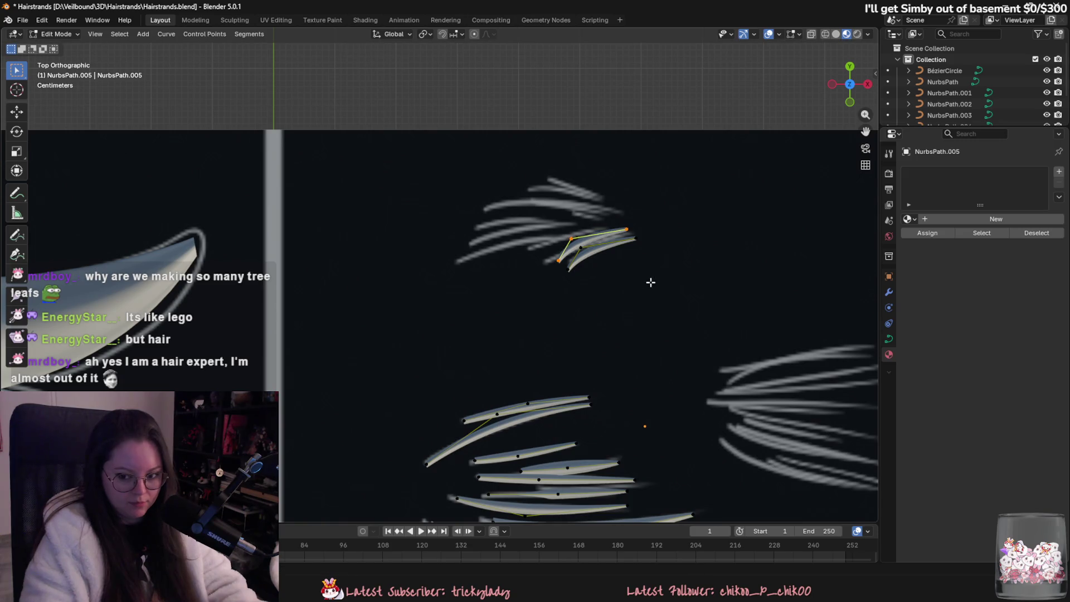
pyautogui.scroll(1, 646, 291)
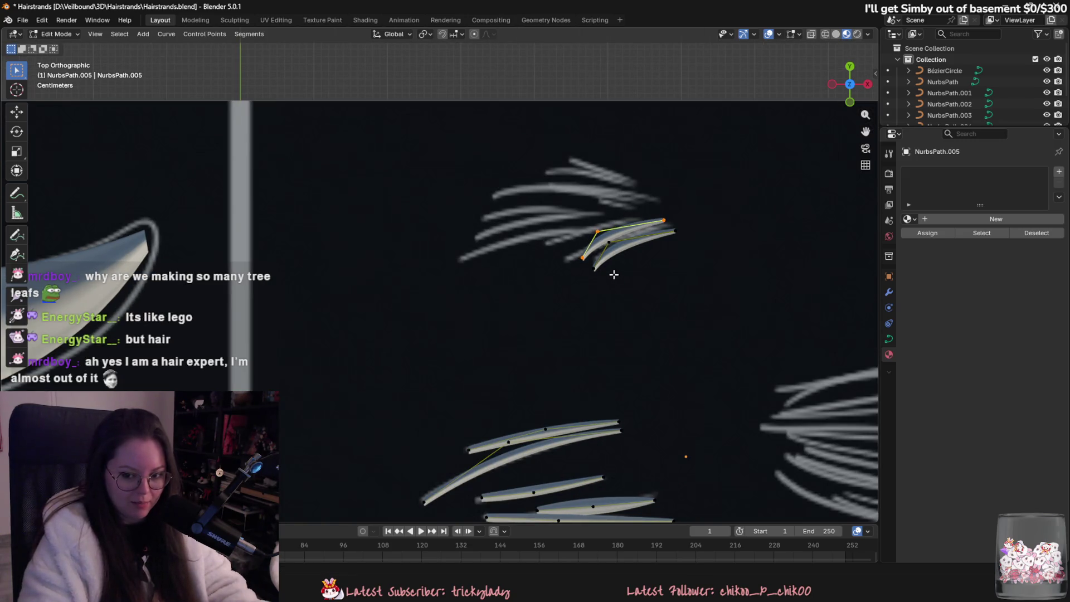
pyautogui.scroll(1, 602, 268)
pyautogui.click(597, 258)
pyautogui.press('g')
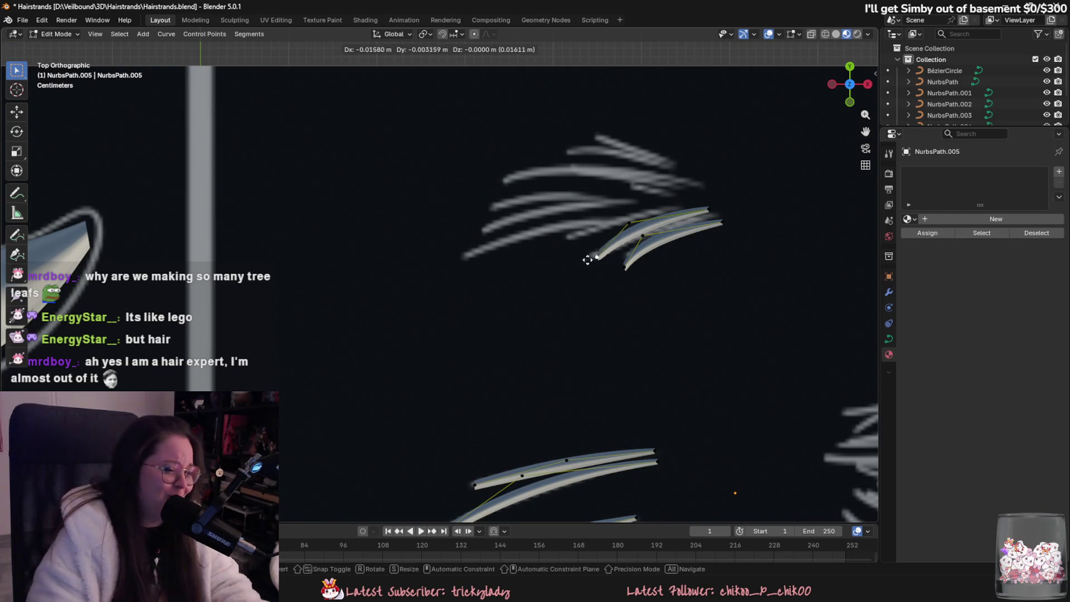
pyautogui.click(590, 260)
pyautogui.click(630, 223)
pyautogui.press('g')
pyautogui.click(660, 242)
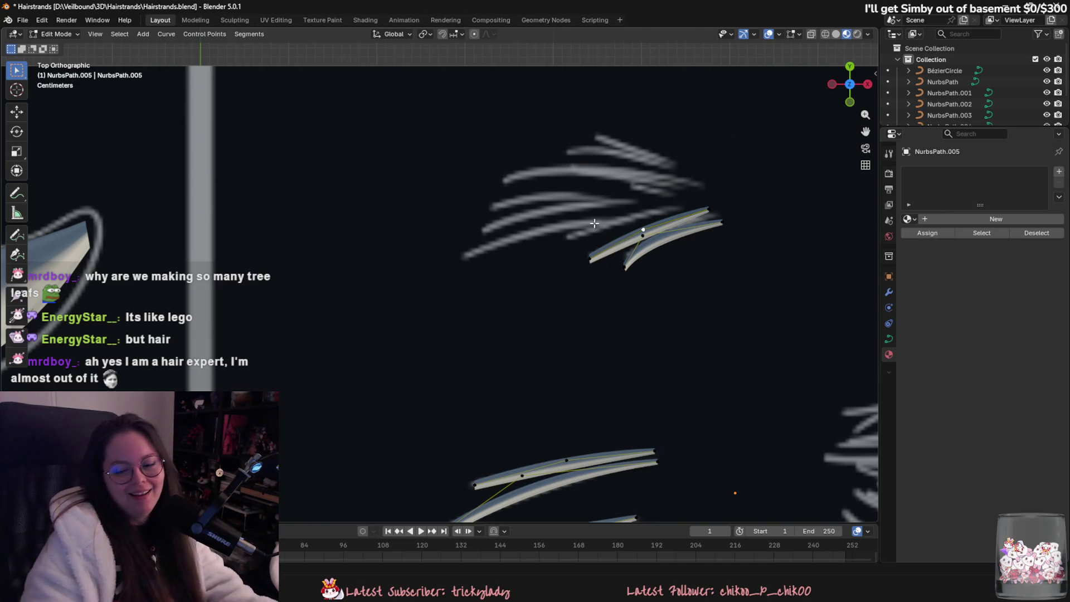
pyautogui.hotkey('alt', 's')
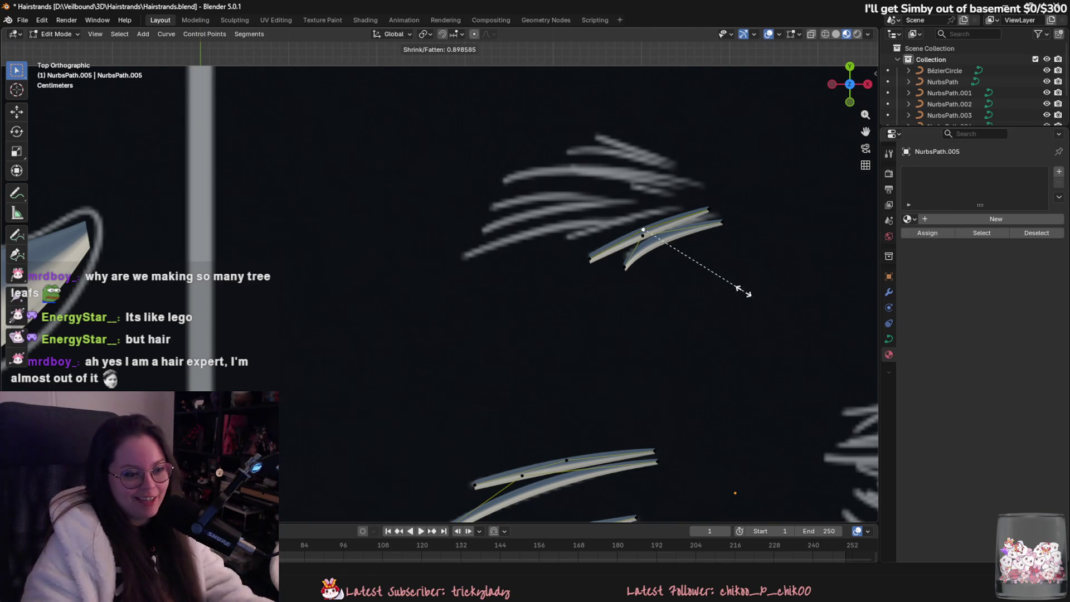
pyautogui.rightClick(684, 272)
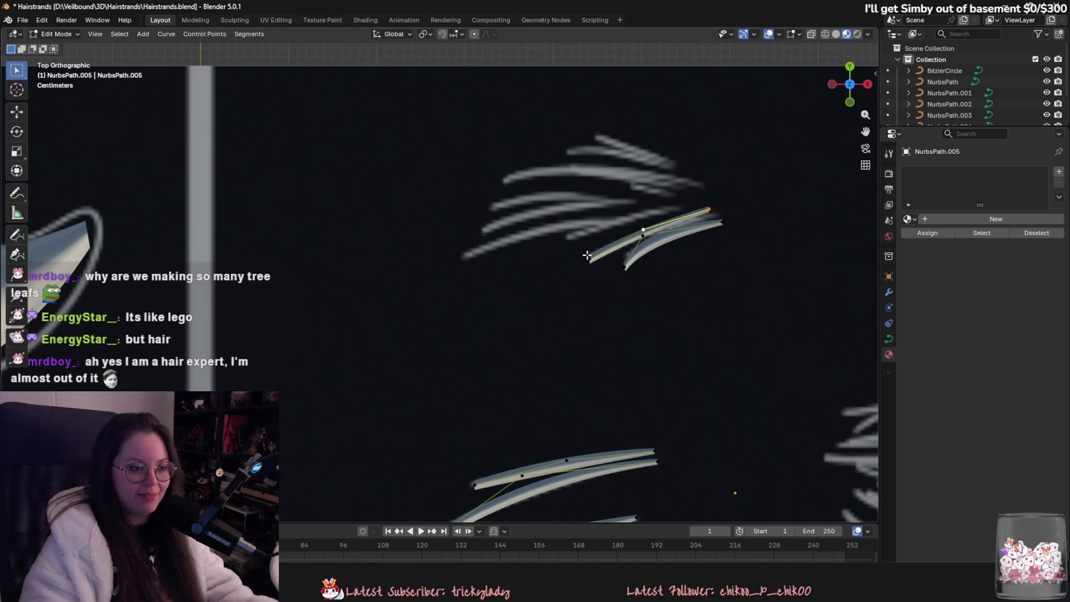
# - Add two more duplicated strands beside the original, giving the lower one a thinner tapered tip
pyautogui.hotkey('shift', 'd')
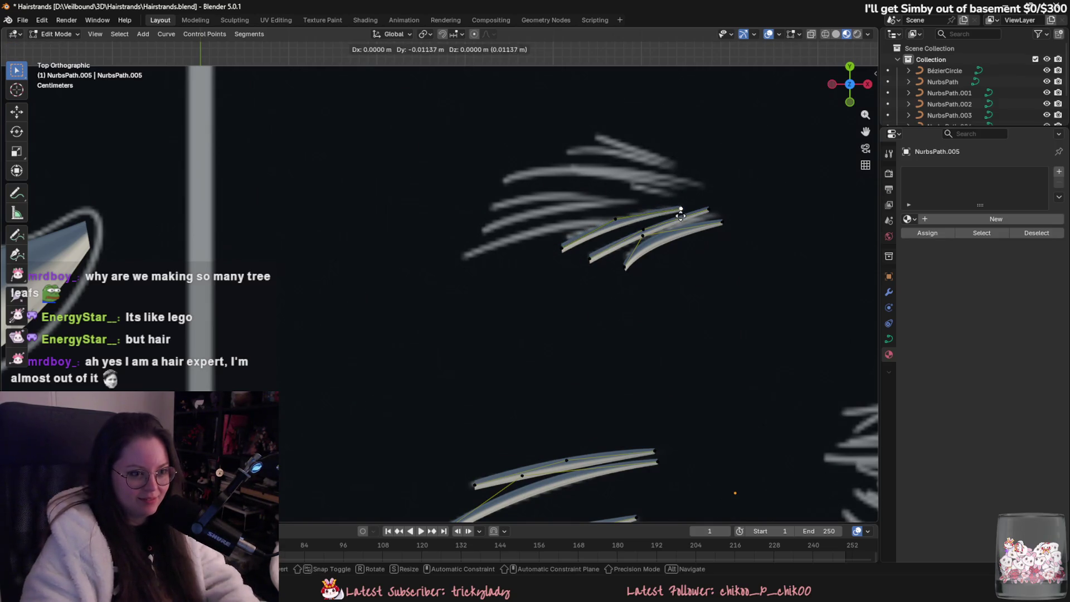
pyautogui.click(604, 252)
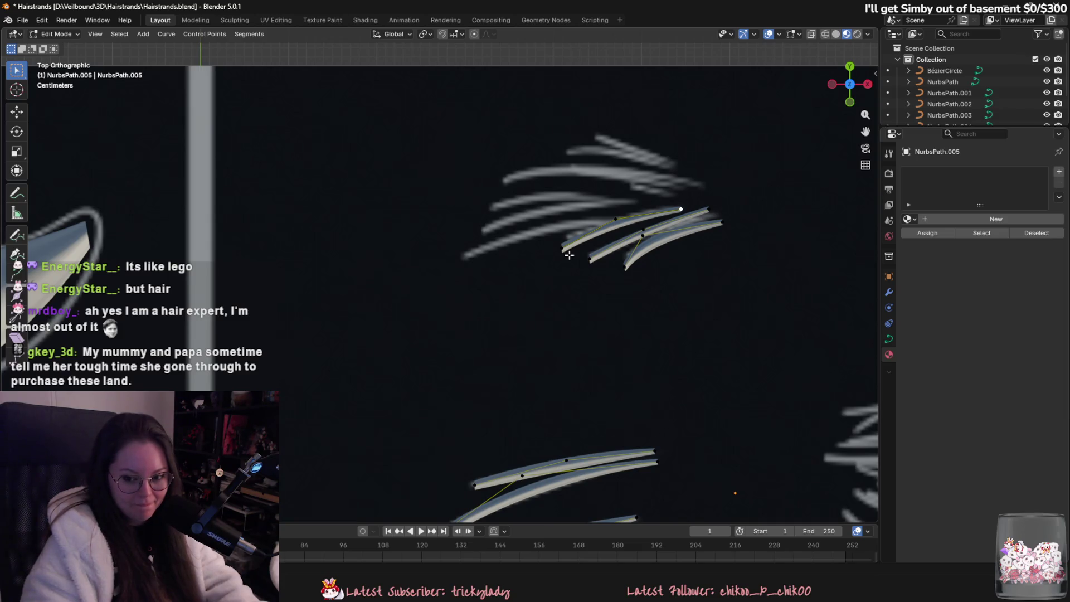
pyautogui.moveTo(563, 249); pyautogui.dragTo(568, 237)
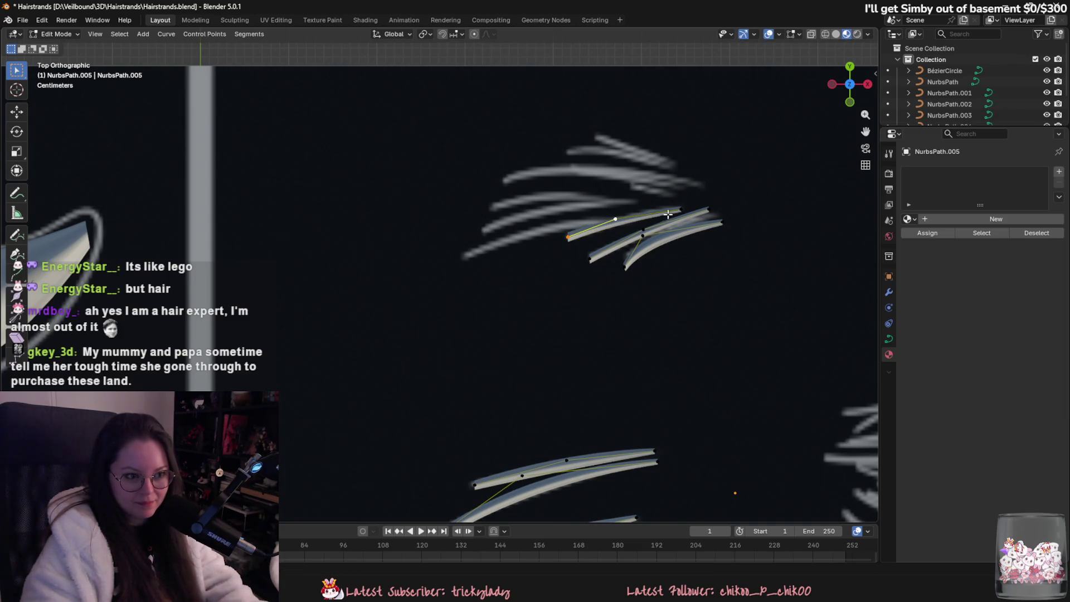
pyautogui.press('l')
pyautogui.hotkey('shift', 'd')
pyautogui.click(542, 245)
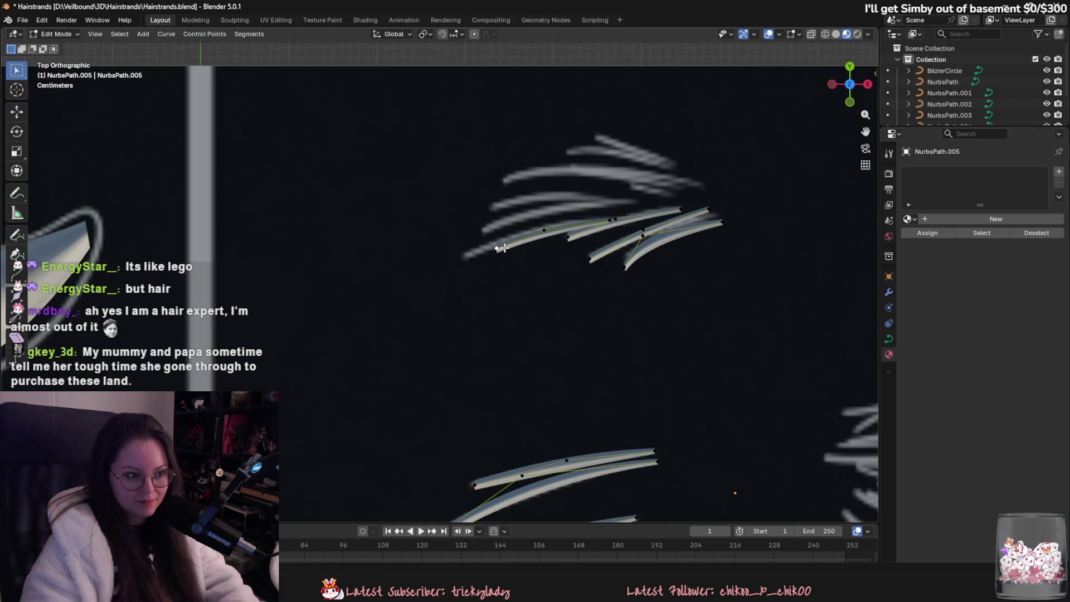
pyautogui.press('g')
pyautogui.click(467, 256)
pyautogui.hotkey('alt', 's')
pyautogui.click(482, 270)
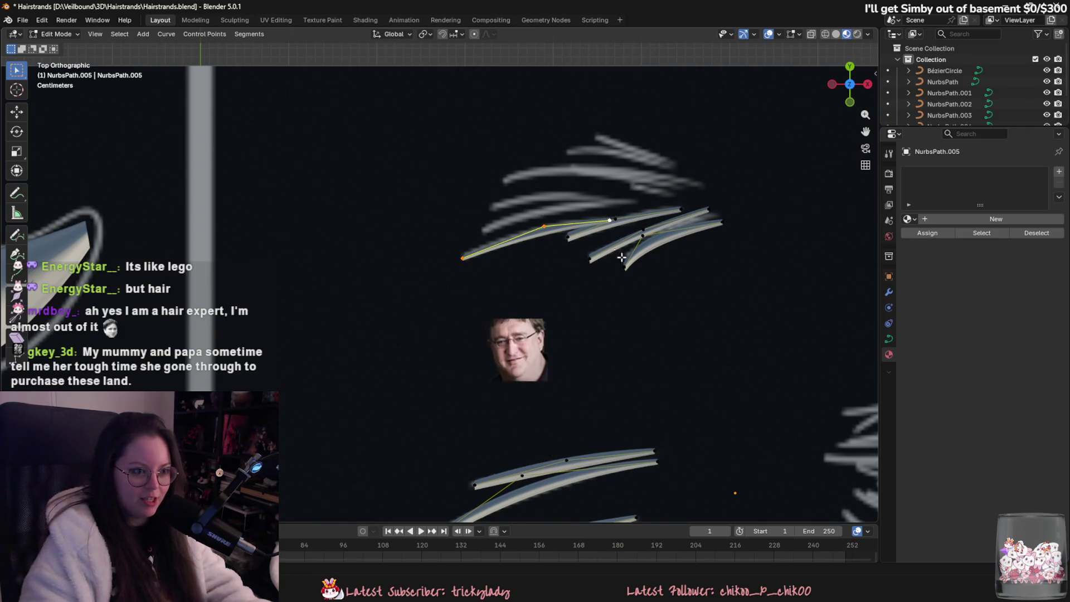
# - Duplicate two further strands above, bending and shifting each to follow the reference hair
pyautogui.hotkey('shift', 'd')
pyautogui.click(642, 206)
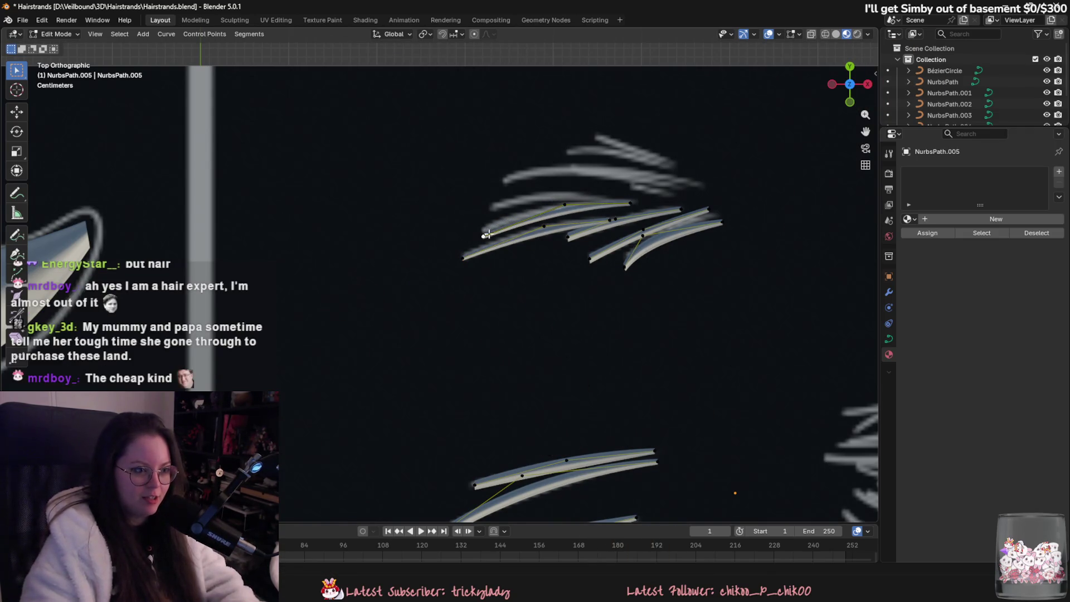
pyautogui.moveTo(569, 205); pyautogui.dragTo(561, 202)
pyautogui.press('l')
pyautogui.moveTo(638, 205); pyautogui.dragTo(627, 196)
pyautogui.moveTo(491, 212); pyautogui.dragTo(512, 205)
pyautogui.press('l')
pyautogui.hotkey('shift', 'd')
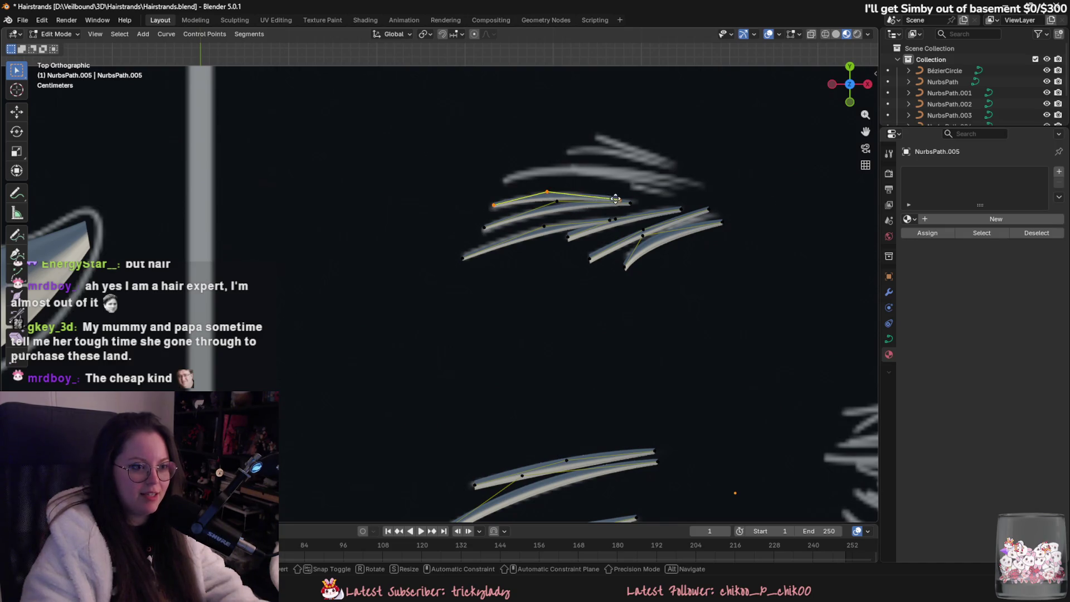
pyautogui.click(614, 173)
pyautogui.moveTo(647, 176); pyautogui.dragTo(697, 182)
pyautogui.moveTo(563, 165); pyautogui.dragTo(606, 162)
# - Add a shortened, rotated top strand and drop one more duplicated strand into the clump
pyautogui.press('l')
pyautogui.hotkey('shift', 'd')
pyautogui.click(695, 164)
pyautogui.moveTo(696, 165); pyautogui.dragTo(669, 168)
pyautogui.moveTo(515, 159); pyautogui.dragTo(621, 151)
pyautogui.press('l')
pyautogui.press('g')
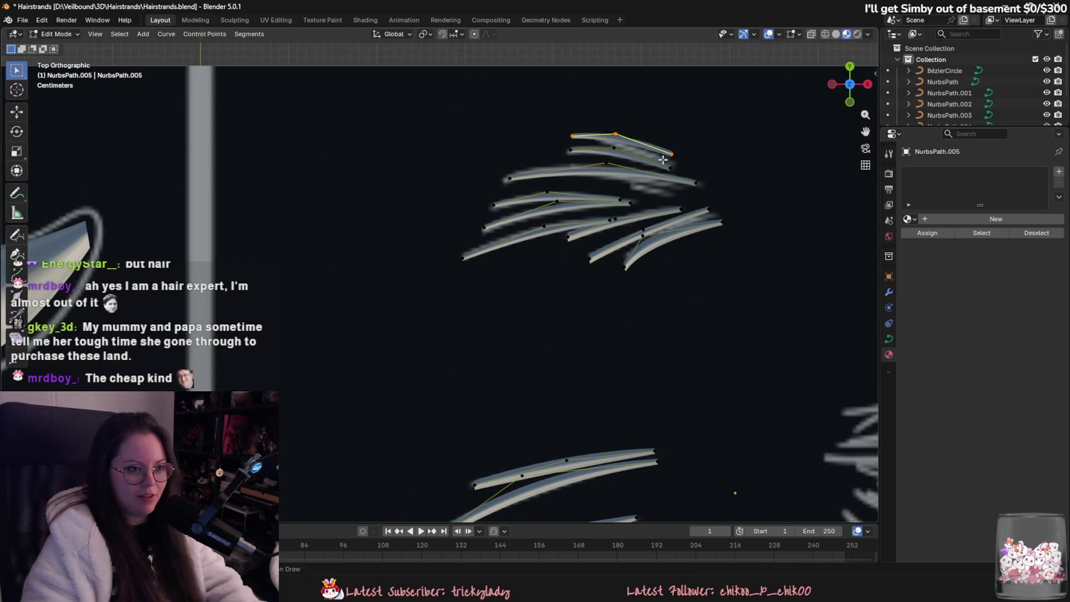
pyautogui.press('r')
pyautogui.click(690, 167)
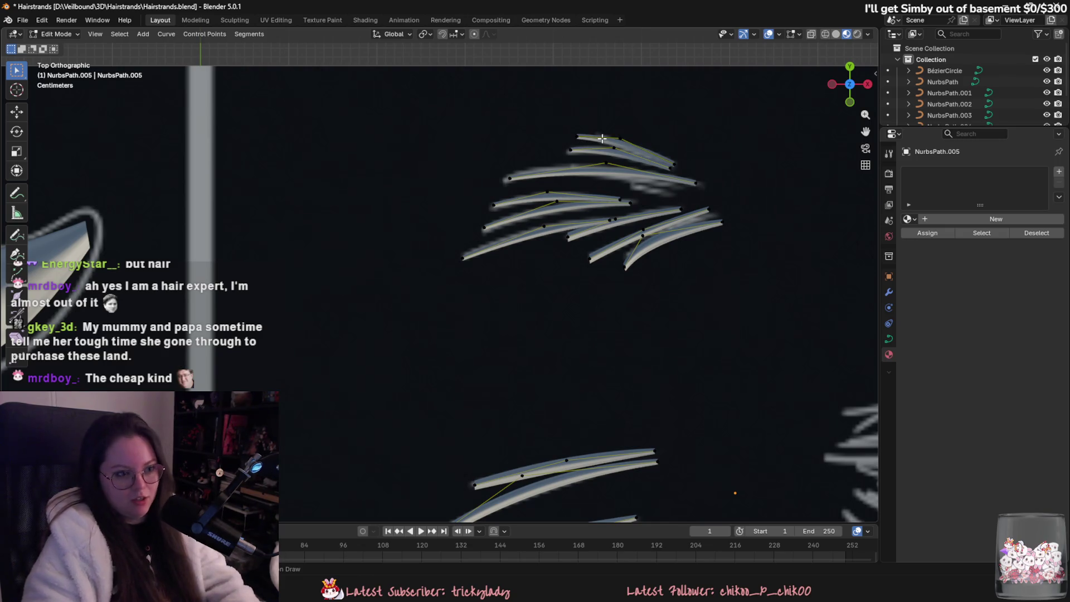
pyautogui.moveTo(579, 135); pyautogui.dragTo(593, 136)
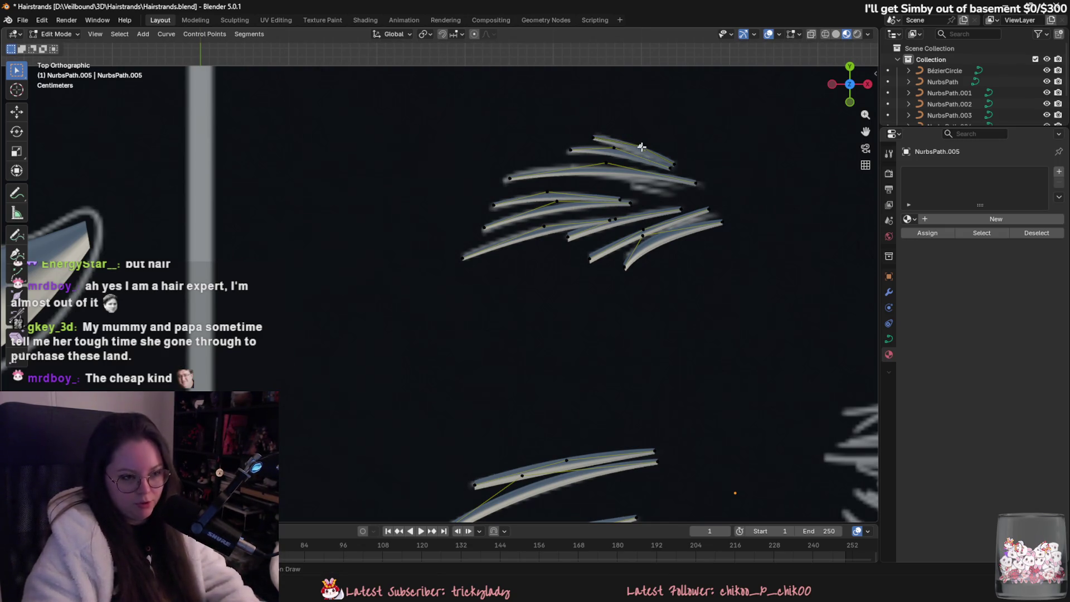
pyautogui.hotkey('shift', 'd')
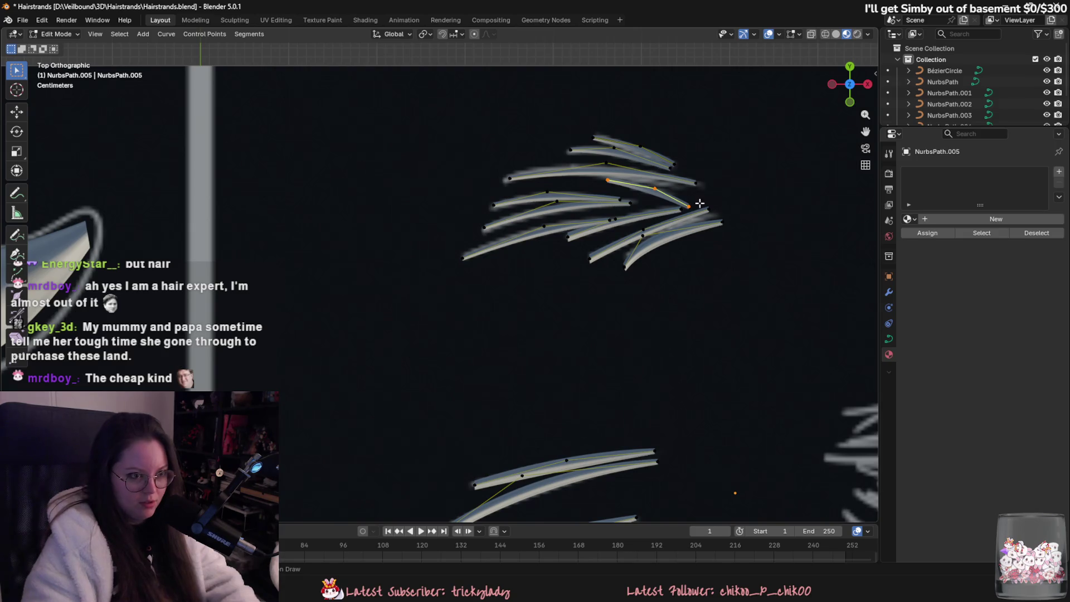
pyautogui.click(637, 189)
# - Box-select all strands of the upper clump and move them onto the centre reference image
pyautogui.scroll(-3, 624, 217)
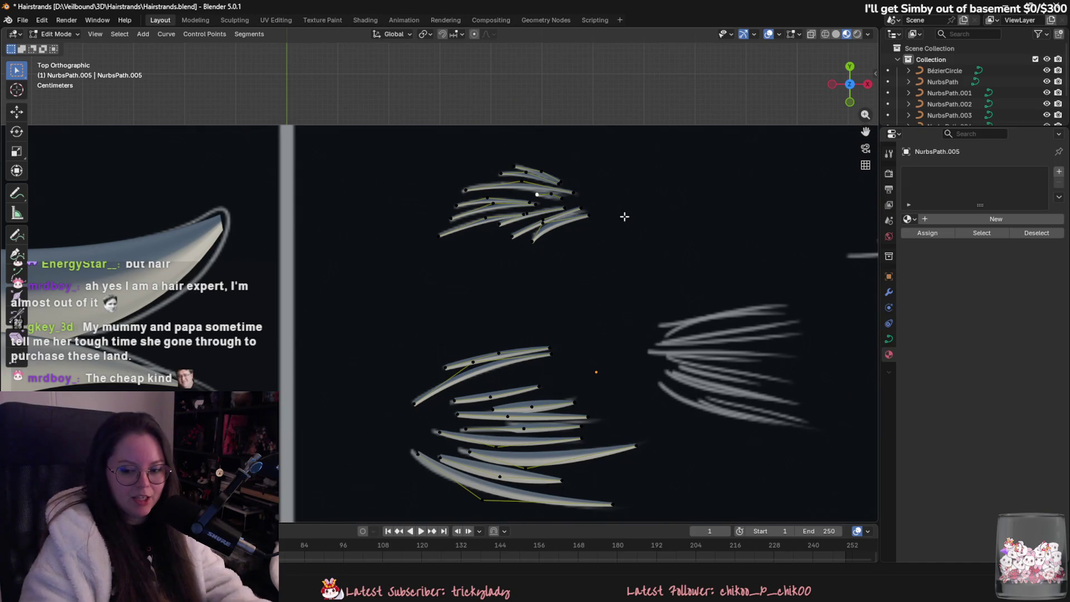
pyautogui.moveTo(443, 145); pyautogui.dragTo(604, 261)
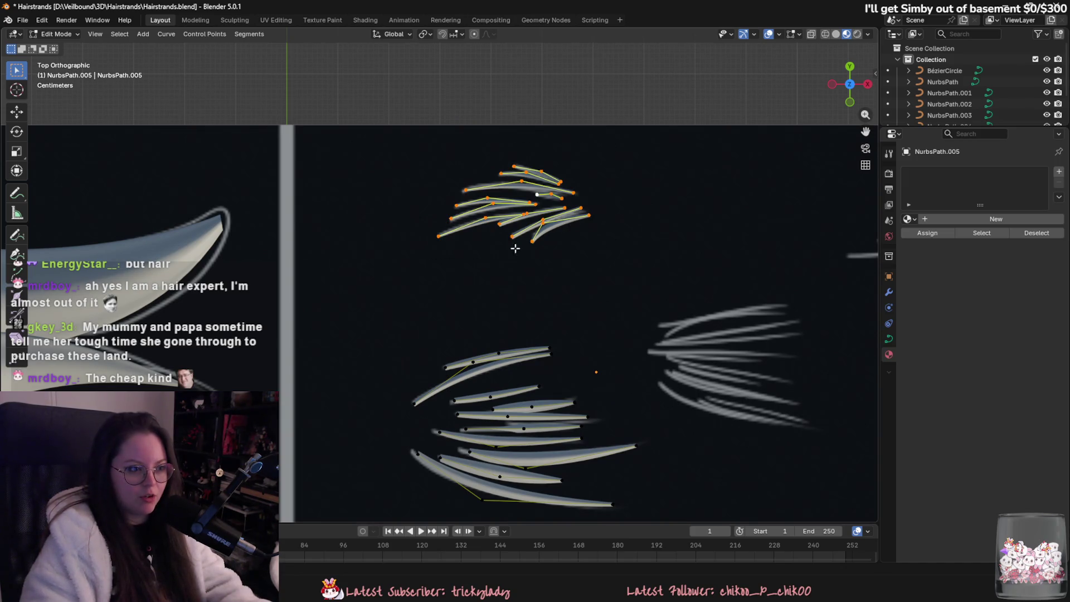
pyautogui.press('g')
pyautogui.scroll(2, 607, 312)
pyautogui.click(537, 320)
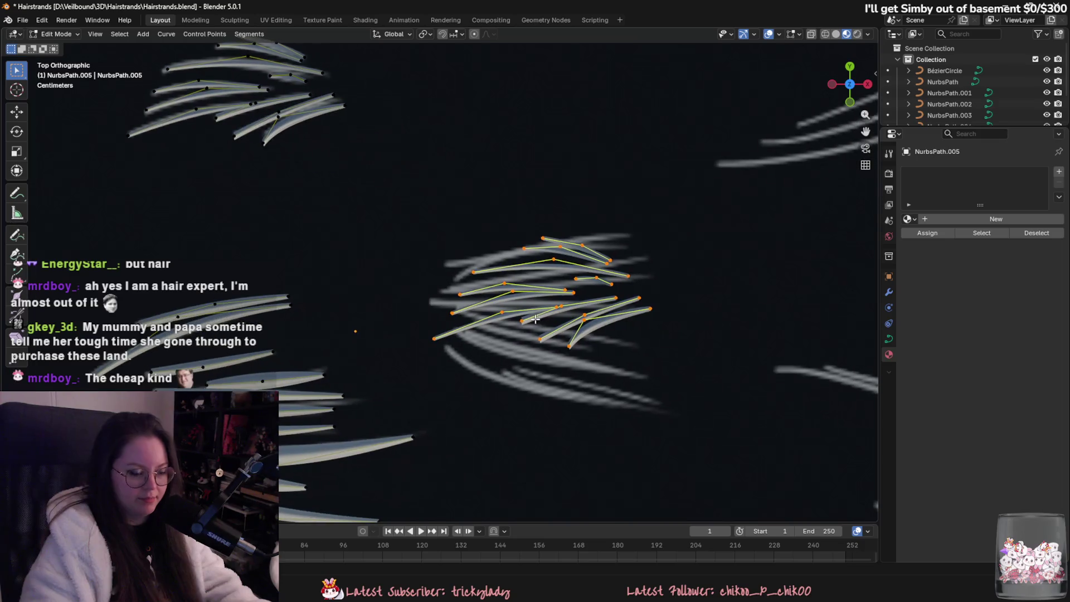
# - Delete the selected clump's points and move a strand onto the top of the centre reference clump
pyautogui.press('x')
pyautogui.click(543, 319)
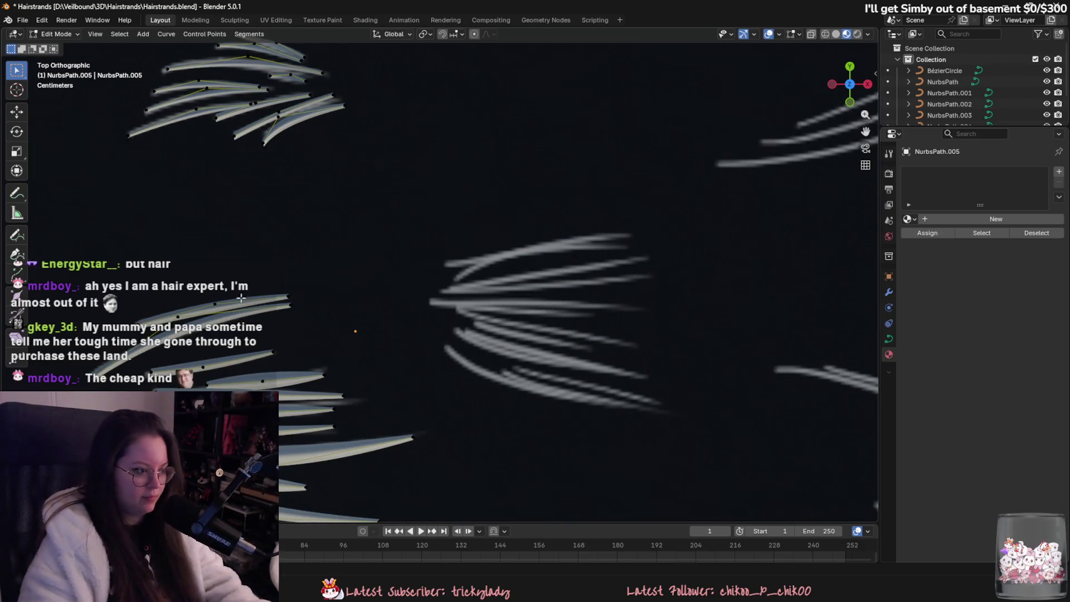
pyautogui.press('g')
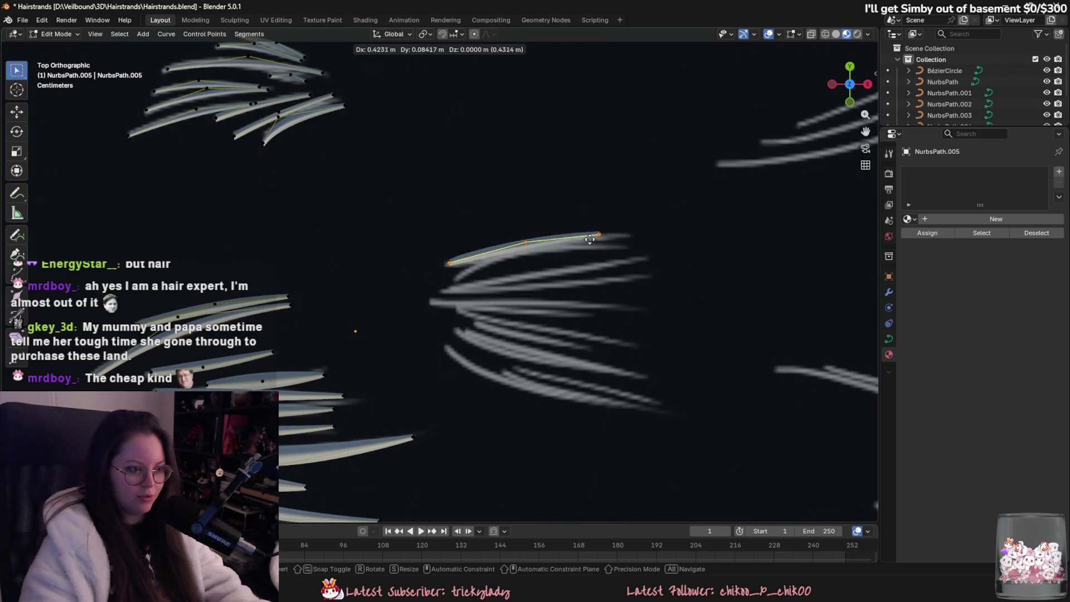
pyautogui.click(637, 238)
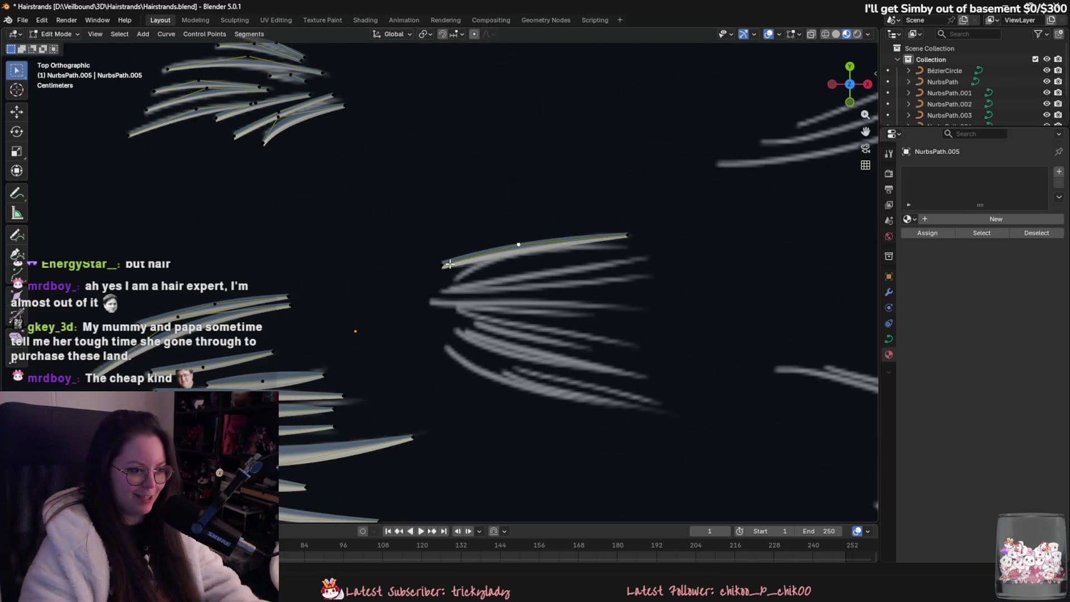
# - Duplicate the top strand just below it and bend the copy's middle up and left
pyautogui.hotkey('shift', 'd')
pyautogui.click(629, 248)
pyautogui.click(519, 258)
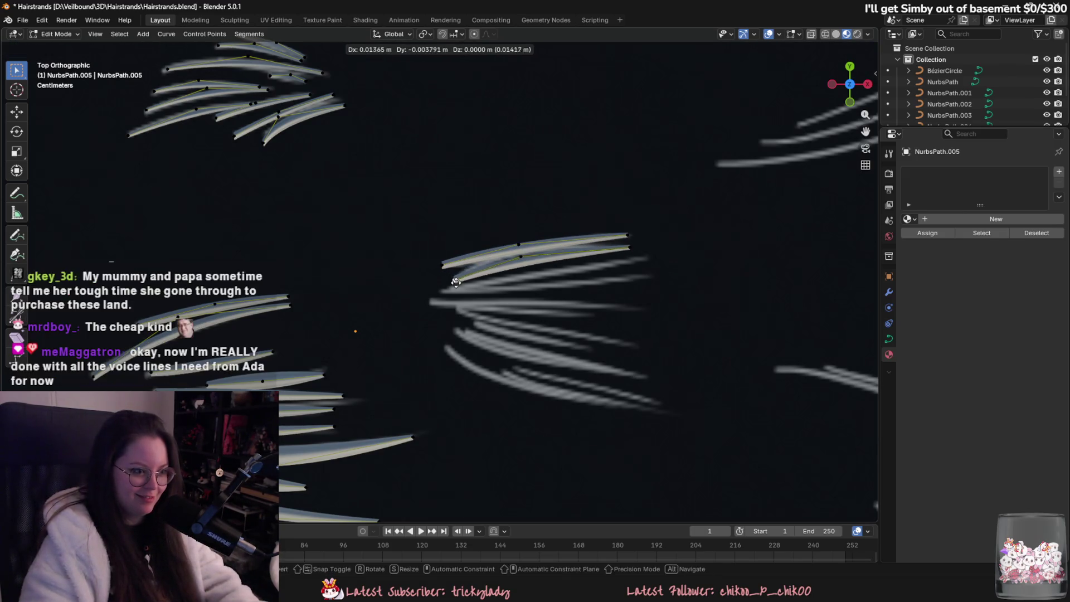
pyautogui.moveTo(519, 262); pyautogui.dragTo(509, 246)
pyautogui.click(623, 248)
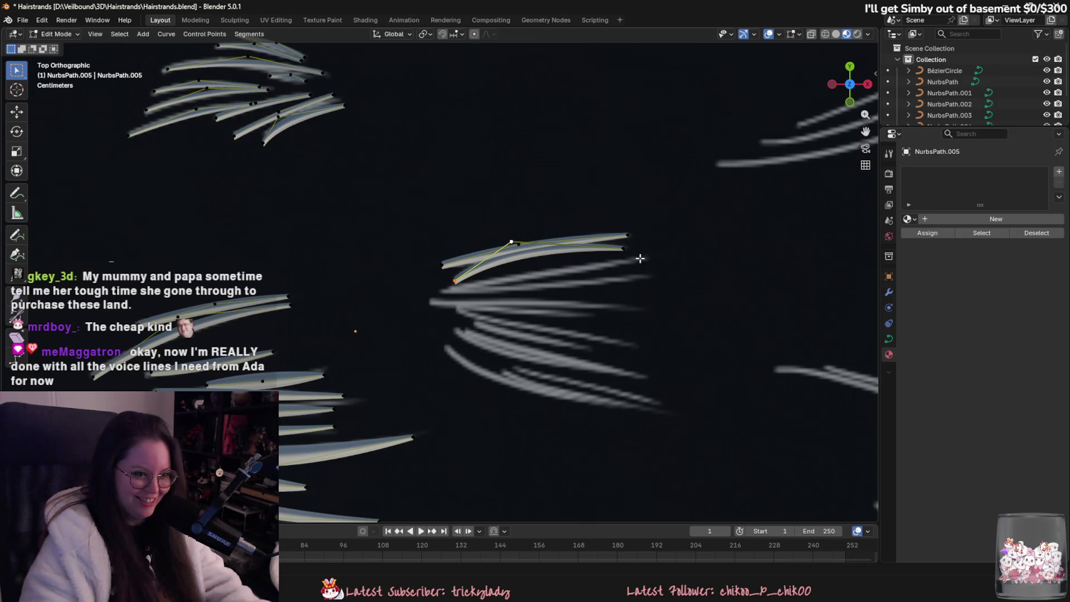
# - Reshape the lower strand by shifting an inner point right and extending its right end
pyautogui.click(535, 268)
pyautogui.press('g')
pyautogui.click(560, 268)
pyautogui.click(636, 264)
pyautogui.press('g')
pyautogui.click(660, 260)
pyautogui.press('g')
pyautogui.click(643, 265)
# - Duplicate the whole lower strand and place the copy just below it
pyautogui.click(561, 270)
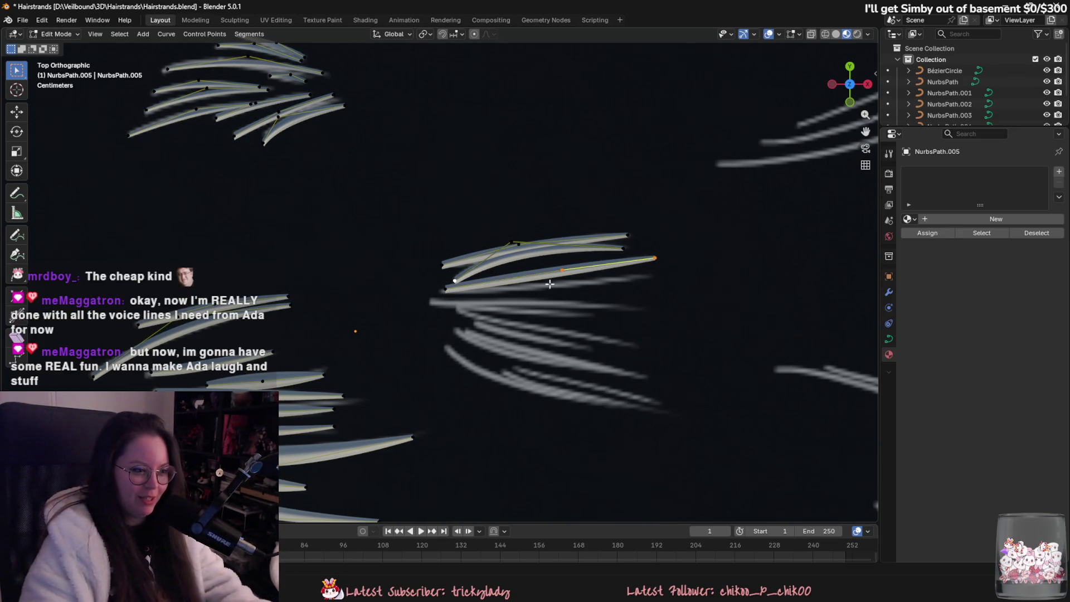
pyautogui.press('l')
pyautogui.hotkey('shift', 'd')
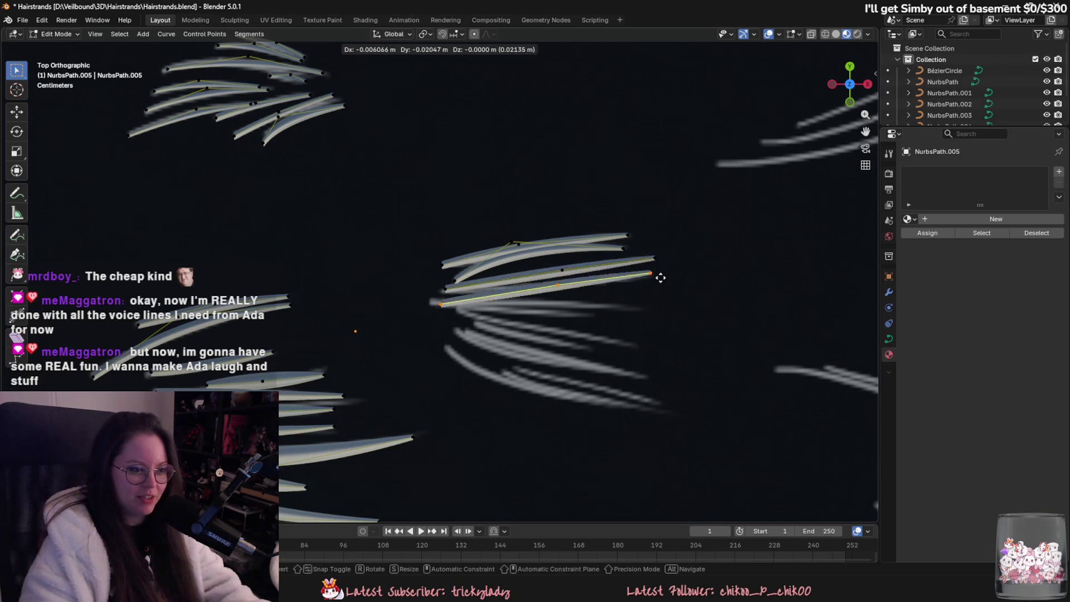
pyautogui.click(654, 281)
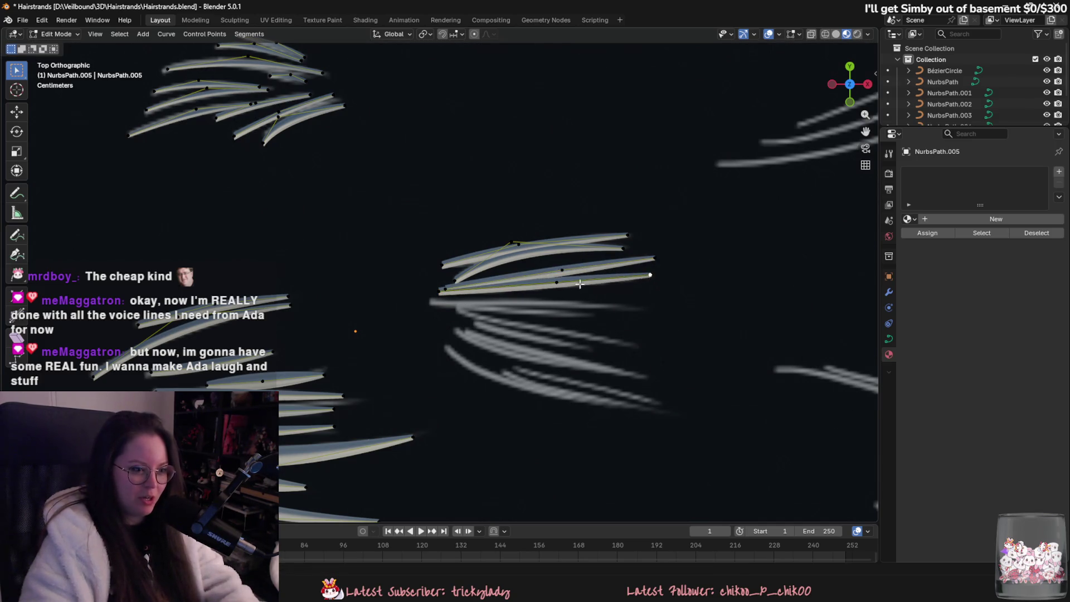
# - Duplicate that strand again slightly lower and rotate the copy to lie flatter
pyautogui.click(551, 285)
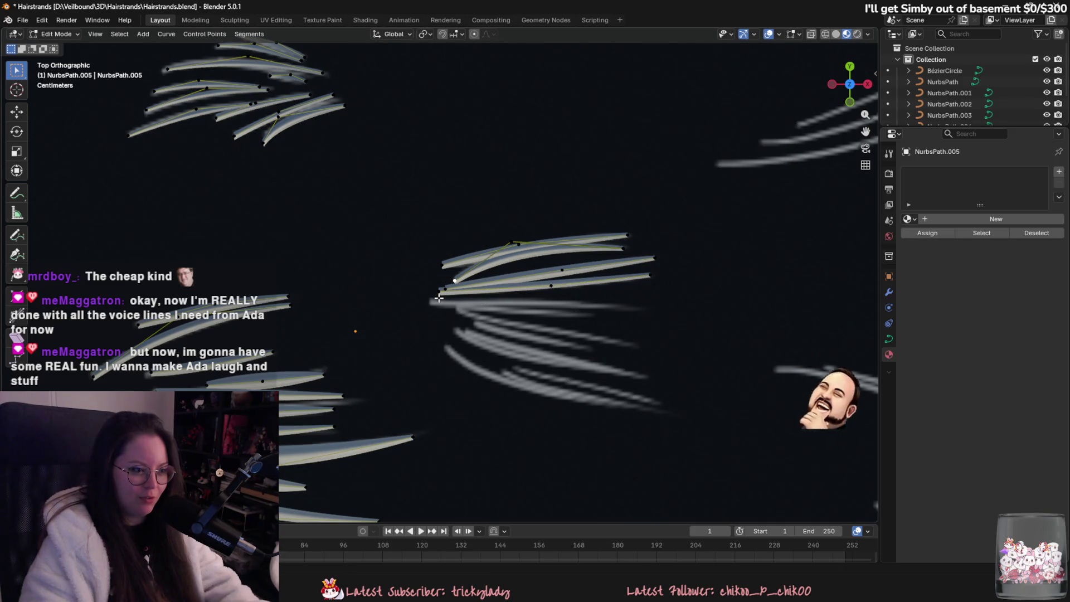
pyautogui.press('l')
pyautogui.hotkey('shift', 'd')
pyautogui.click(657, 299)
pyautogui.press('r')
pyautogui.click(640, 305)
pyautogui.click(541, 300)
# - Add another strand copy below and tilt it by pulling its right end down and out
pyautogui.click(430, 302)
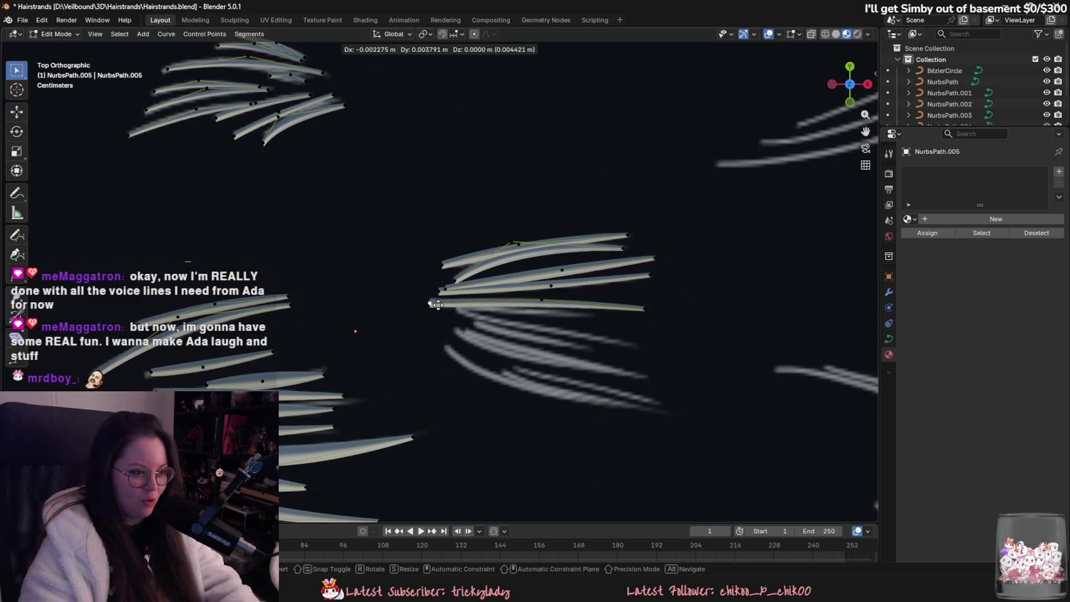
pyautogui.press('l')
pyautogui.hotkey('shift', 'd')
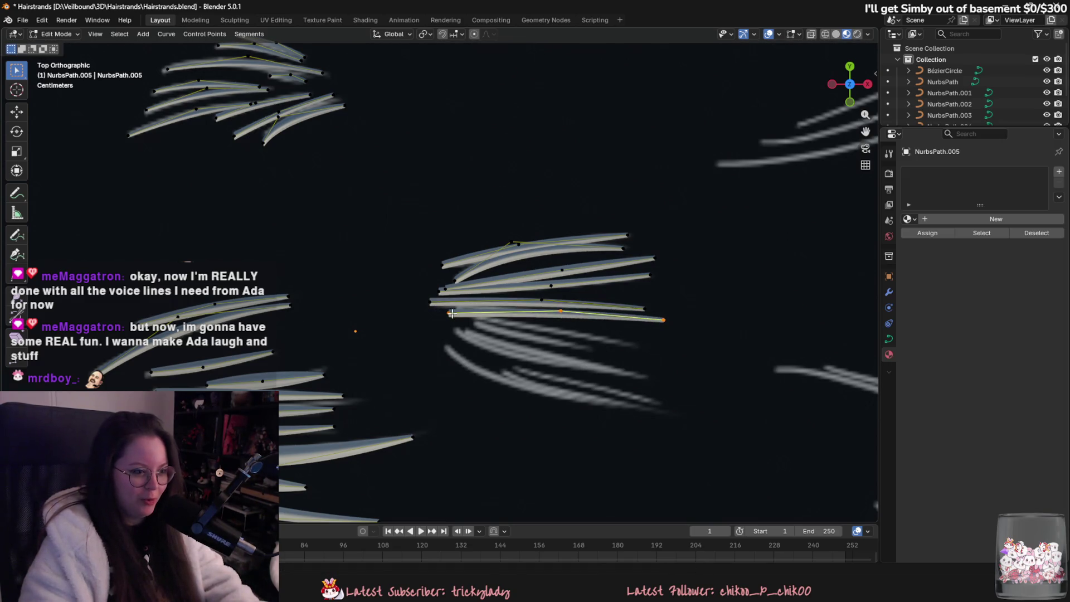
pyautogui.click(674, 320)
pyautogui.press('g')
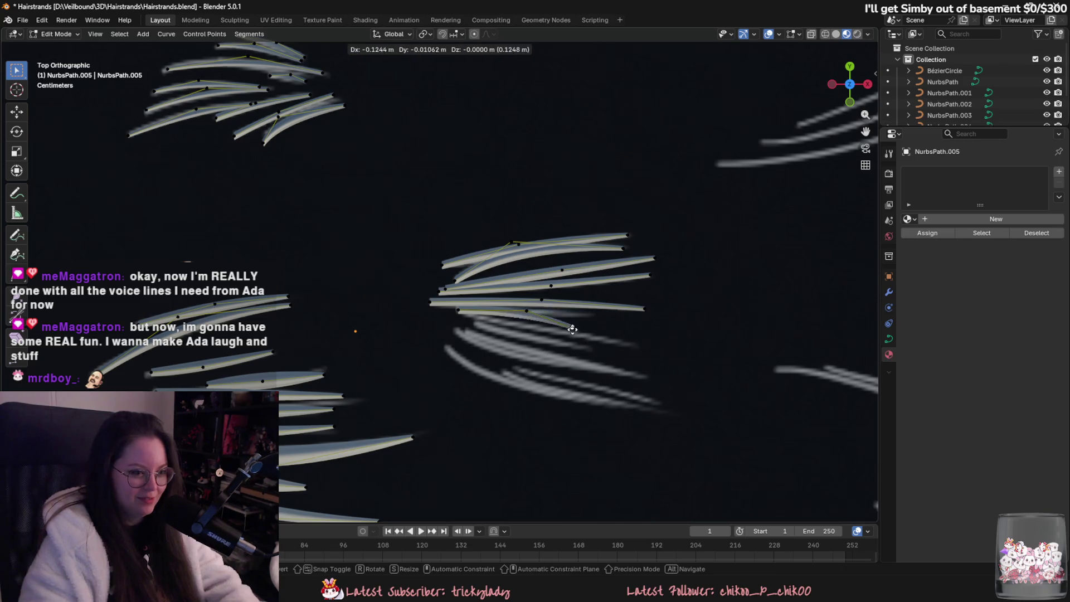
pyautogui.click(603, 316)
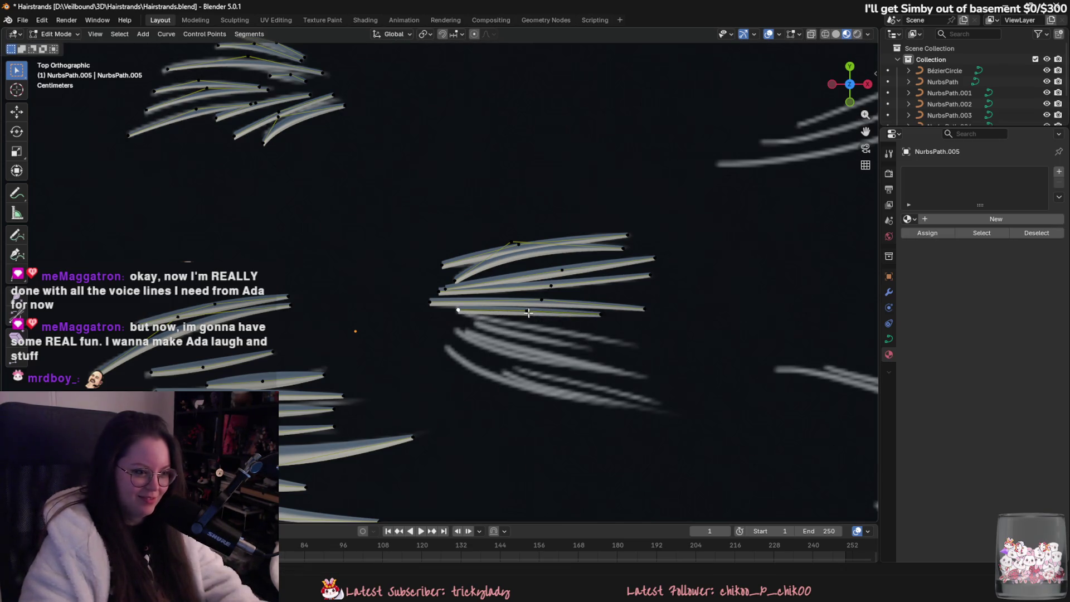
pyautogui.press('g')
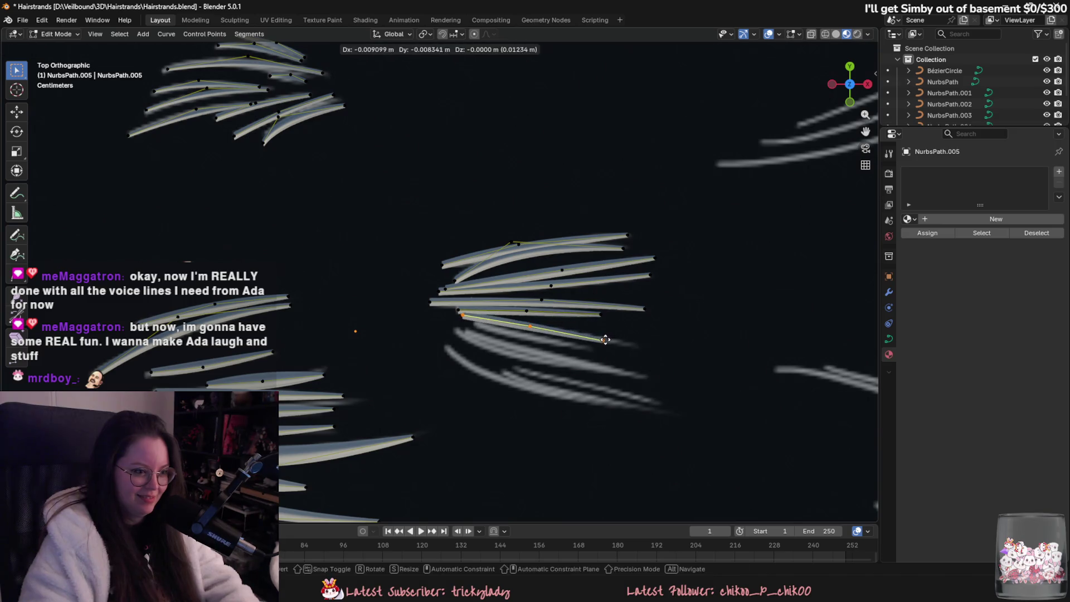
pyautogui.click(603, 340)
pyautogui.press('g')
pyautogui.click(549, 332)
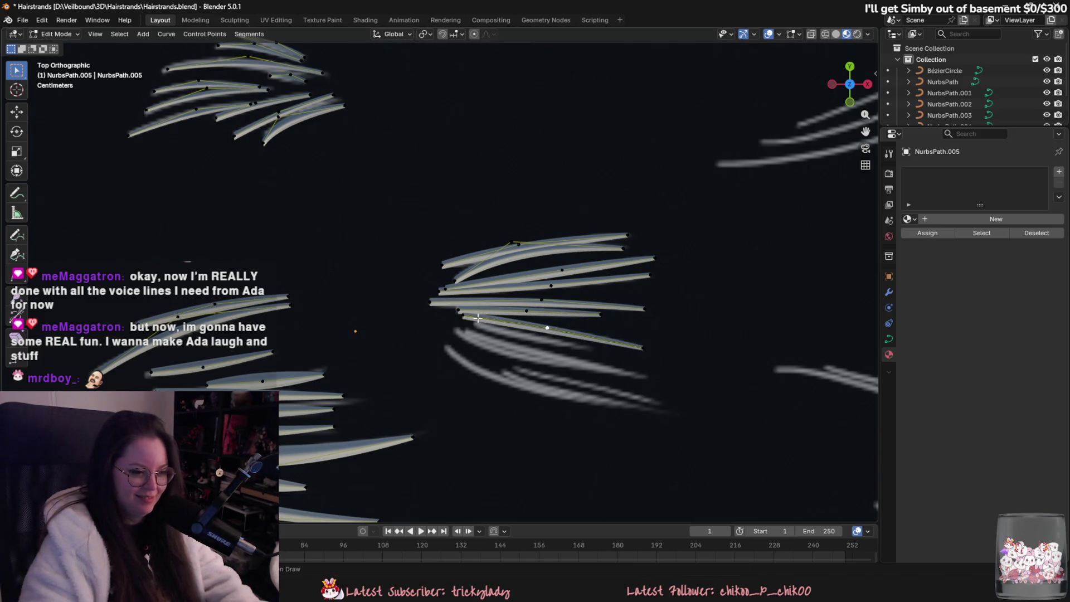
# - Duplicate the strand lower still and pull its right end inward to shorten it
pyautogui.hotkey('shift', 'd')
pyautogui.click(652, 363)
pyautogui.click(474, 324)
pyautogui.press('g')
pyautogui.press('Escape')
pyautogui.click(643, 358)
pyautogui.press('g')
pyautogui.click(595, 349)
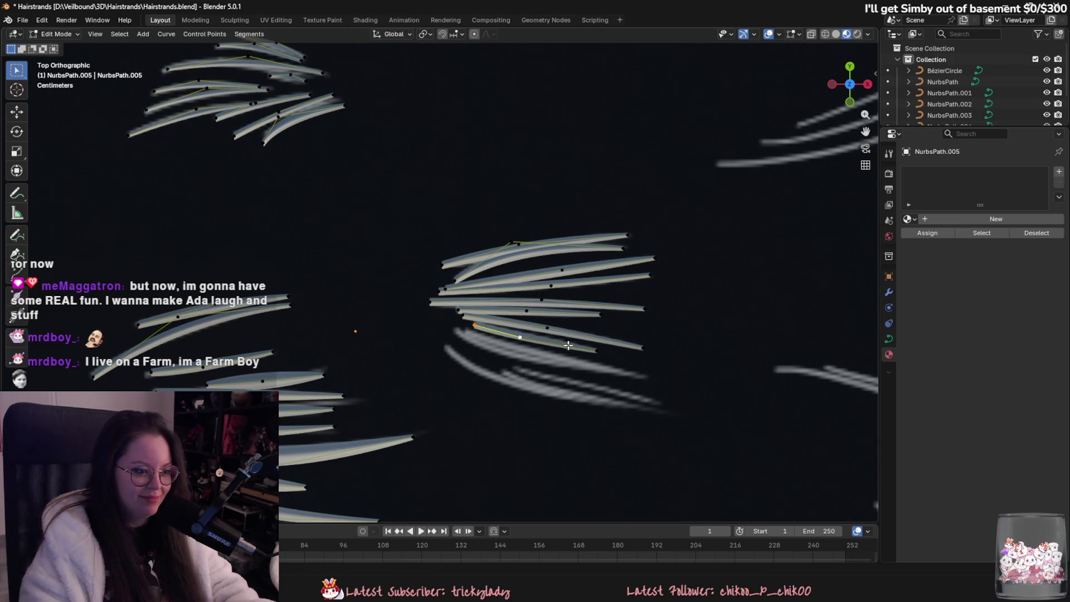
# - Draw new strands across the clump's lower part and shorten the bottom strand's right end
pyautogui.moveTo(593, 349)
pyautogui.mouseDown()
pyautogui.moveTo(586, 360)
pyautogui.moveTo(653, 379)
pyautogui.mouseUp()
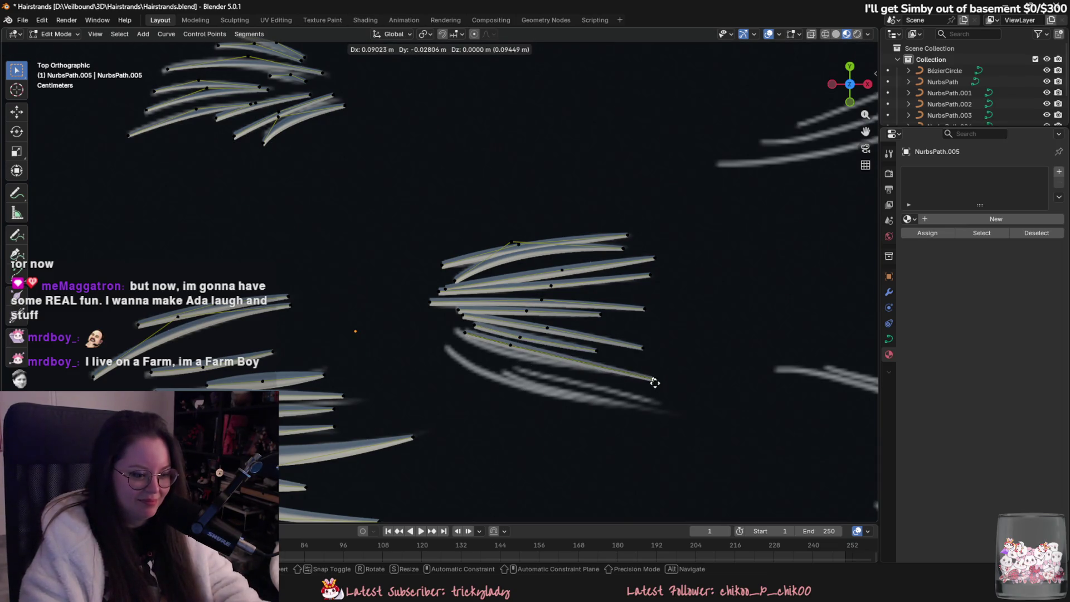
pyautogui.scroll(1, 511, 355)
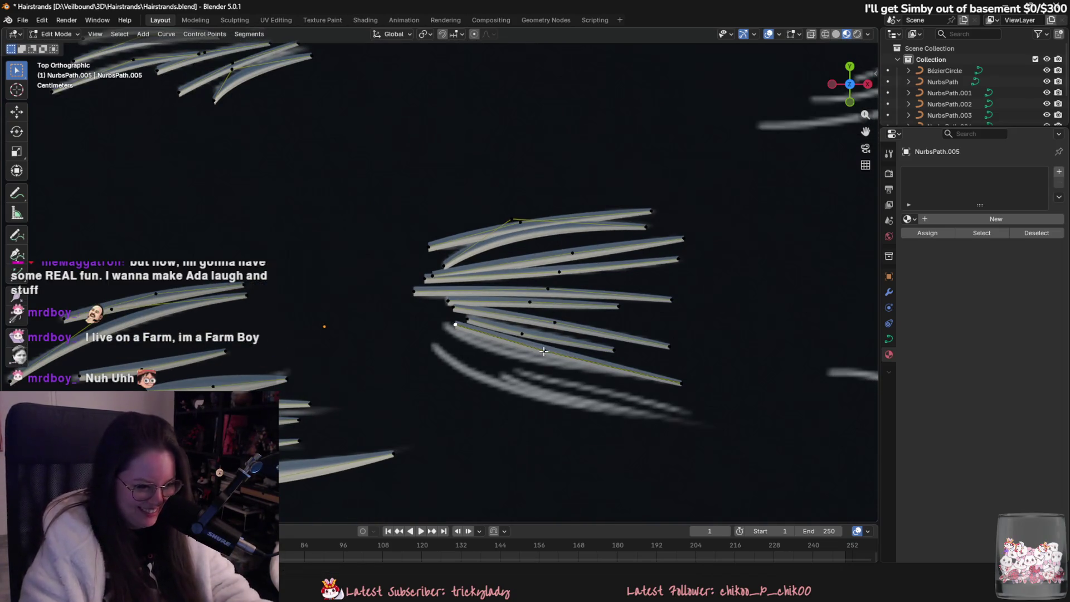
pyautogui.moveTo(440, 331); pyautogui.dragTo(668, 392)
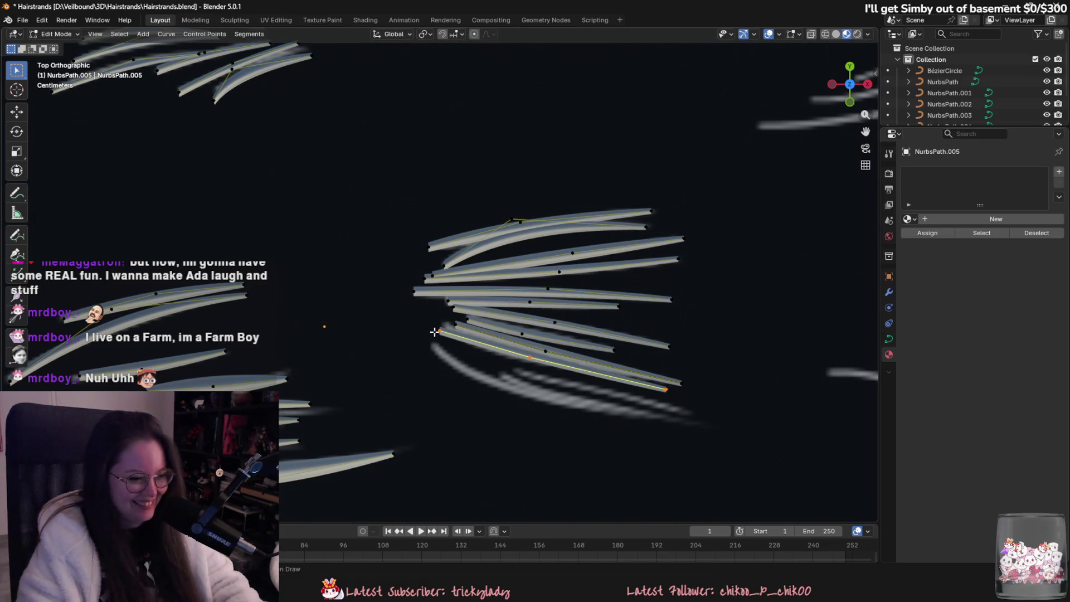
pyautogui.hotkey('alt', 'a')
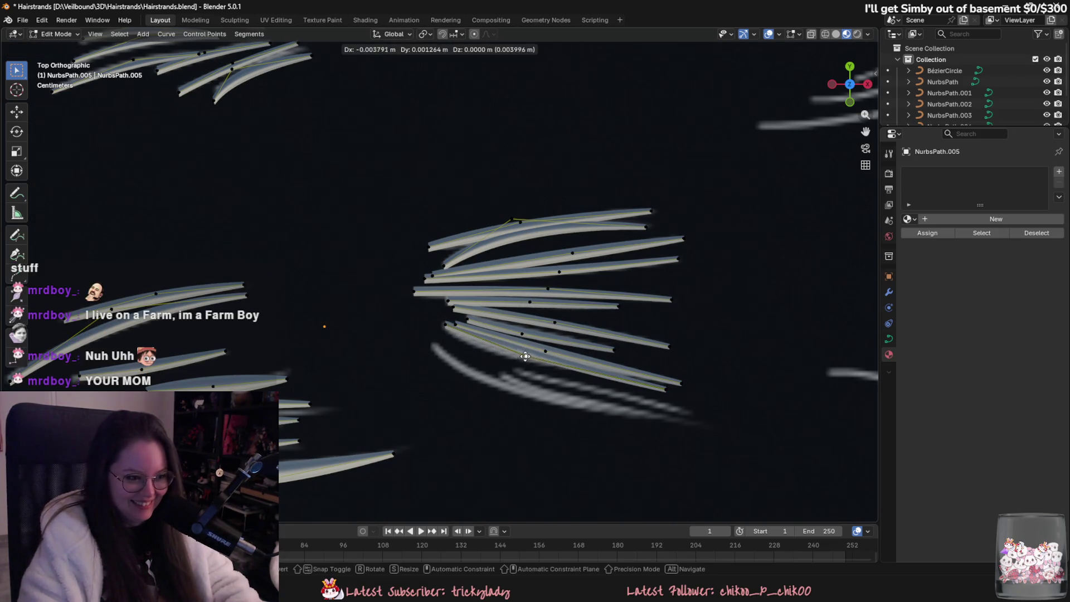
pyautogui.moveTo(671, 394); pyautogui.dragTo(623, 382)
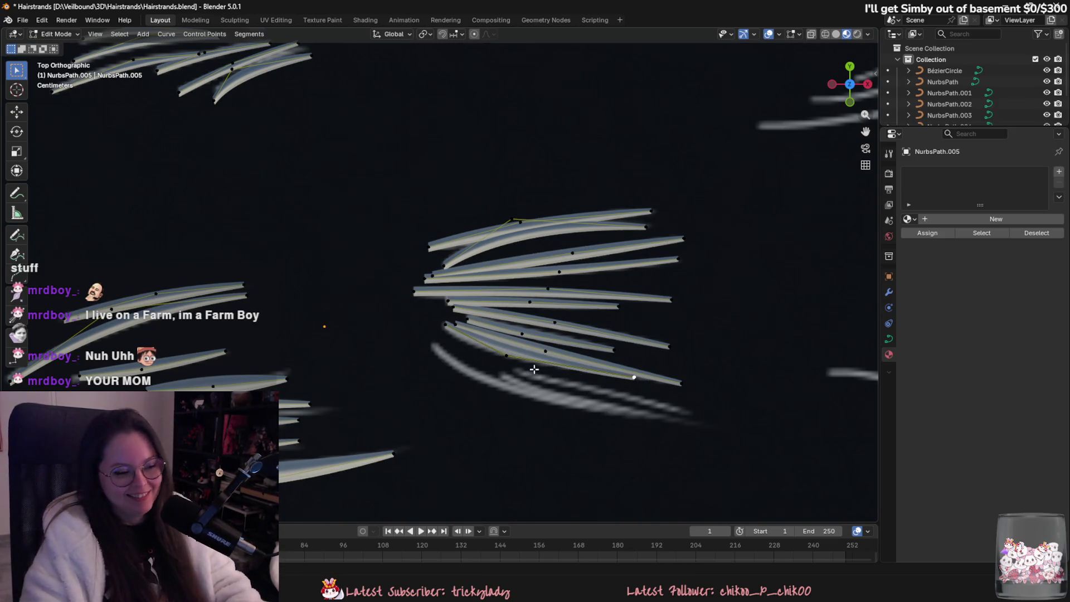
# - Move the bottom strand down and right into place along the reference
pyautogui.scroll(2, 521, 379)
pyautogui.press('g')
pyautogui.click(601, 419)
pyautogui.press('g')
pyautogui.rightClick(730, 456)
# - Refine the bottom strand by nudging its middle point right and pulling its end point in
pyautogui.click(585, 398)
pyautogui.press('g')
pyautogui.click(598, 399)
pyautogui.press('g')
pyautogui.click(721, 418)
pyautogui.click(602, 399)
pyautogui.press('g')
pyautogui.click(618, 399)
pyautogui.click(520, 372)
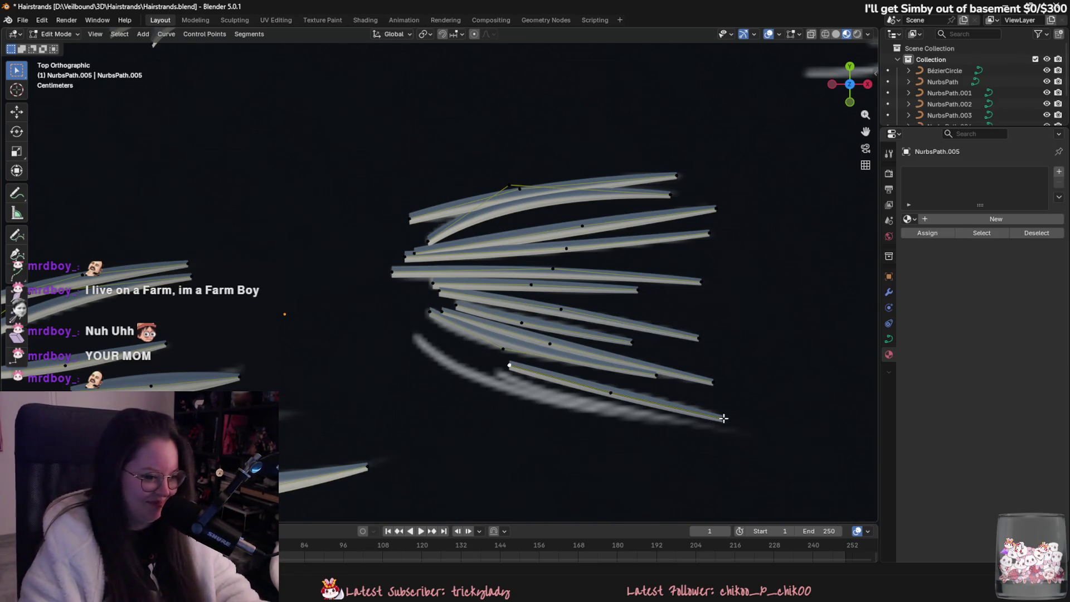
# - Duplicate the bottom strand below it, thin the copy with Alt+S, and shift it left
pyautogui.hotkey('shift', 'd')
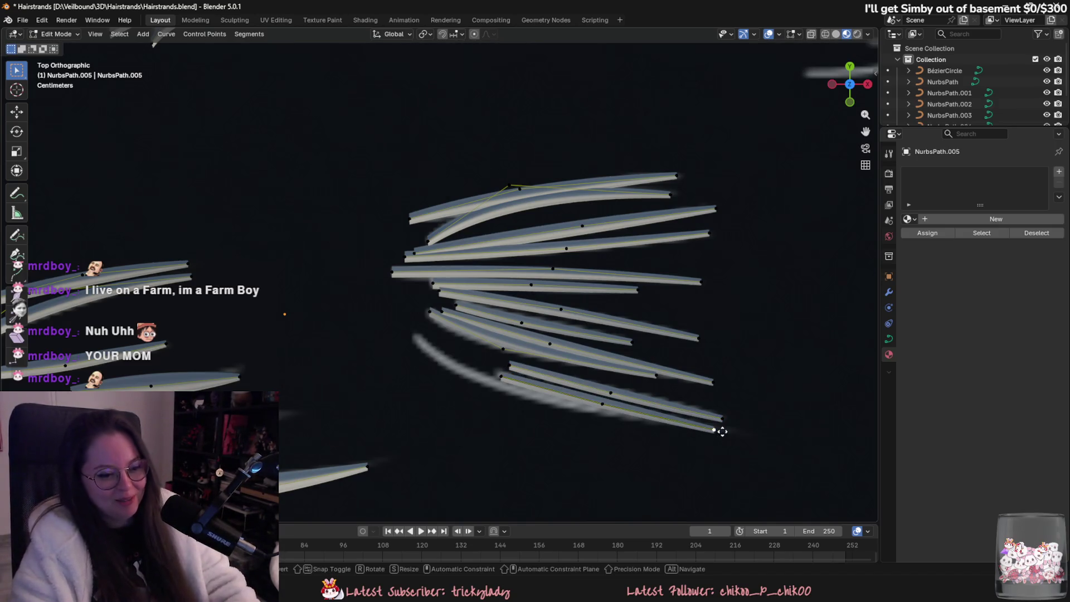
pyautogui.click(716, 430)
pyautogui.hotkey('alt', 's')
pyautogui.click(769, 471)
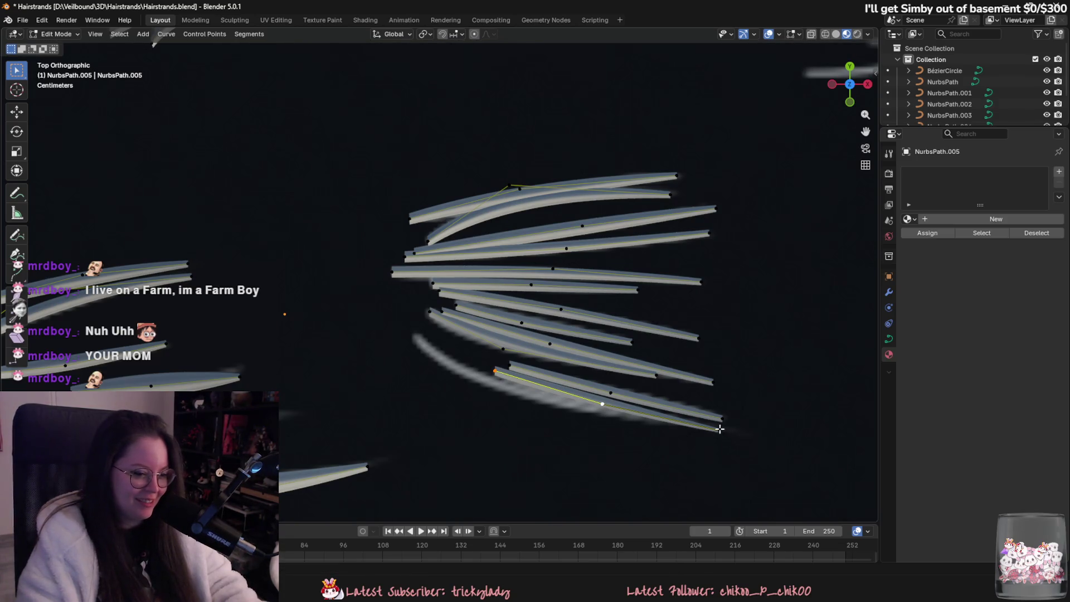
pyautogui.press('g')
pyautogui.click(658, 426)
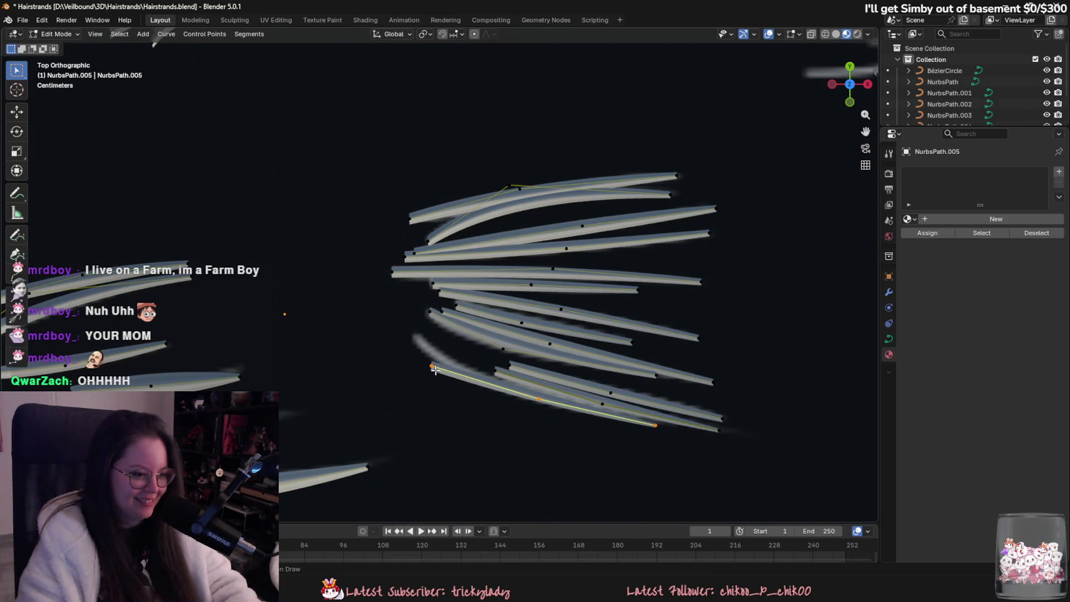
# - Pull the copy's first point up-left and adjust its end point to match the reference
pyautogui.click(433, 367)
pyautogui.moveTo(433, 367); pyautogui.dragTo(416, 335)
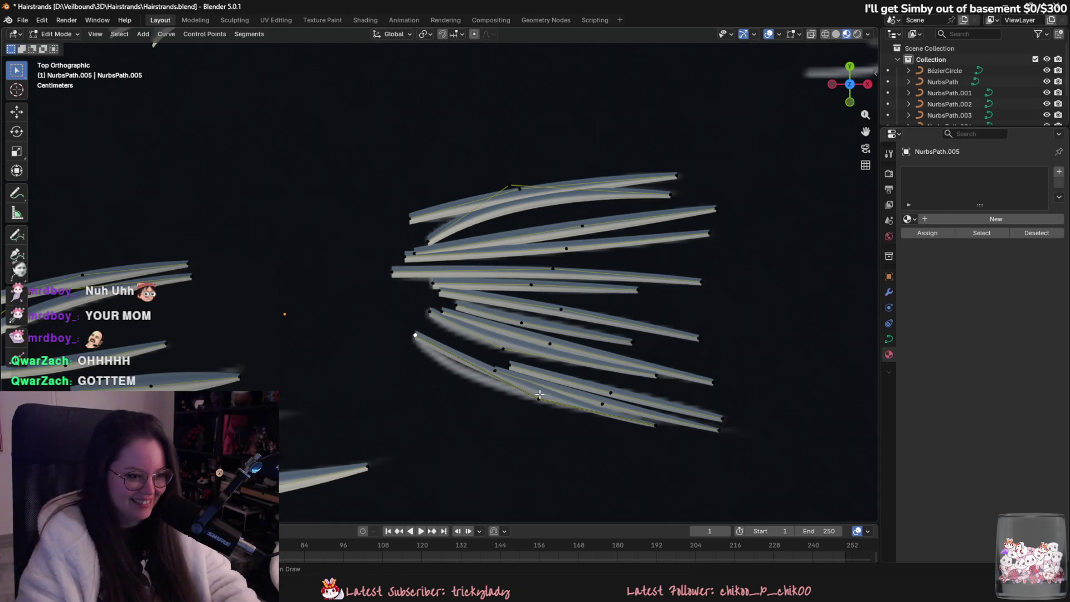
pyautogui.click(656, 425)
pyautogui.press('g')
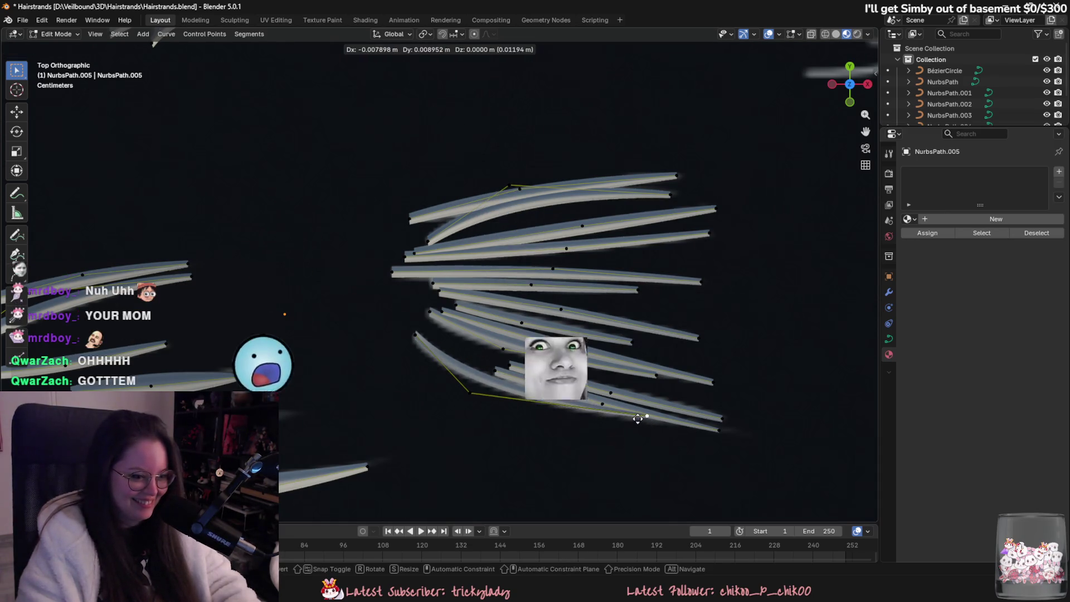
pyautogui.click(646, 422)
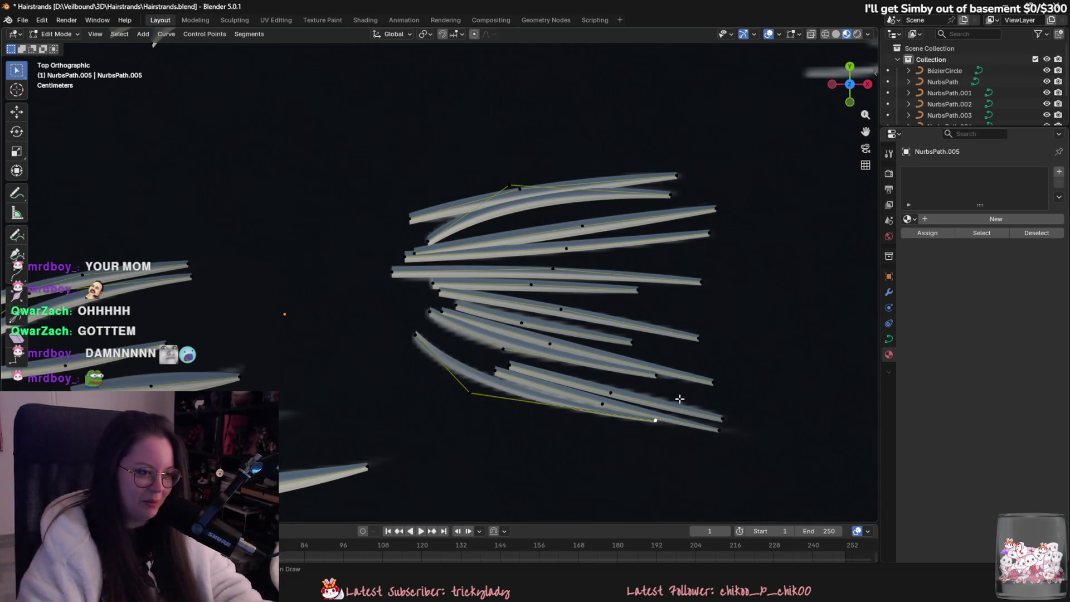
pyautogui.scroll(-5, 641, 423)
pyautogui.scroll(2, 532, 372)
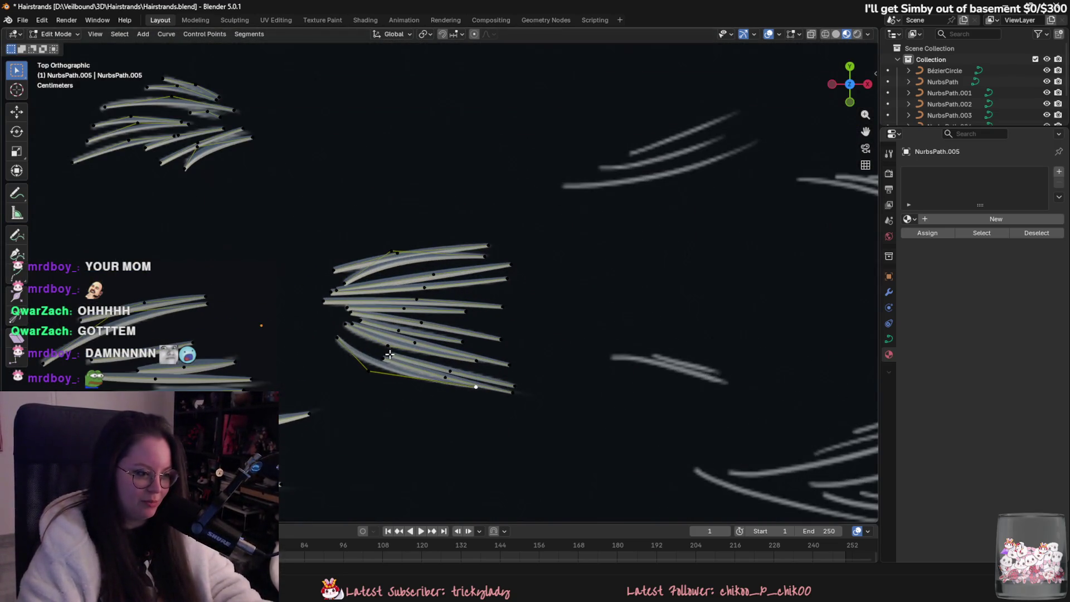
# - Move the selected strand onto the next reference card, lined up with its hair
pyautogui.keyDown('shift'); pyautogui.click(516, 385); pyautogui.keyUp('shift')
pyautogui.press('g')
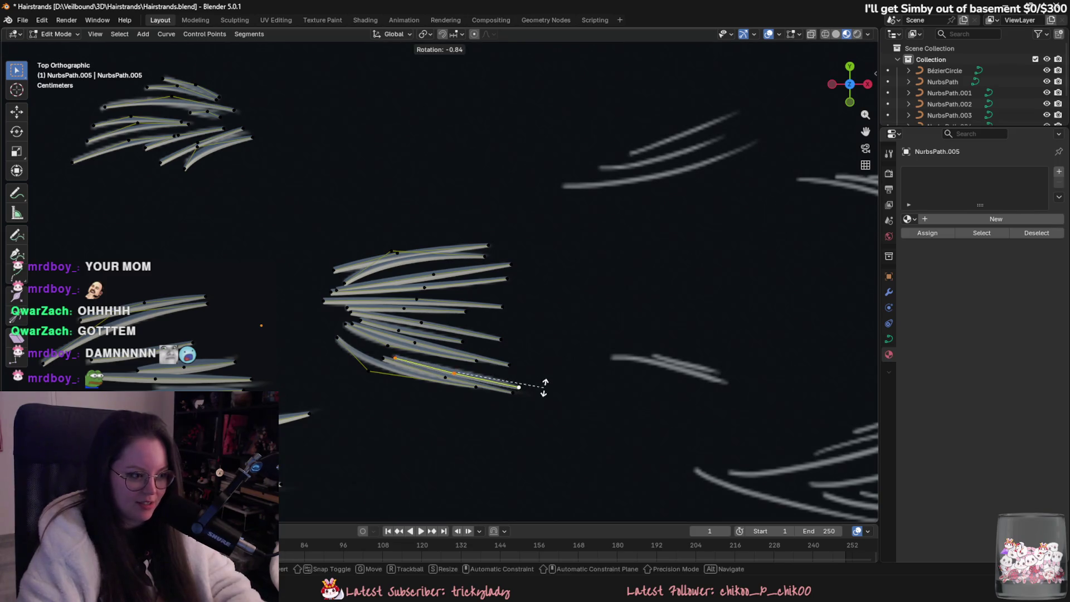
pyautogui.keyDown('shift'); pyautogui.moveTo(540, 384); pyautogui.dragTo(509, 440, button='middle'); pyautogui.keyUp('shift')
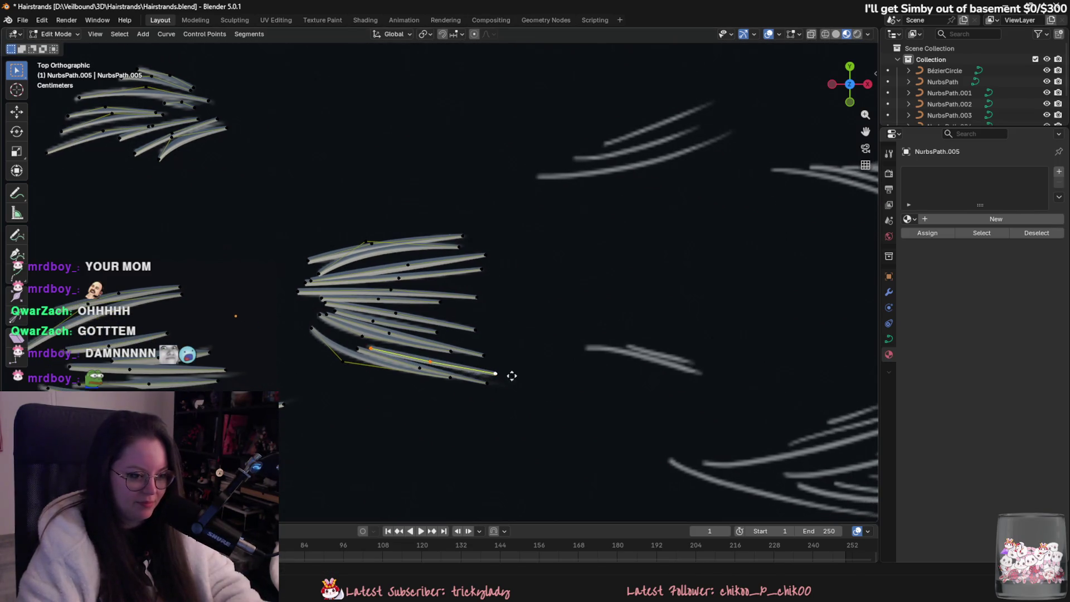
pyautogui.scroll(4, 697, 379)
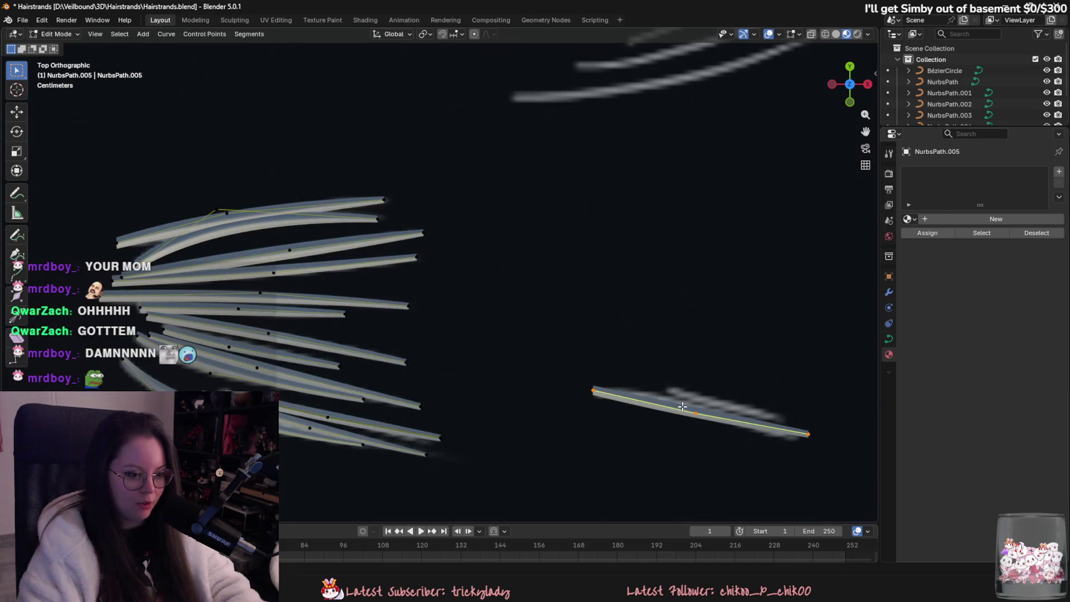
pyautogui.moveTo(551, 320)
pyautogui.mouseDown(button='middle')
pyautogui.moveTo(710, 365)
pyautogui.moveTo(491, 324)
pyautogui.mouseUp(button='middle')
pyautogui.click(491, 325)
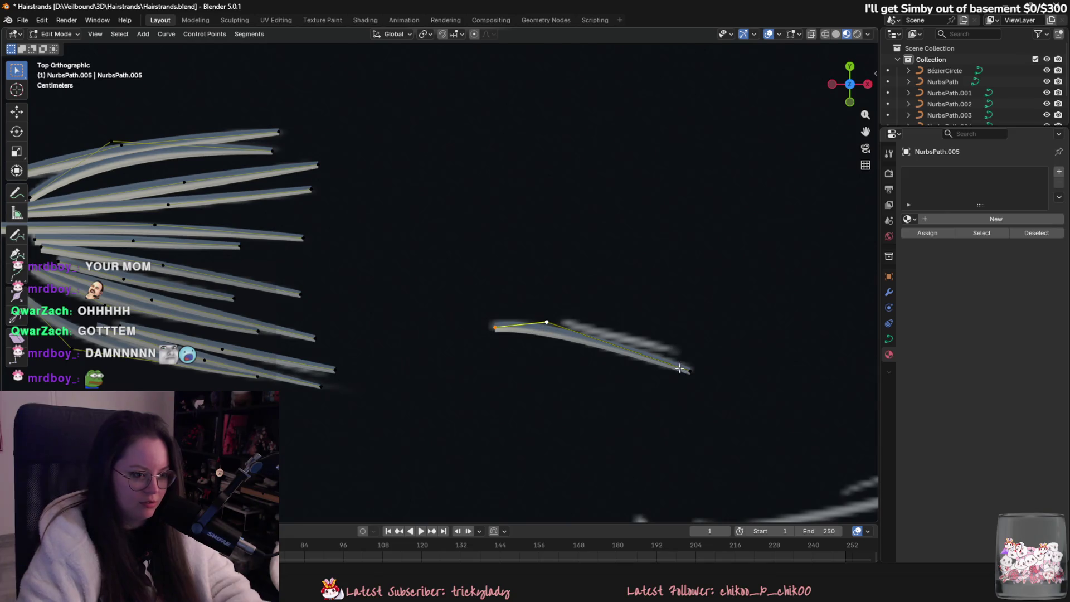
# - Duplicate the strand and move the copy onto the upper reference strands
pyautogui.hotkey('shift', 'd')
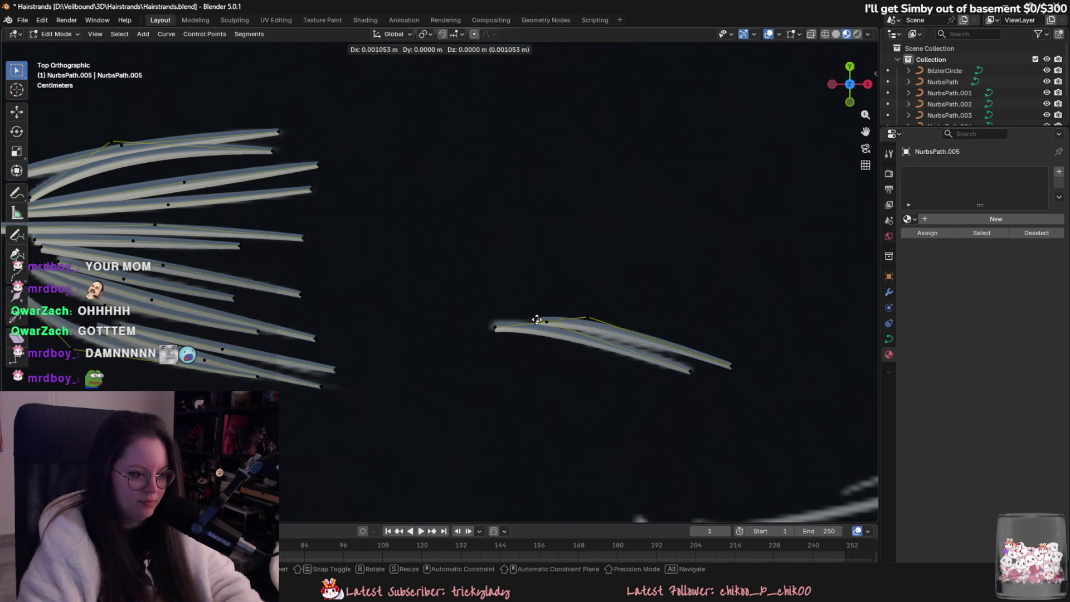
pyautogui.click(564, 320)
pyautogui.press('g')
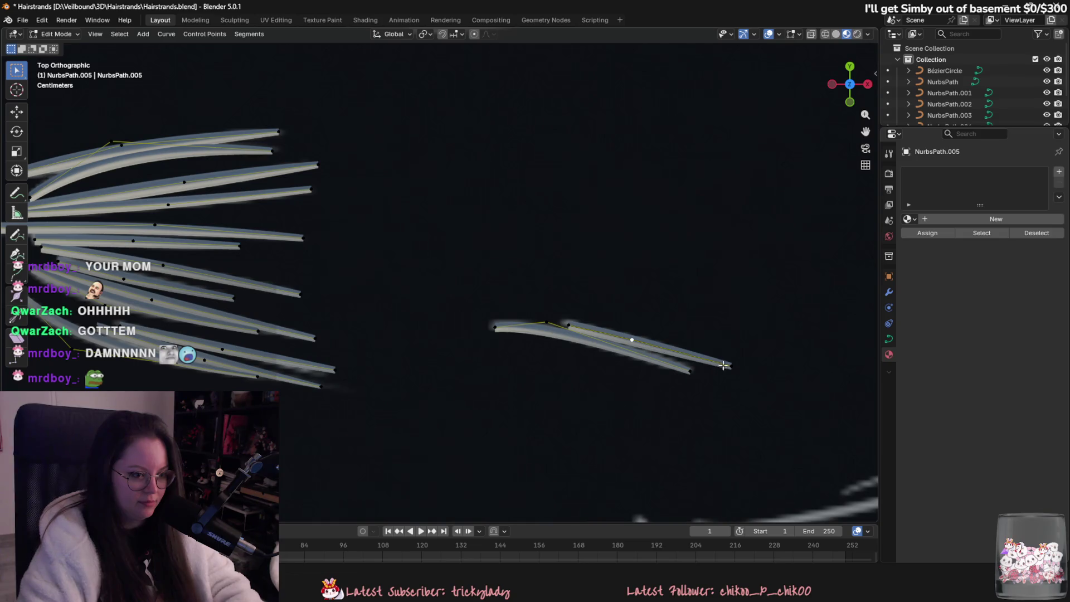
pyautogui.click(670, 348)
pyautogui.scroll(-2, 491, 319)
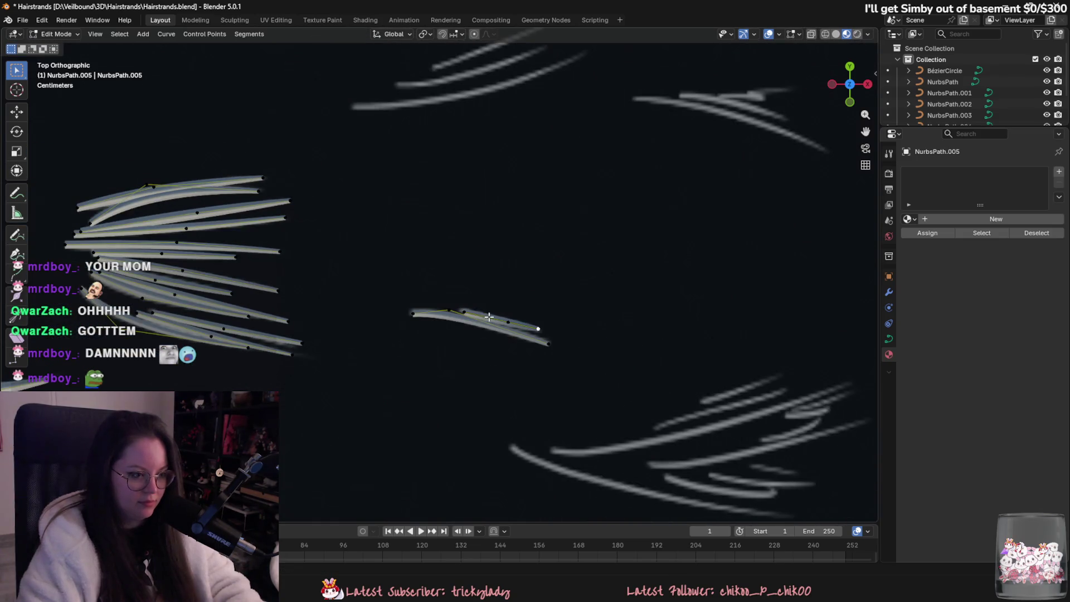
pyautogui.keyDown('shift'); pyautogui.moveTo(510, 318); pyautogui.dragTo(590, 397, button='middle'); pyautogui.keyUp('shift')
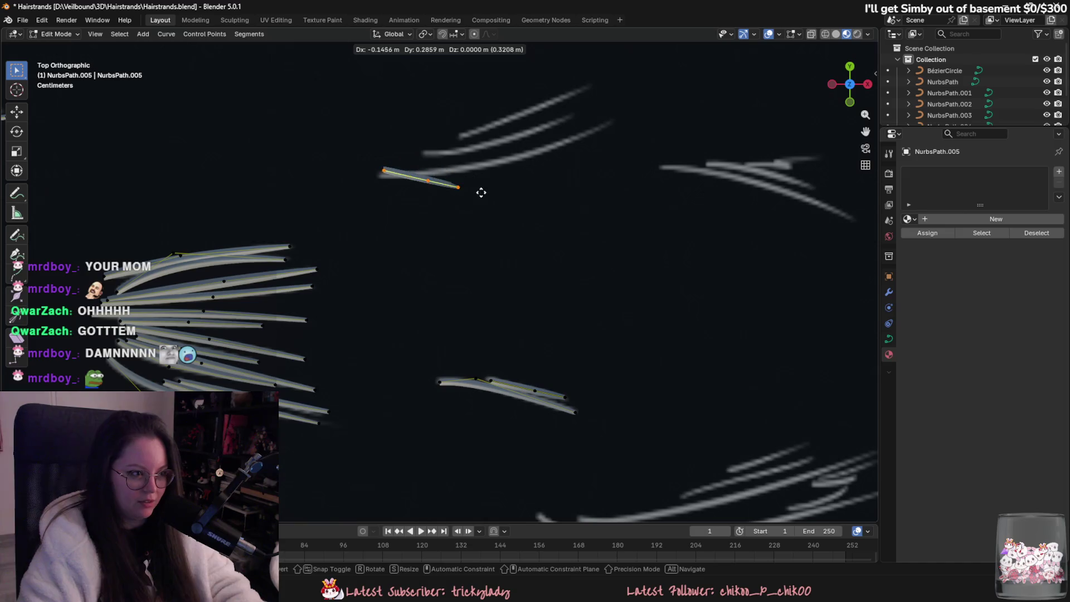
# - Rotate the copied strand to follow the reference hair's direction
pyautogui.press('r')
pyautogui.scroll(2, 523, 334)
pyautogui.press('Escape')
pyautogui.press('r')
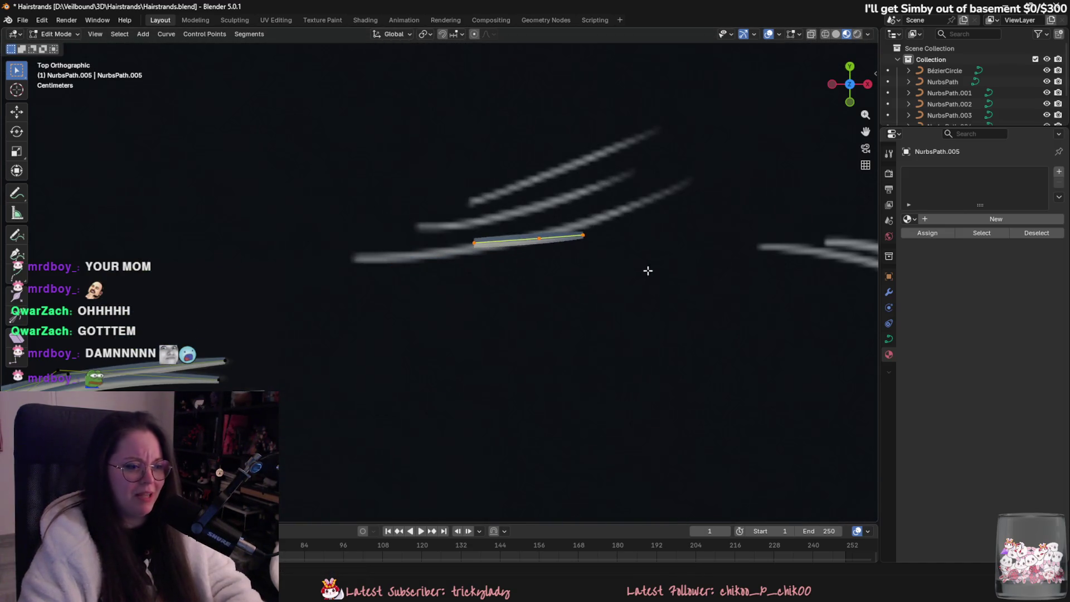
pyautogui.keyDown('shift'); pyautogui.moveTo(645, 268); pyautogui.dragTo(647, 346, button='middle'); pyautogui.keyUp('shift')
pyautogui.click(649, 352)
# - Extend the copy's left end outward along the reference strand
pyautogui.click(473, 312)
pyautogui.press('g')
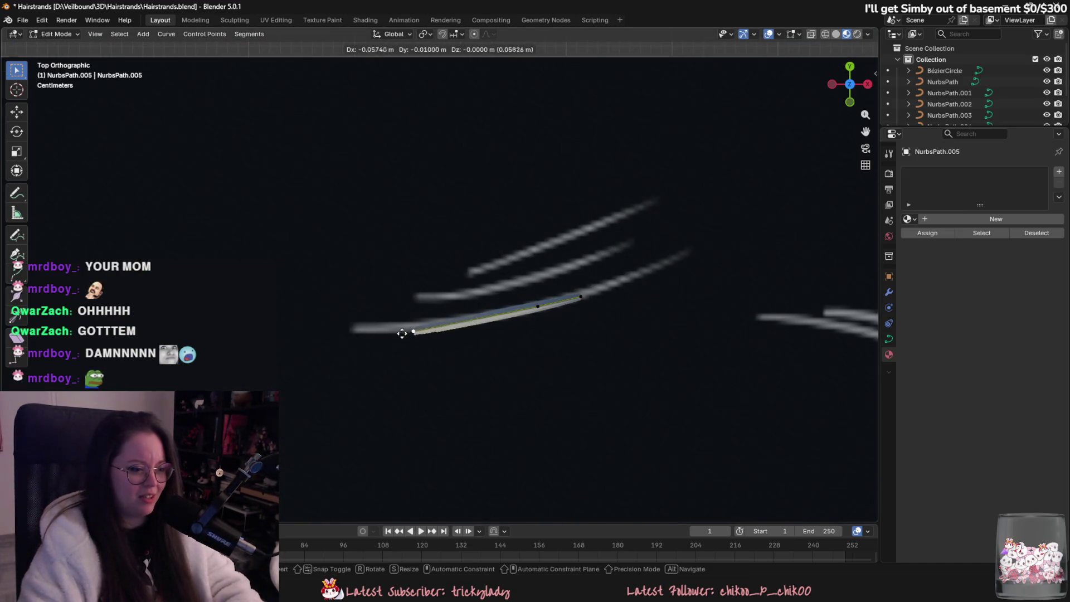
pyautogui.click(357, 332)
pyautogui.click(533, 310)
pyautogui.press('g')
pyautogui.click(533, 310)
# - Stretch the right end up-right and lower the middle point so the strand curves
pyautogui.click(581, 296)
pyautogui.press('g')
pyautogui.click(697, 248)
pyautogui.click(524, 315)
pyautogui.press('g')
pyautogui.click(559, 321)
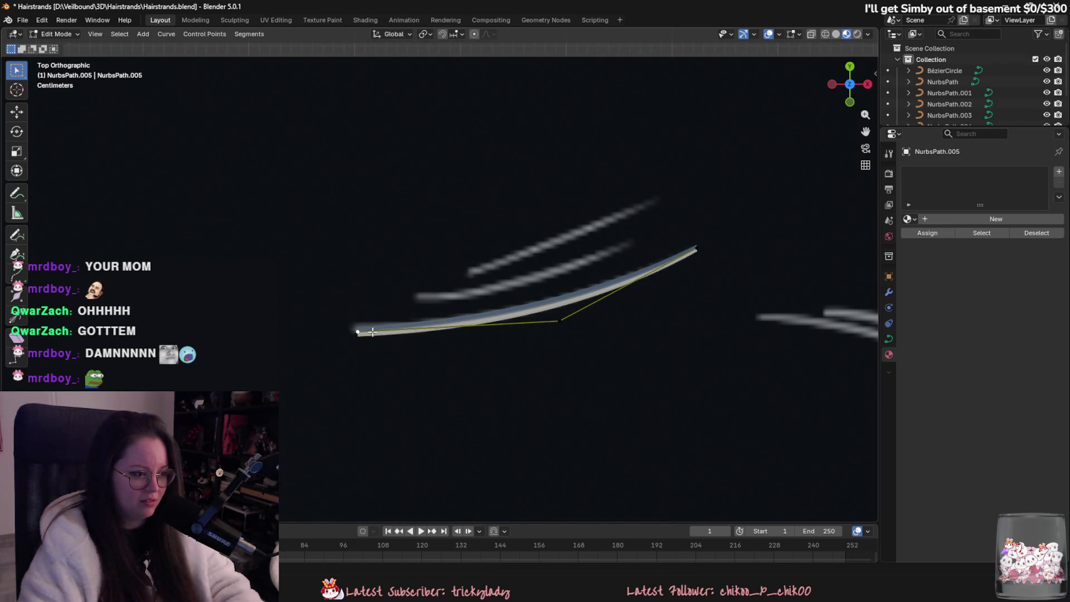
pyautogui.click(357, 332)
pyautogui.press('g')
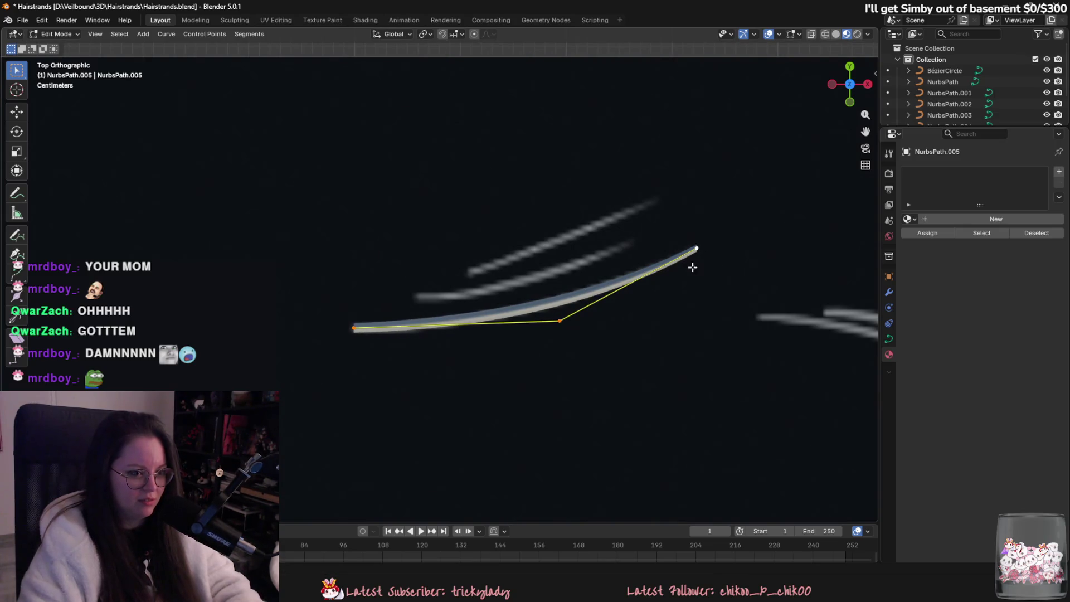
# - Duplicate the curved strand above and to the left and rotate it
pyautogui.hotkey('shift', 'd')
pyautogui.click(646, 314)
pyautogui.press('r')
pyautogui.click(680, 308)
# - Shorten the copy by pulling its left end in and its right end down-left
pyautogui.click(366, 299)
pyautogui.press('g')
pyautogui.click(416, 296)
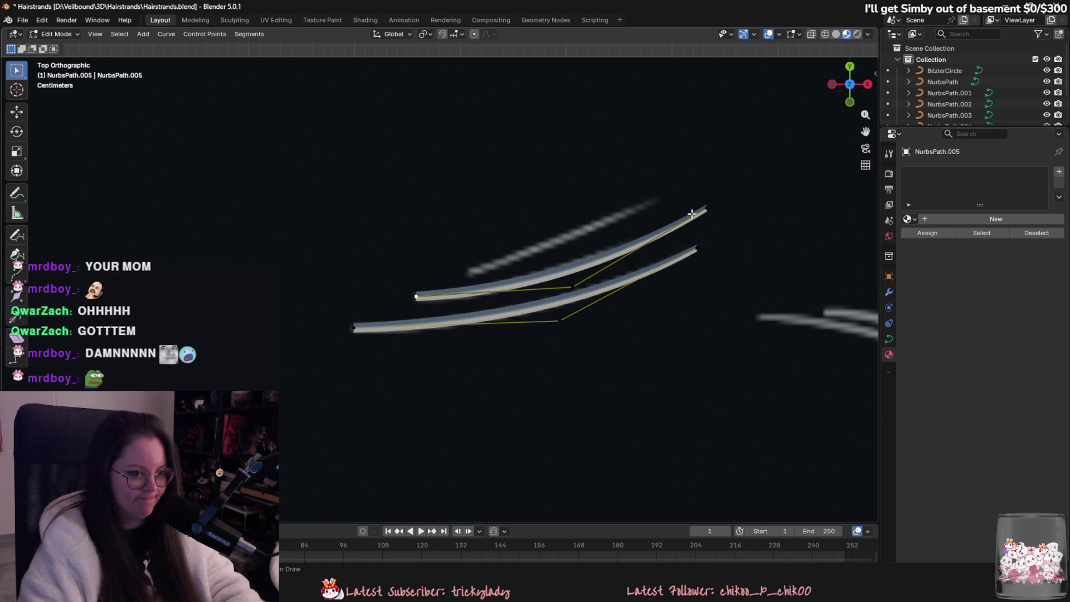
pyautogui.click(690, 215)
pyautogui.press('g')
pyautogui.click(637, 234)
pyautogui.click(572, 287)
pyautogui.press('g')
pyautogui.click(568, 284)
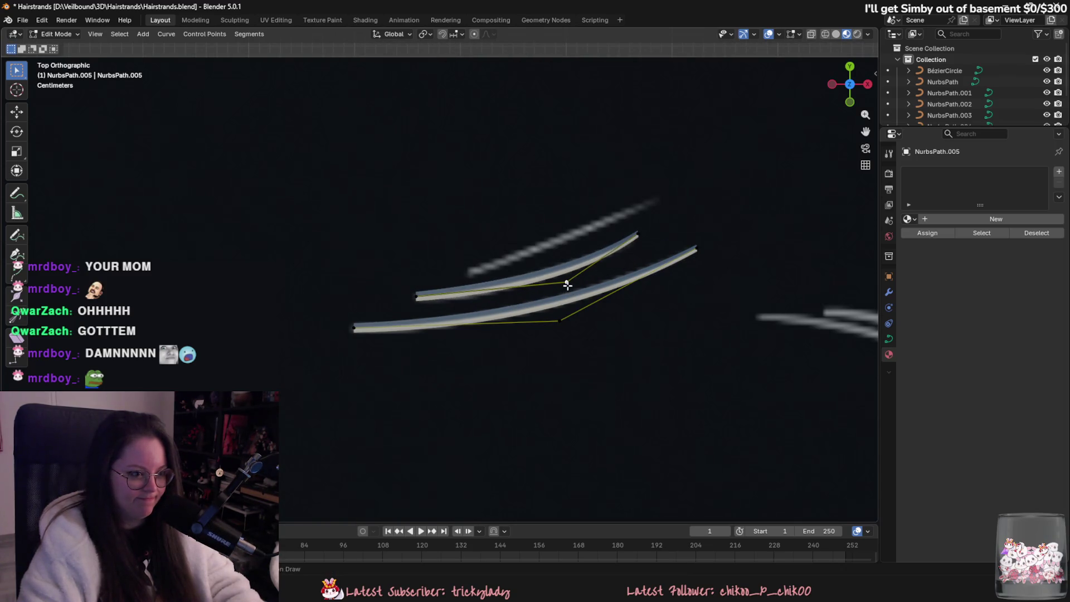
# - Add a third strand above the others, adjusting its right end and middle point
pyautogui.hotkey('shift', 'd')
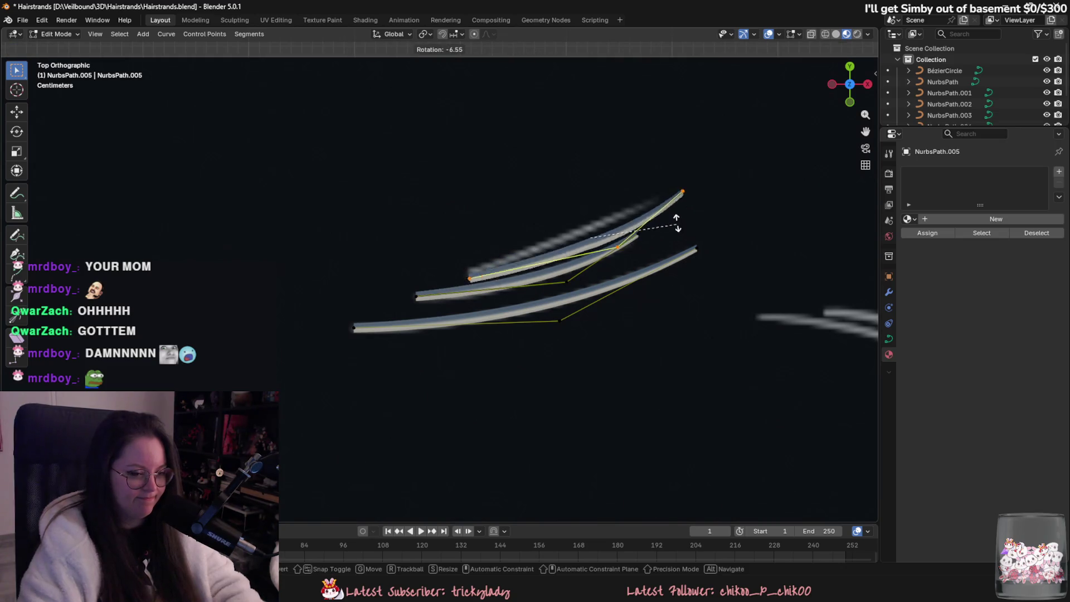
pyautogui.click(669, 202)
pyautogui.moveTo(673, 168); pyautogui.dragTo(662, 199)
pyautogui.moveTo(614, 229); pyautogui.dragTo(611, 222)
pyautogui.click(468, 273)
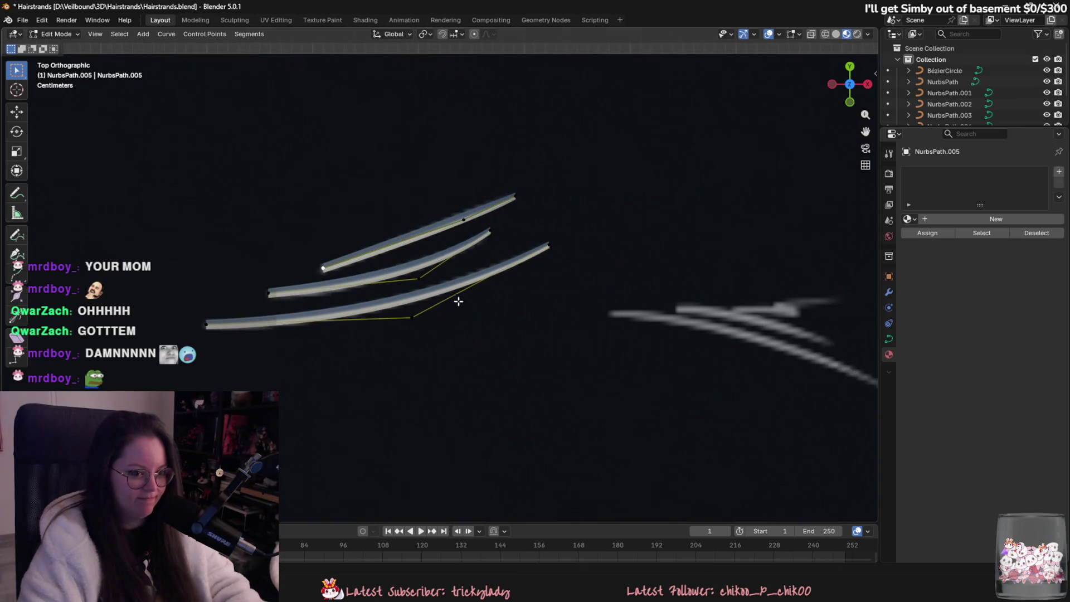
pyautogui.scroll(-2, 463, 301)
# - Copy the top strand onto the right-hand reference card, rotated and shortened
pyautogui.hotkey('shift', 'd')
pyautogui.press('r')
pyautogui.click(808, 327)
pyautogui.scroll(1, 732, 355)
pyautogui.press('g')
pyautogui.click(760, 362)
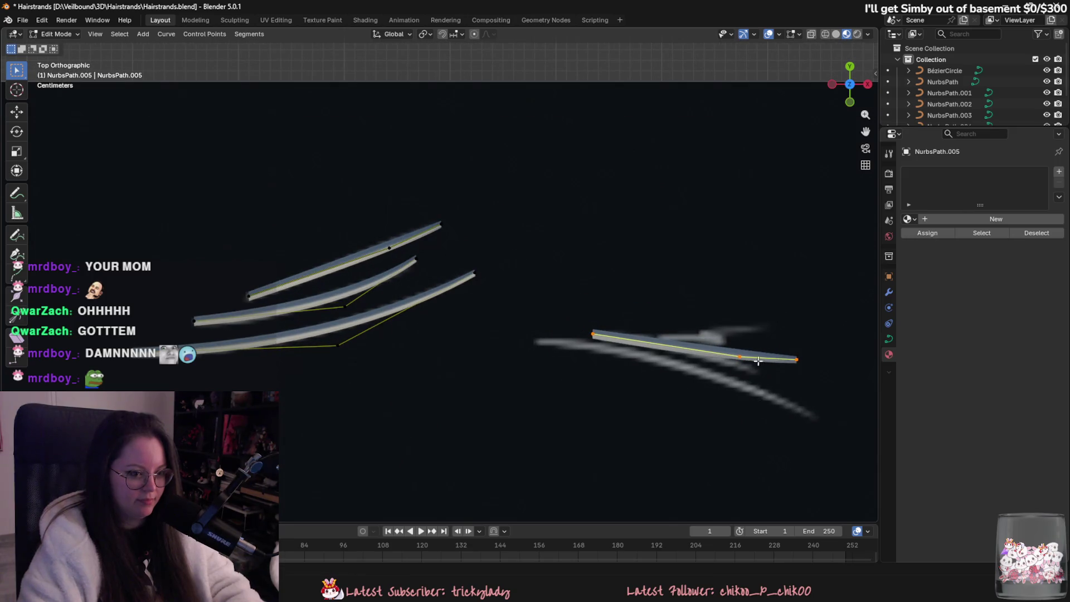
pyautogui.moveTo(799, 360)
pyautogui.mouseDown()
pyautogui.moveTo(774, 379)
pyautogui.moveTo(686, 345)
pyautogui.mouseUp()
pyautogui.click(775, 377)
pyautogui.moveTo(776, 377); pyautogui.dragTo(749, 373)
pyautogui.keyDown('shift'); pyautogui.moveTo(700, 390); pyautogui.dragTo(633, 385, button='middle'); pyautogui.keyUp('shift')
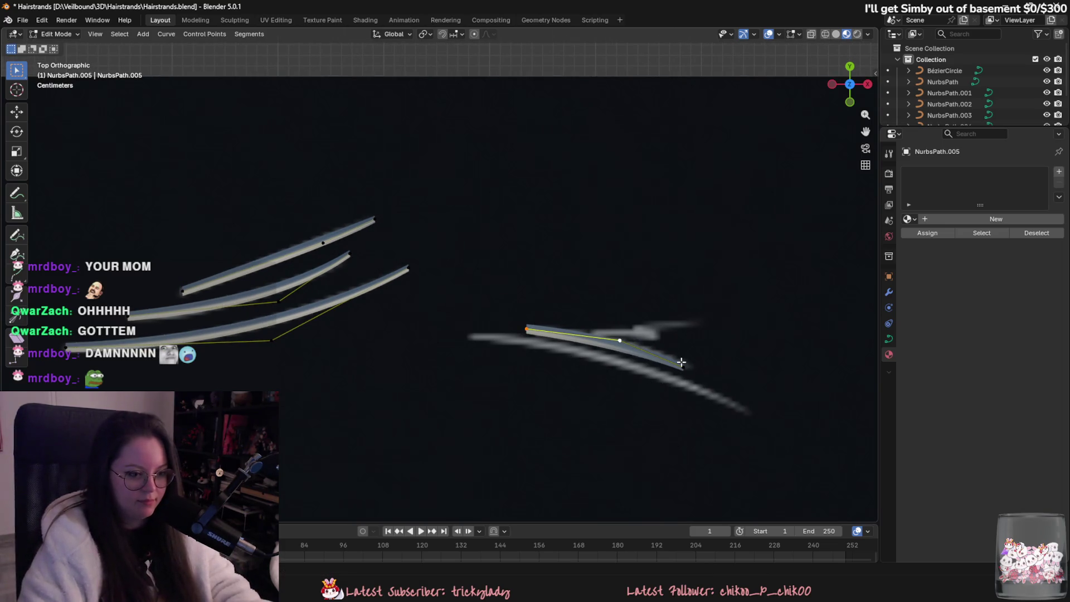
# - Duplicate a strand below the original and stretch its right end down-right
pyautogui.hotkey('shift', 'd')
pyautogui.click(462, 341)
pyautogui.moveTo(688, 385); pyautogui.dragTo(748, 415)
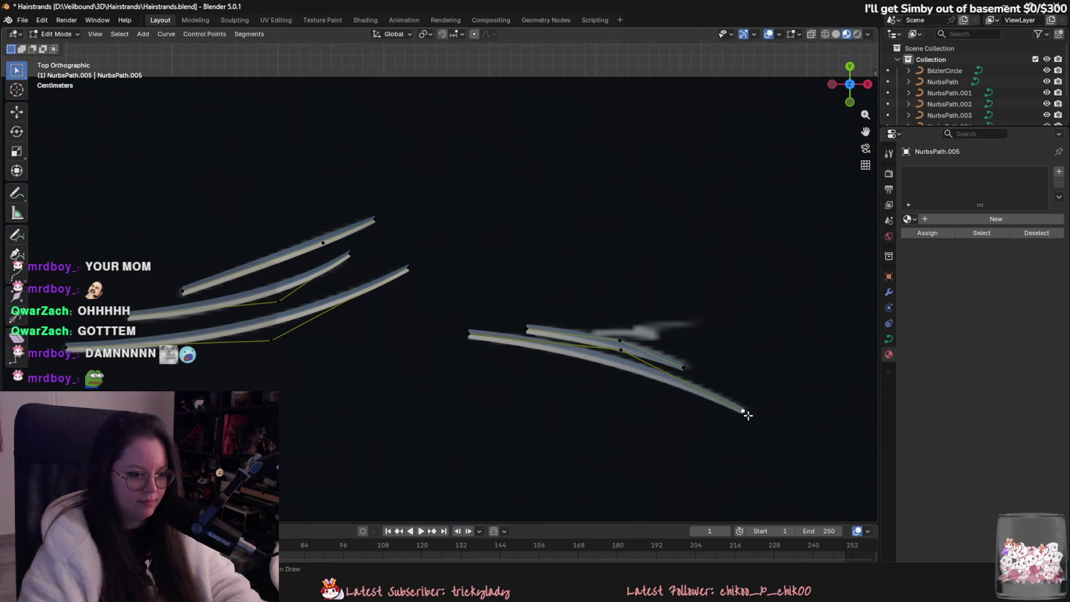
pyautogui.scroll(-5, 748, 415)
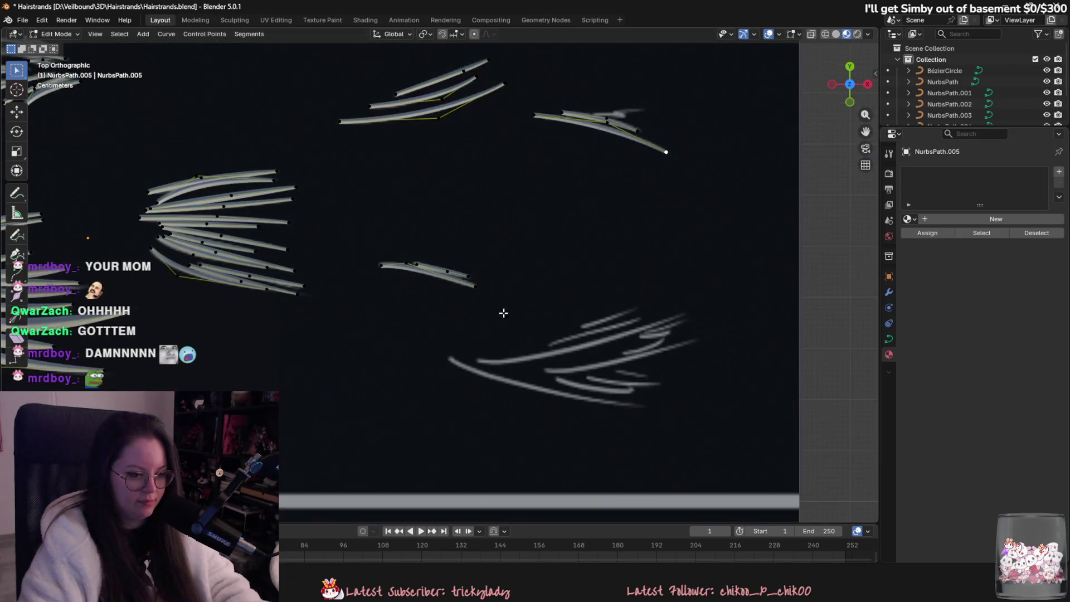
# - Draw new short and long hair strands over the lower-right reference clump
pyautogui.scroll(2, 435, 275)
pyautogui.moveTo(646, 349); pyautogui.dragTo(721, 325)
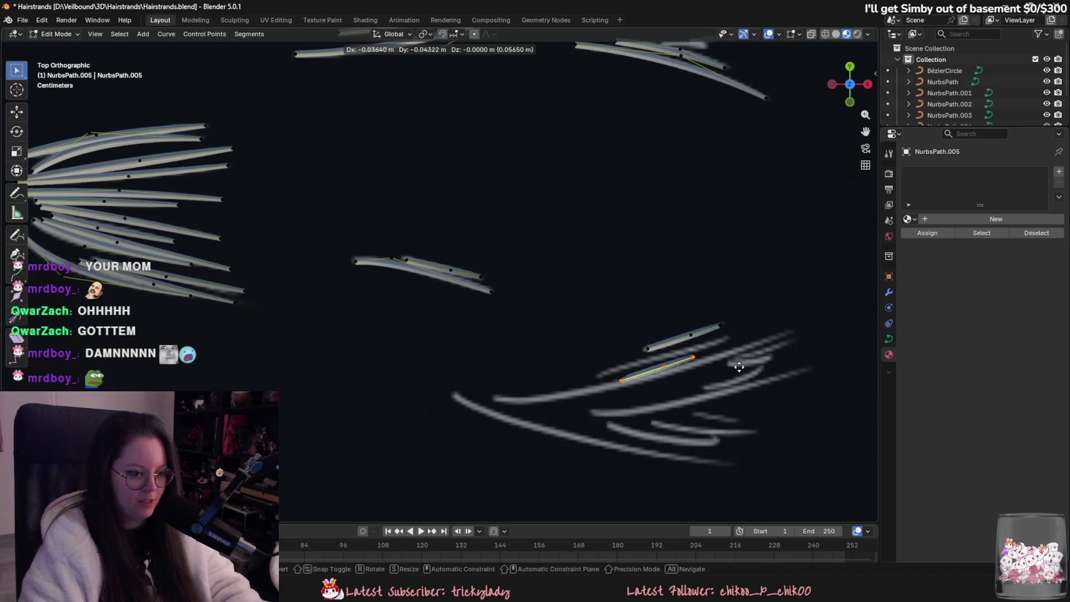
pyautogui.moveTo(602, 375); pyautogui.dragTo(723, 339)
pyautogui.click(668, 358)
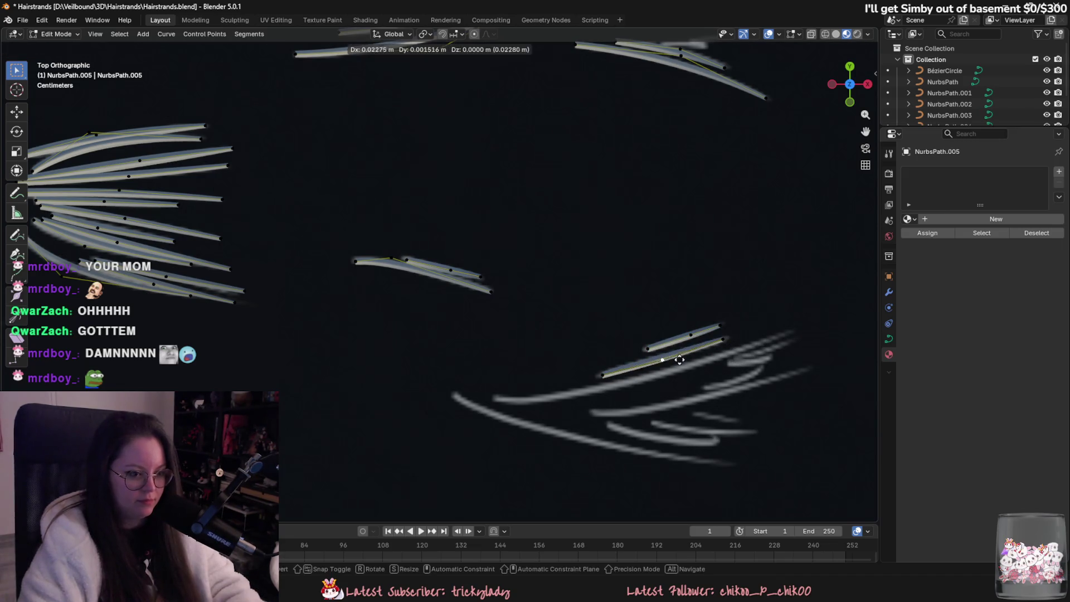
pyautogui.moveTo(601, 390); pyautogui.dragTo(787, 333)
pyautogui.moveTo(552, 401)
pyautogui.mouseDown()
pyautogui.moveTo(496, 400)
pyautogui.moveTo(548, 403)
pyautogui.mouseUp()
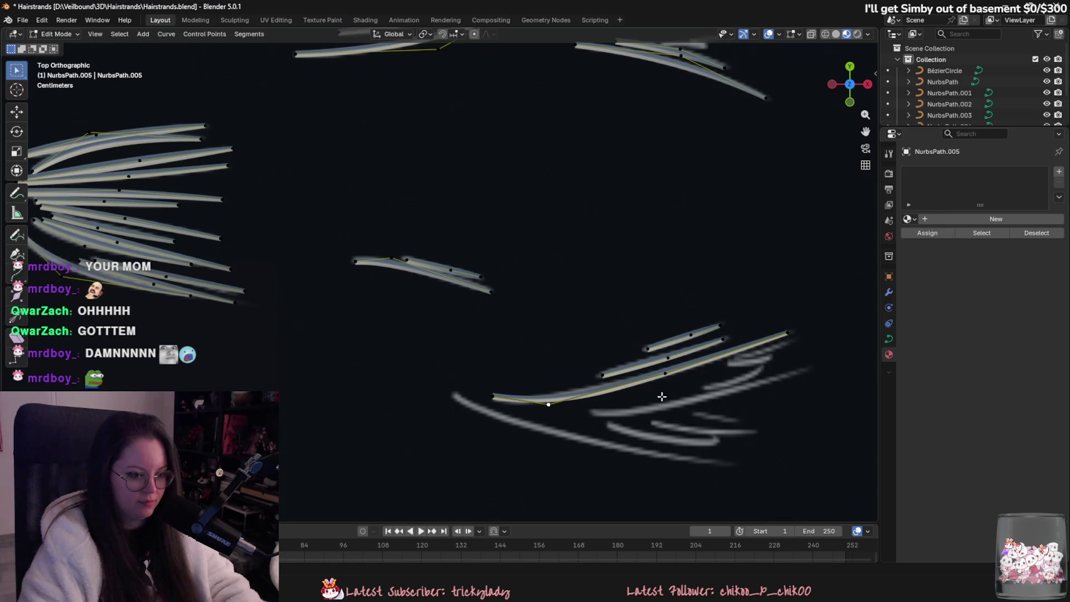
pyautogui.moveTo(549, 401)
pyautogui.keyDown('shift'); pyautogui.mouseDown(button='middle')
pyautogui.moveTo(566, 390)
pyautogui.moveTo(555, 395)
pyautogui.mouseUp(button='middle'); pyautogui.keyUp('shift')
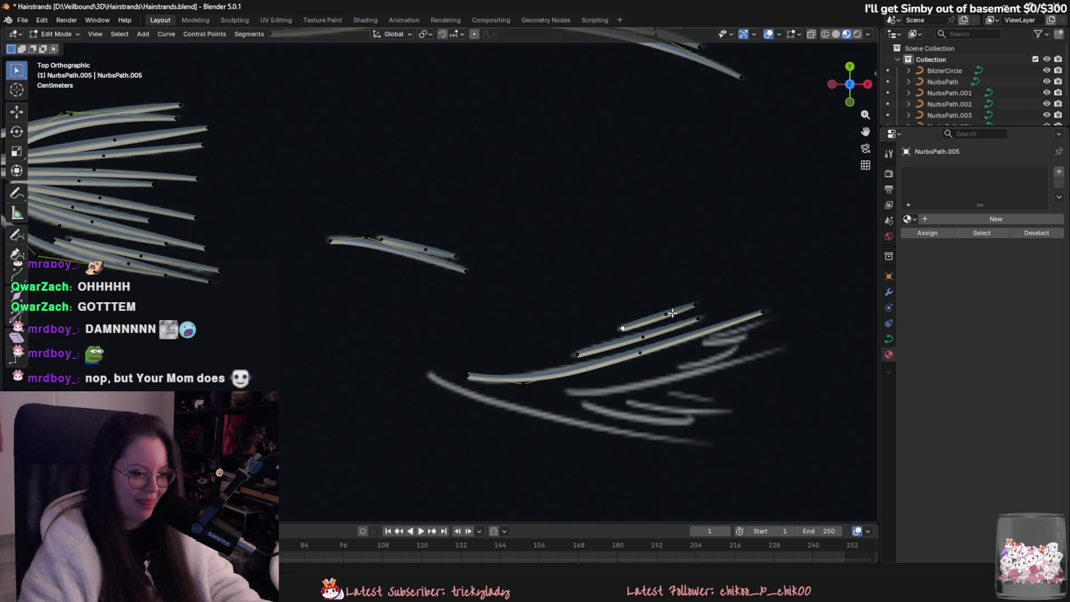
# - Duplicate a strand beside the original and stretch both its ends along the reference
pyautogui.hotkey('shift', 'd')
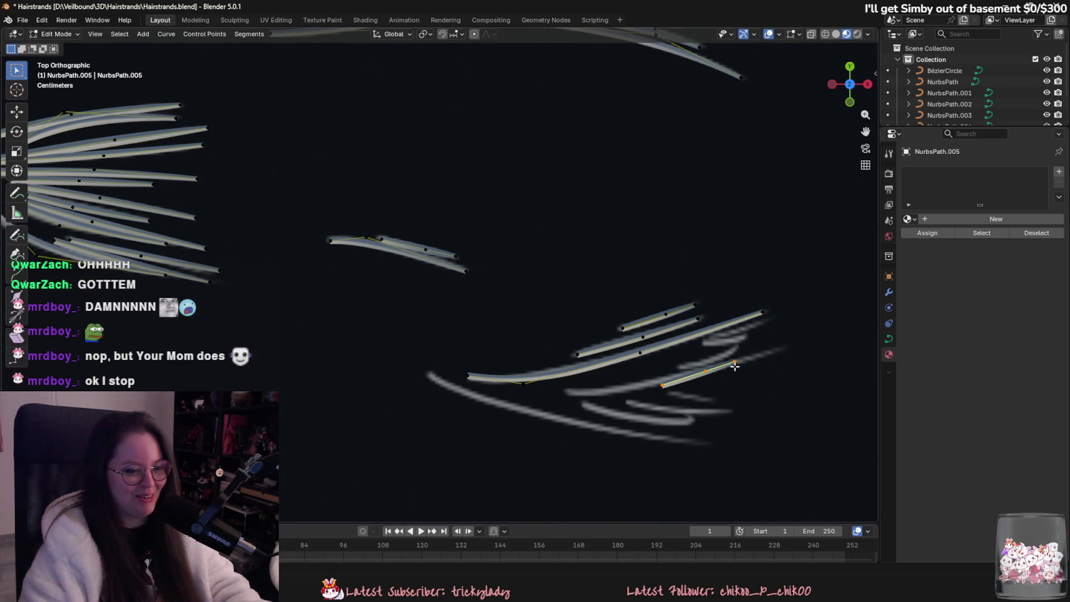
pyautogui.click(735, 366)
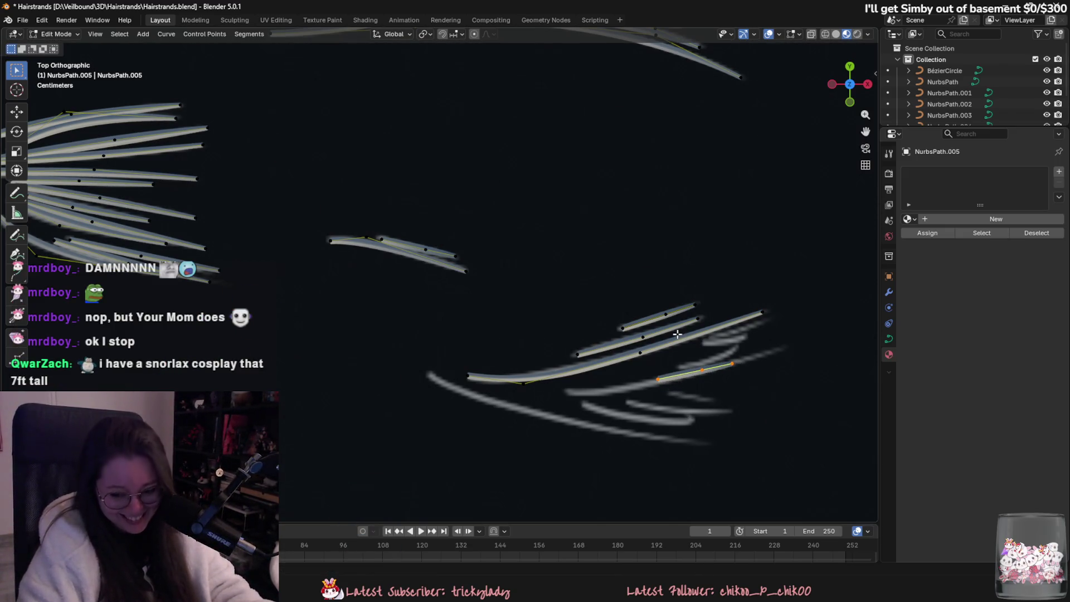
pyautogui.click(728, 362)
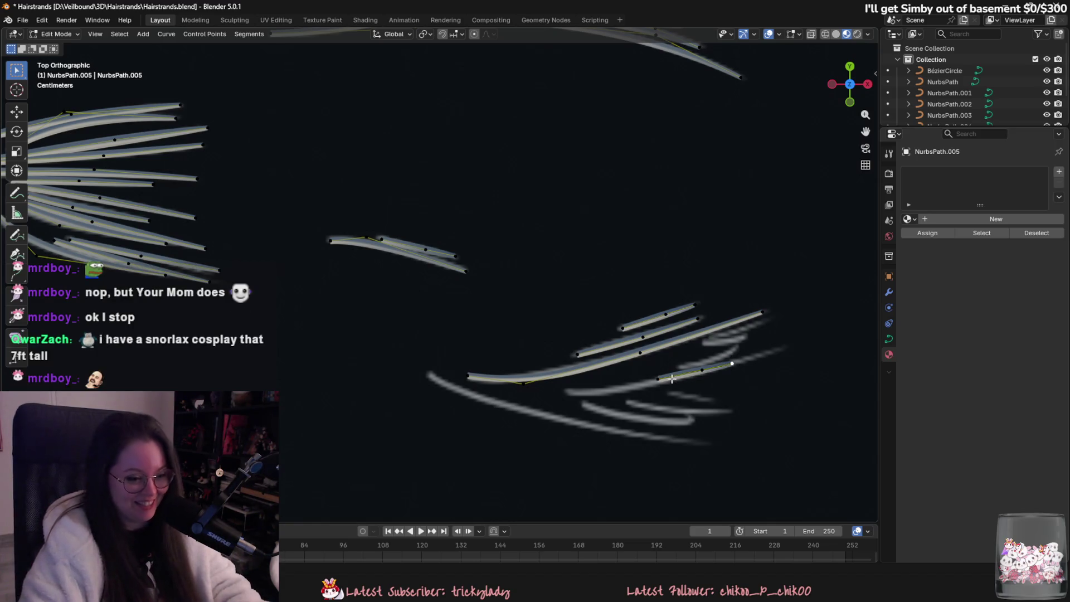
pyautogui.press('g')
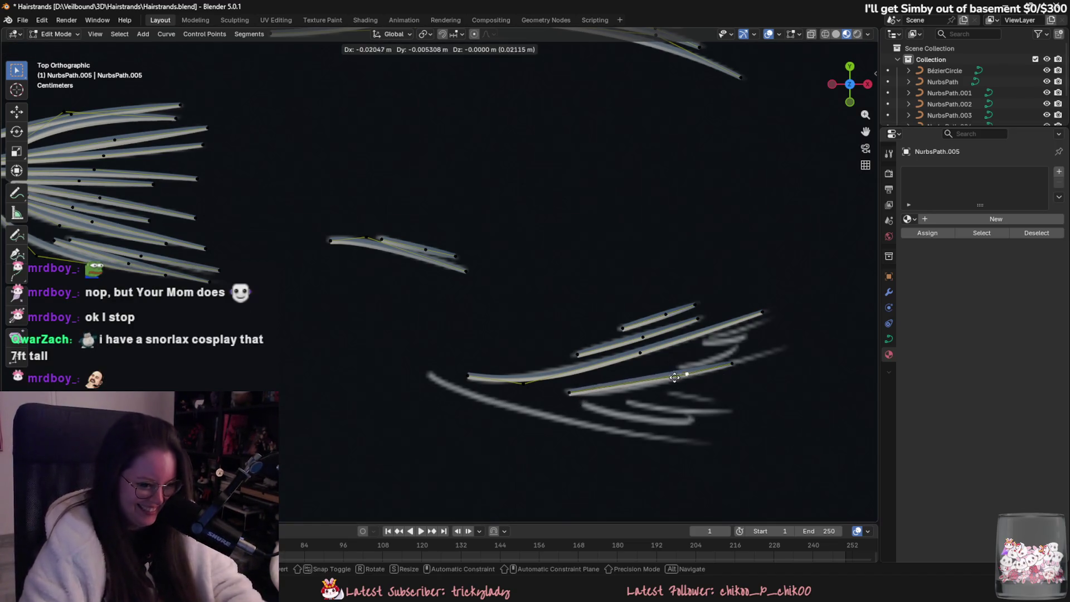
pyautogui.click(654, 386)
pyautogui.click(733, 367)
pyautogui.press('g')
pyautogui.click(802, 354)
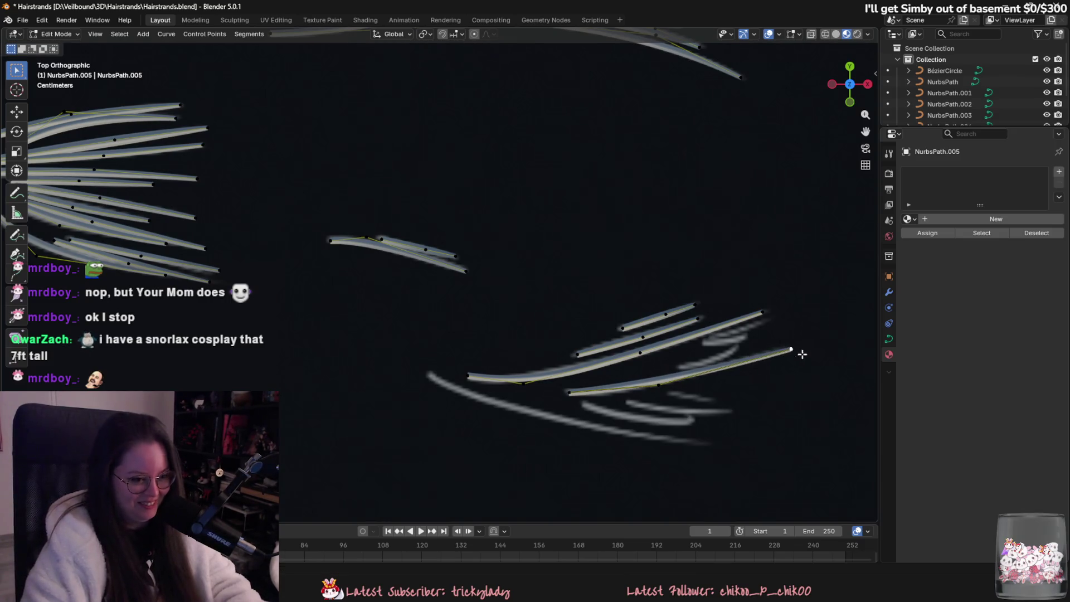
pyautogui.click(657, 382)
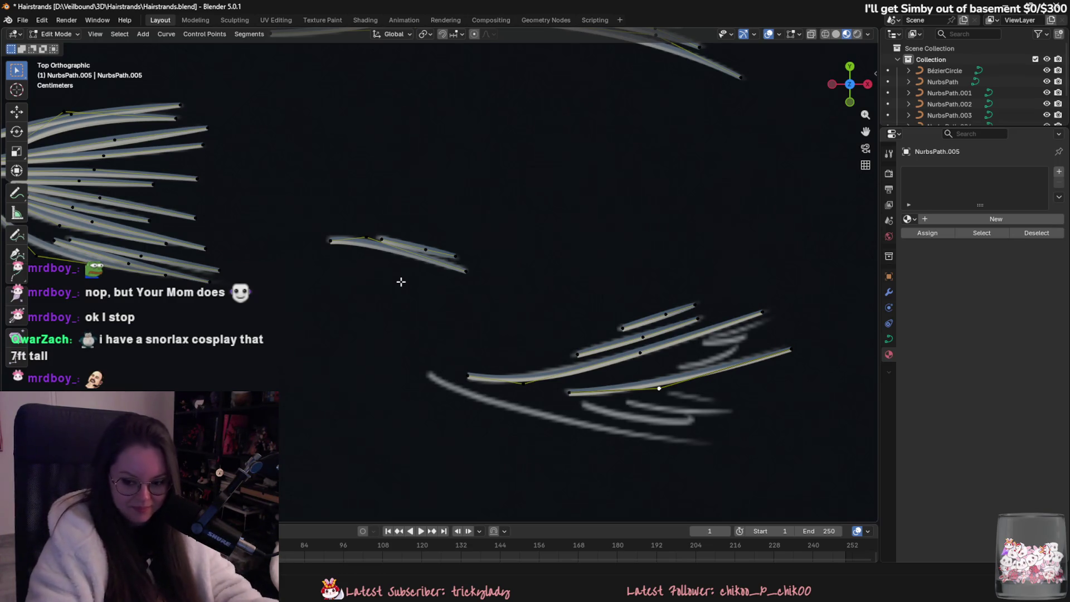
# - Add short strand segments, one copied just below, and extend a lower one along the reference
pyautogui.scroll(1, 613, 349)
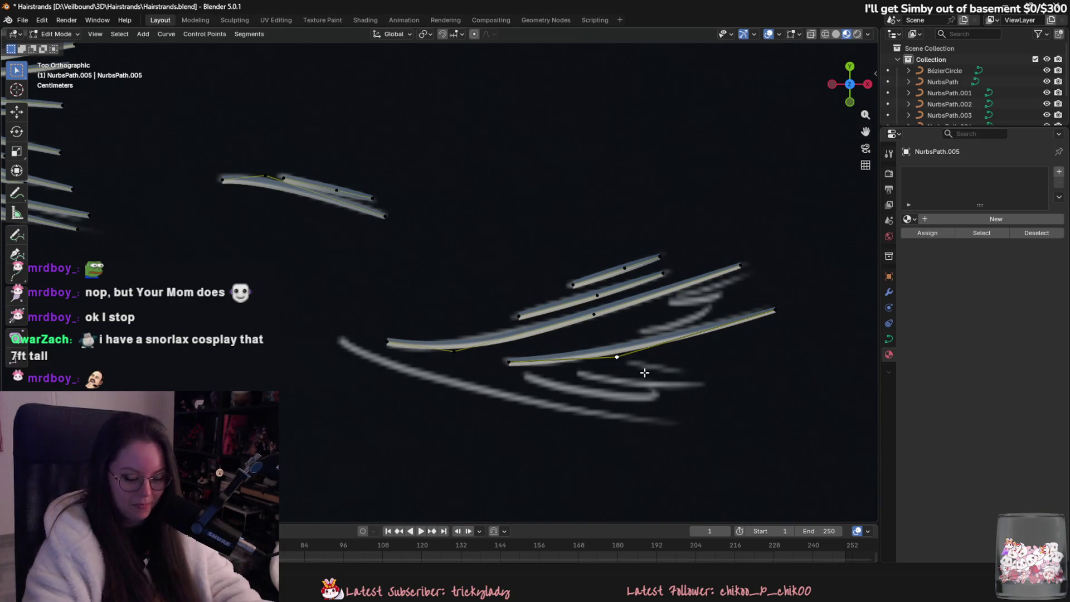
pyautogui.moveTo(625, 362); pyautogui.dragTo(729, 386)
pyautogui.hotkey('ctrl', 'z')
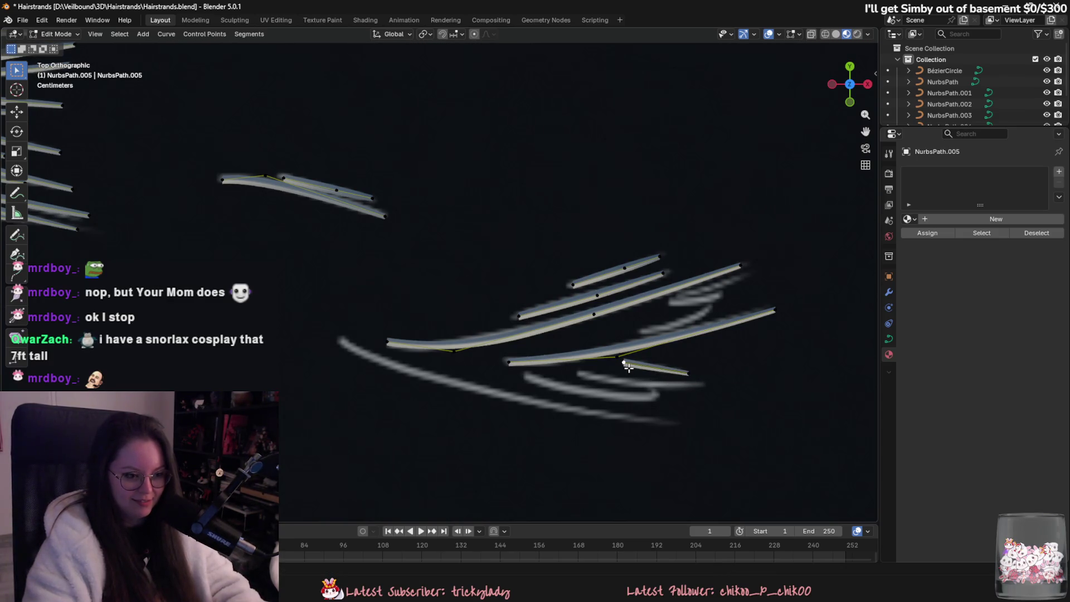
pyautogui.moveTo(628, 365); pyautogui.dragTo(686, 373)
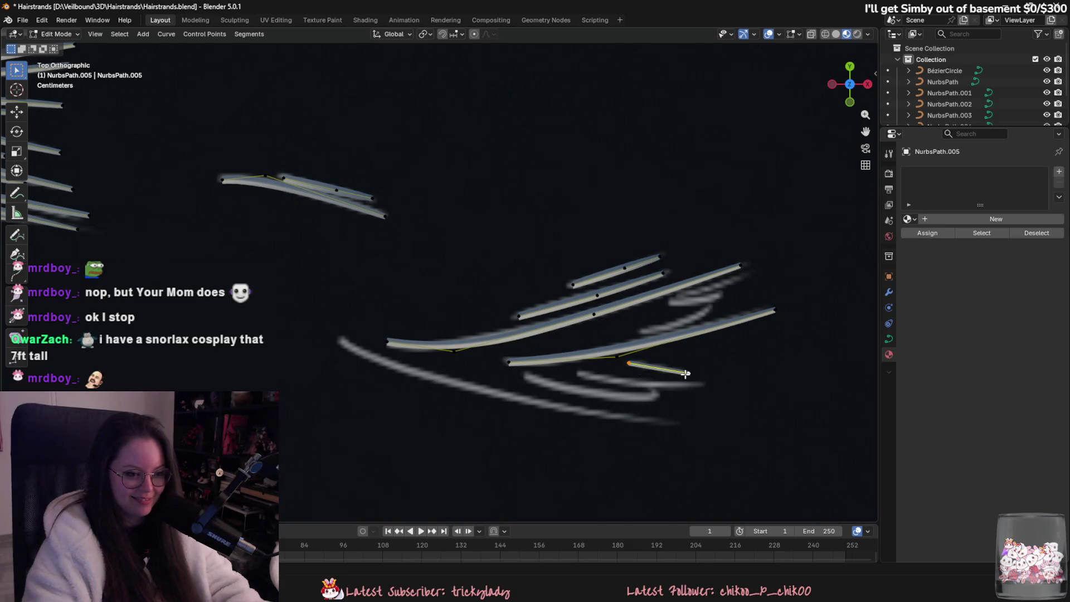
pyautogui.hotkey('shift', 'd')
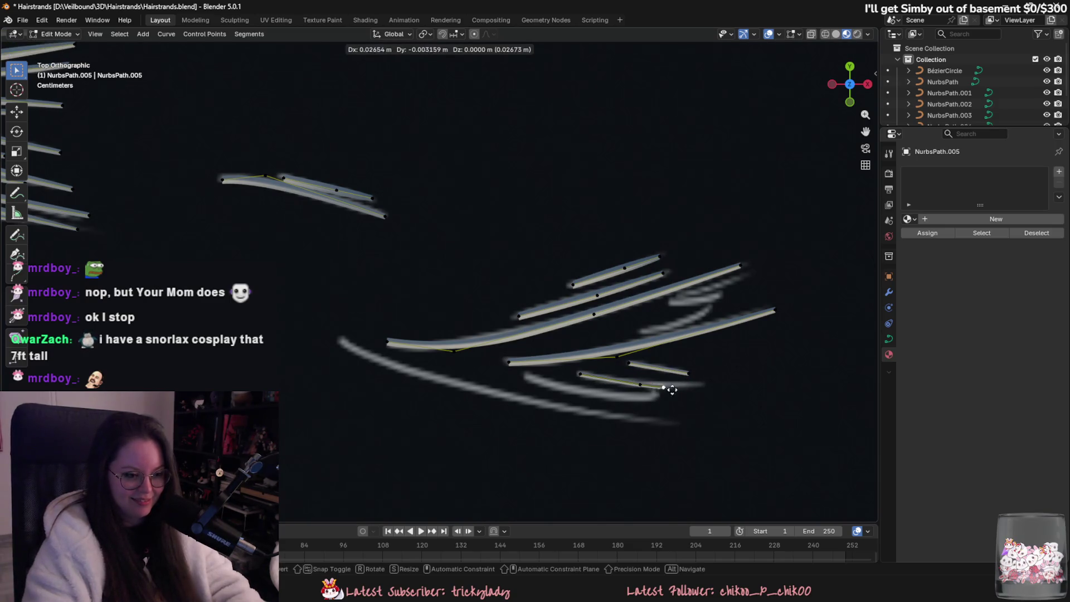
pyautogui.click(653, 391)
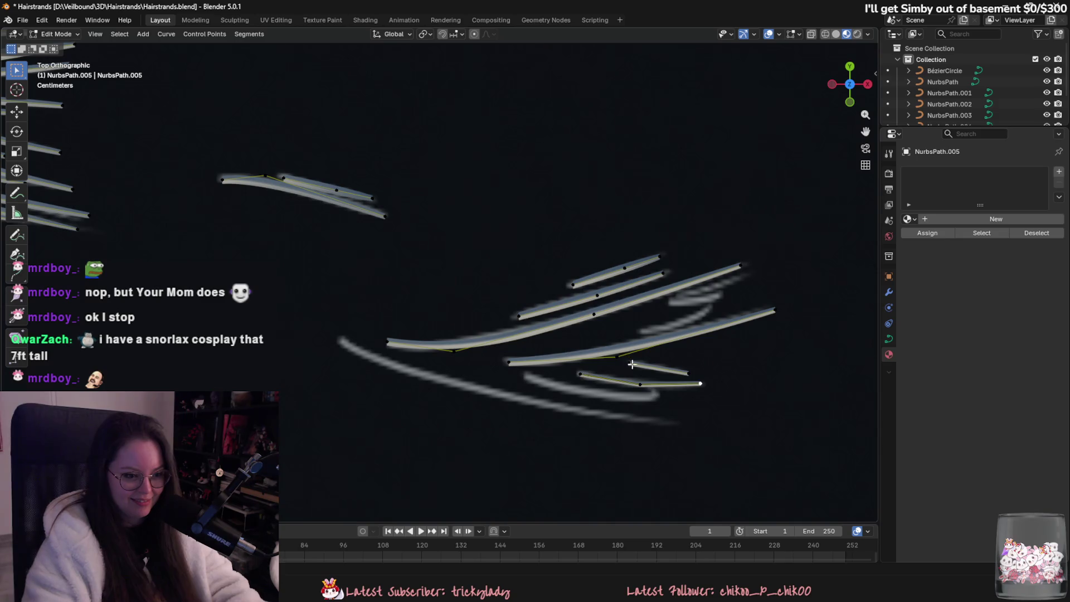
pyautogui.moveTo(525, 377); pyautogui.dragTo(585, 387)
pyautogui.press('e')
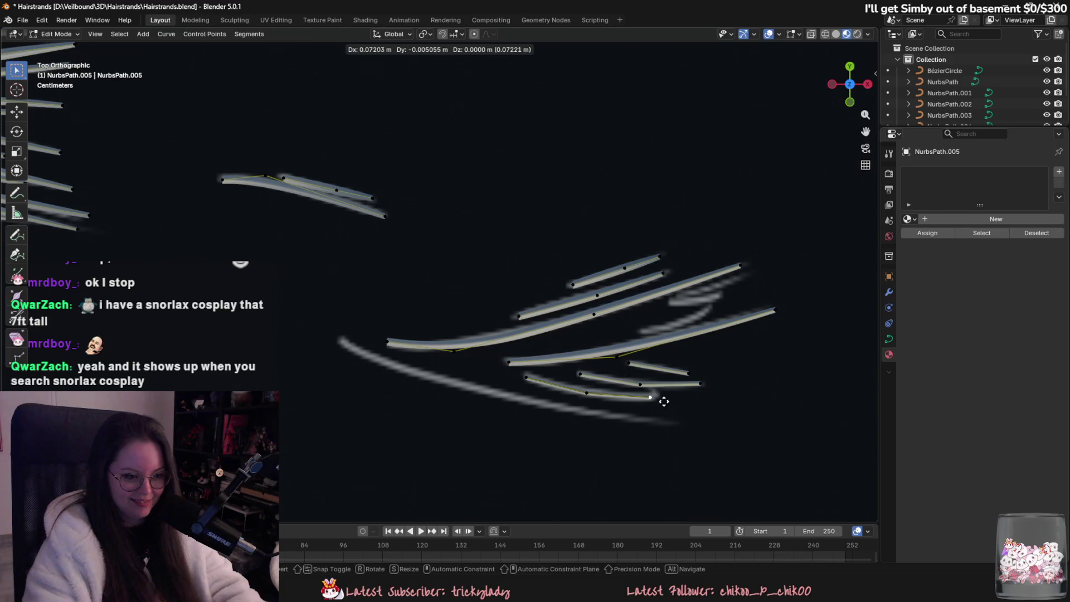
pyautogui.click(676, 400)
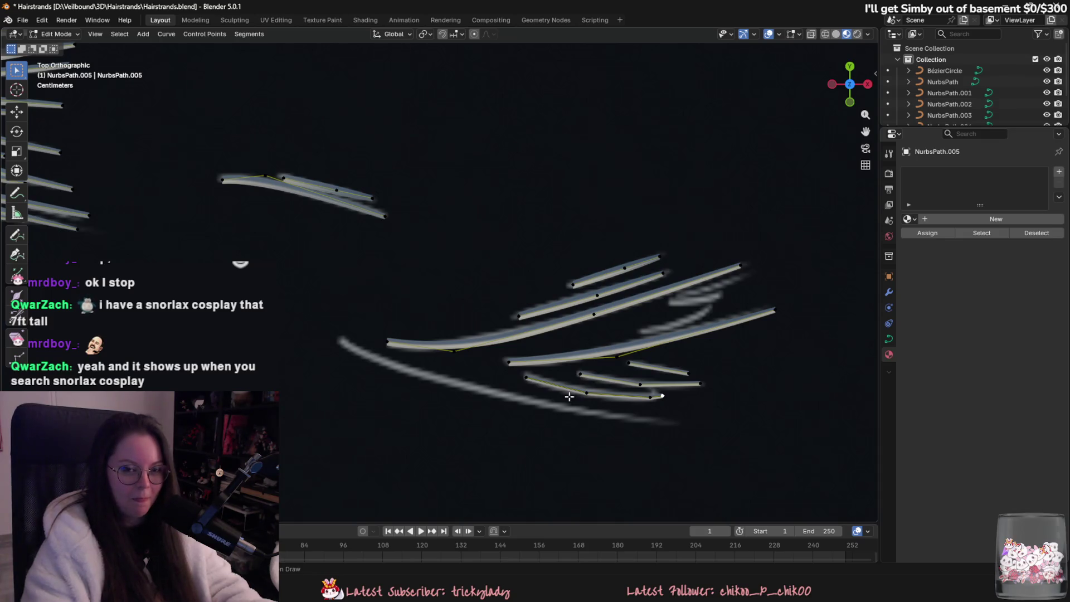
# - Rotate the lower-left strand to match the reference and move its endpoint up-left
pyautogui.click(575, 285)
pyautogui.keyDown('shift'); pyautogui.click(623, 274); pyautogui.keyUp('shift')
pyautogui.press('l')
pyautogui.press('r')
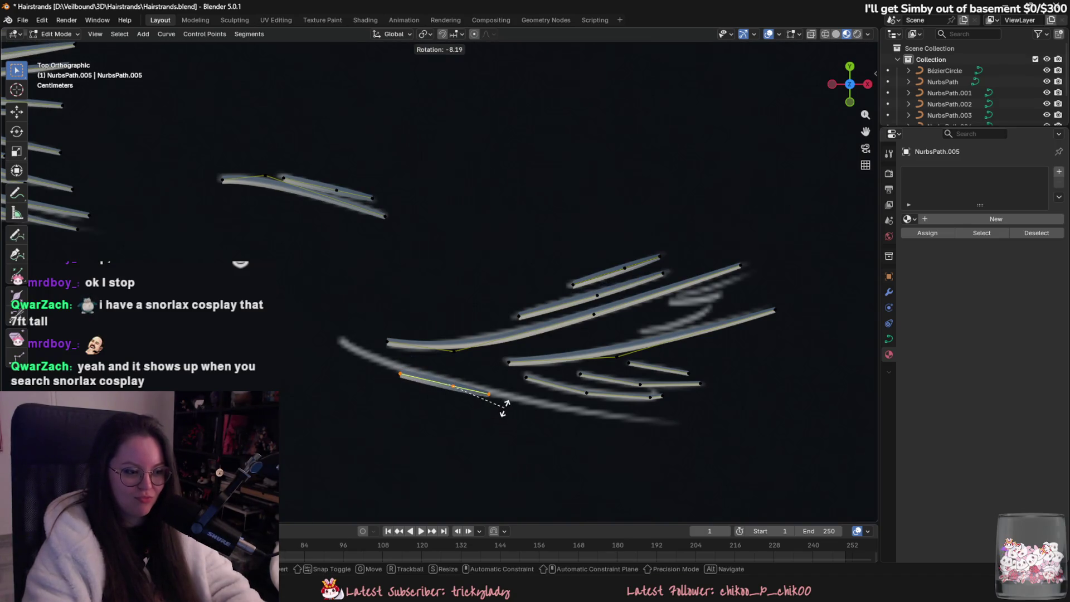
pyautogui.press('g')
pyautogui.click(519, 408)
pyautogui.press('g')
pyautogui.press('Escape')
pyautogui.press('g')
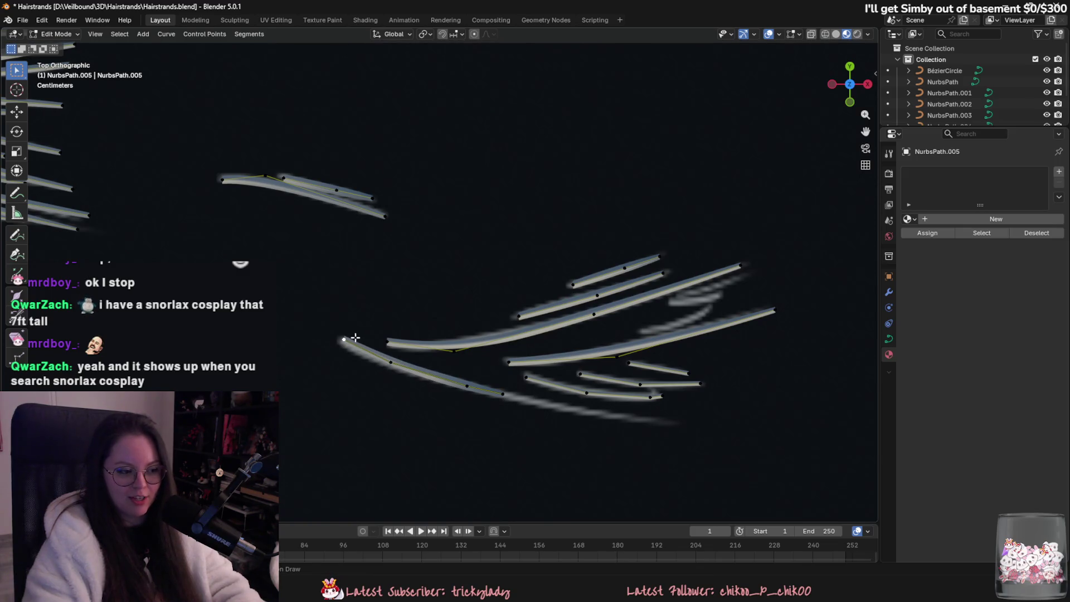
pyautogui.click(376, 371)
# - Stretch the lower strand's end to the right and bend it at its middle point
pyautogui.press('g')
pyautogui.click(650, 429)
pyautogui.press('g')
pyautogui.click(577, 419)
pyautogui.click(467, 389)
pyautogui.press('g')
pyautogui.click(467, 390)
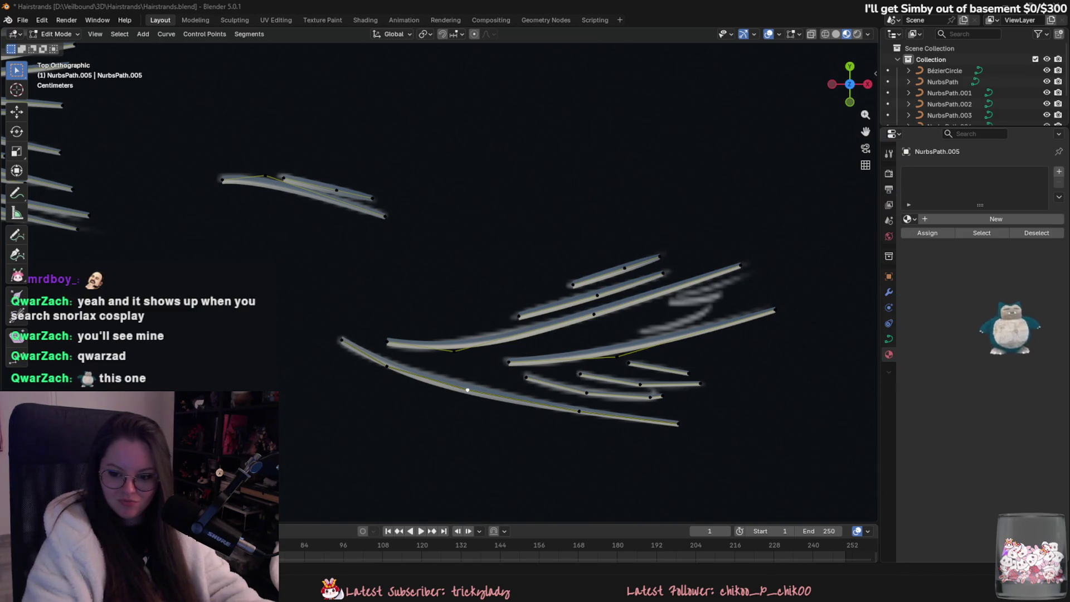
pyautogui.hotkey('alt', 'Tab')
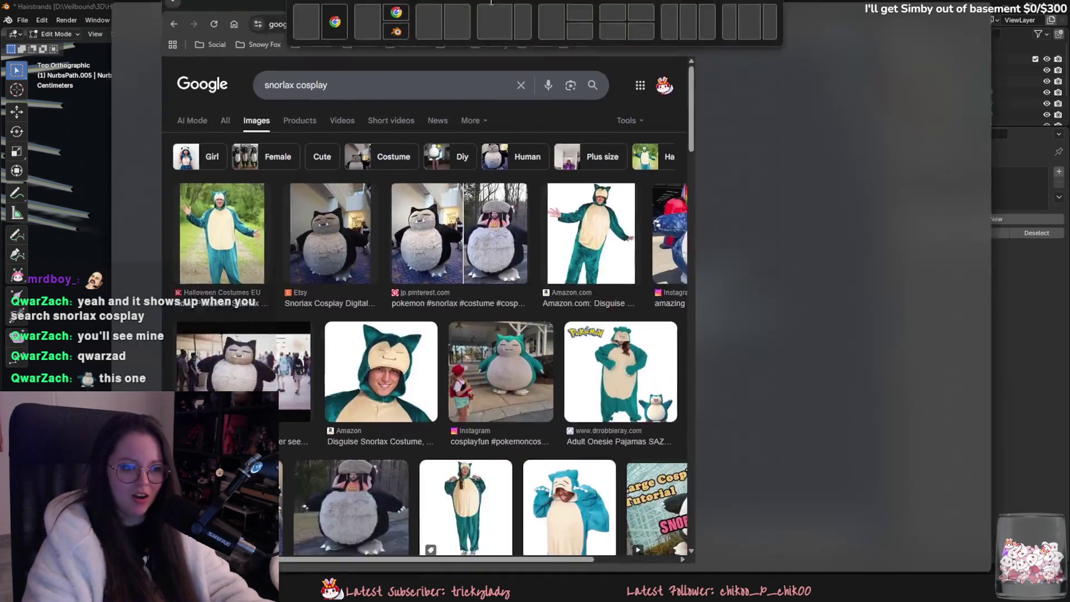
# - Preview the Etsy snorlax cosplay photo and open its 'Snorlax Cosplay Digital Patterns' listing
pyautogui.click(230, 255)
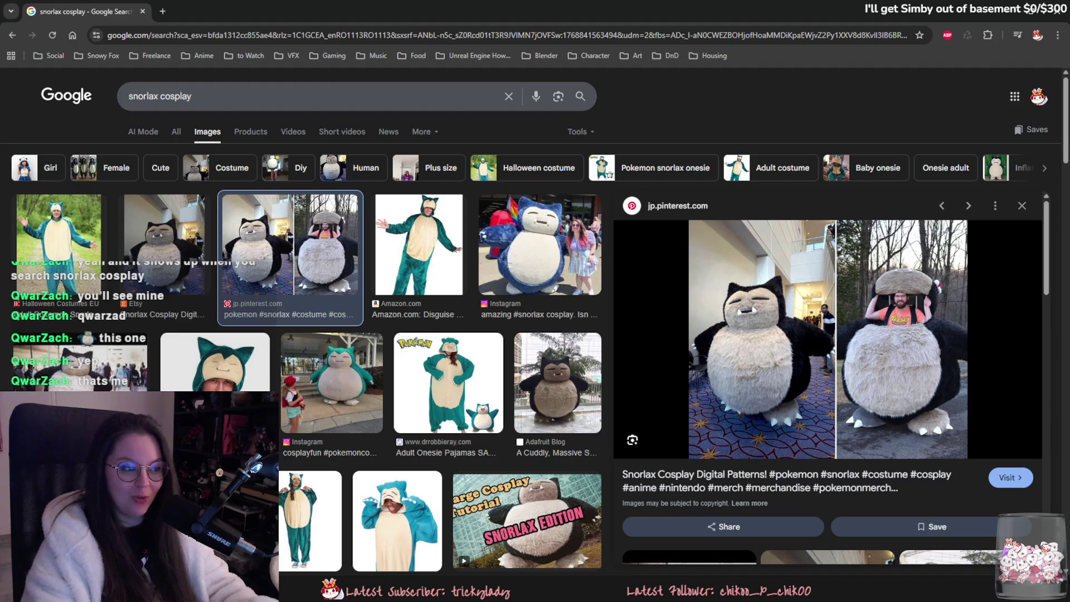
pyautogui.press('Left')
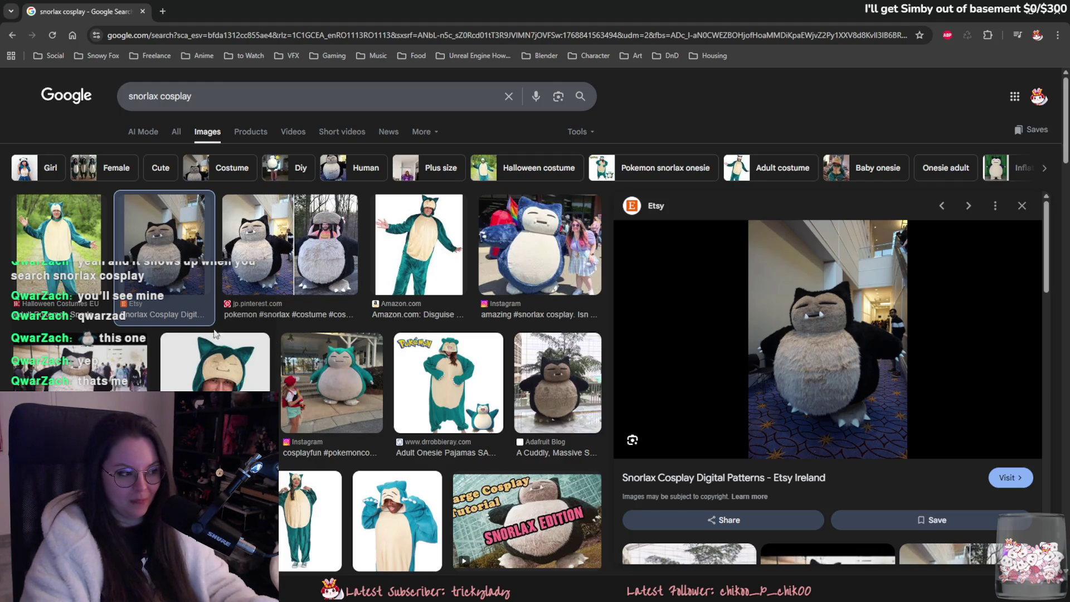
pyautogui.scroll(-1, 747, 448)
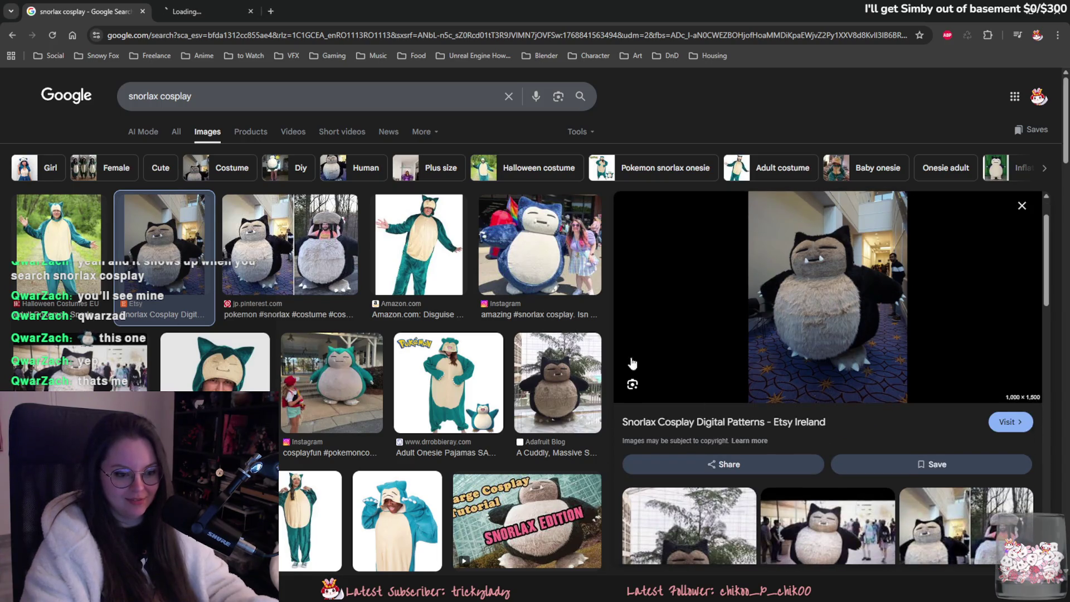
pyautogui.click(189, 12)
pyautogui.scroll(-2, 467, 351)
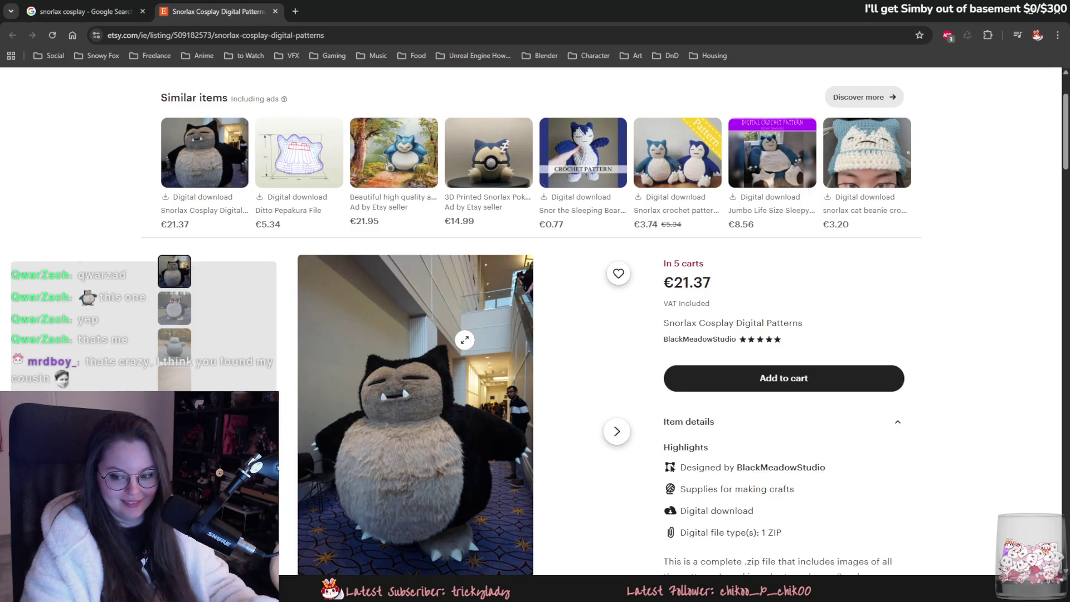
# - Browse the Etsy listing's photos, then close the tab and return to Blender
pyautogui.scroll(-1, 464, 340)
pyautogui.click(618, 384)
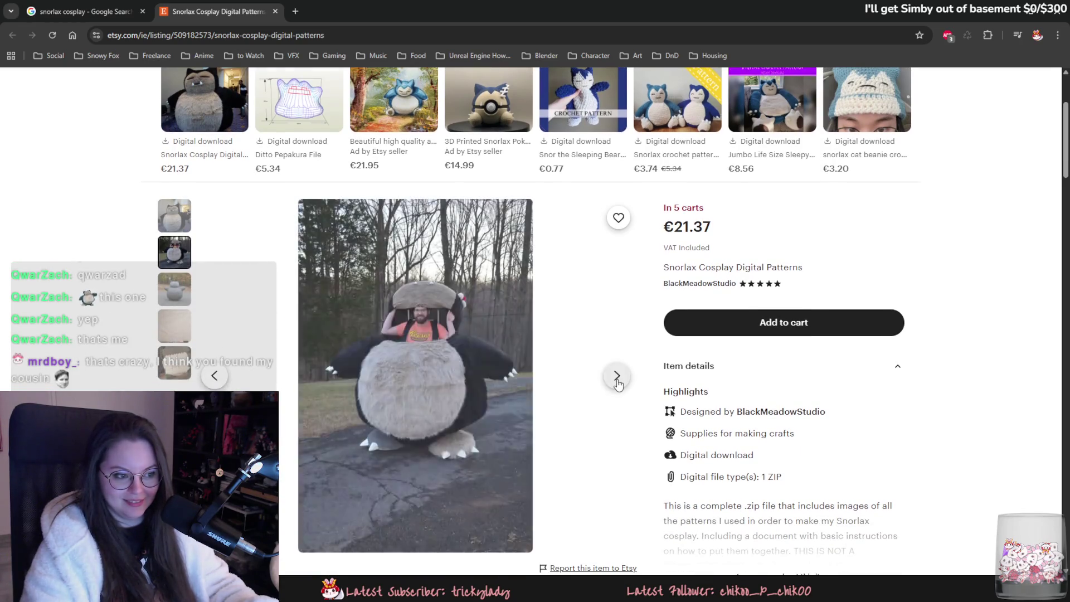
pyautogui.click(617, 383)
pyautogui.click(618, 383)
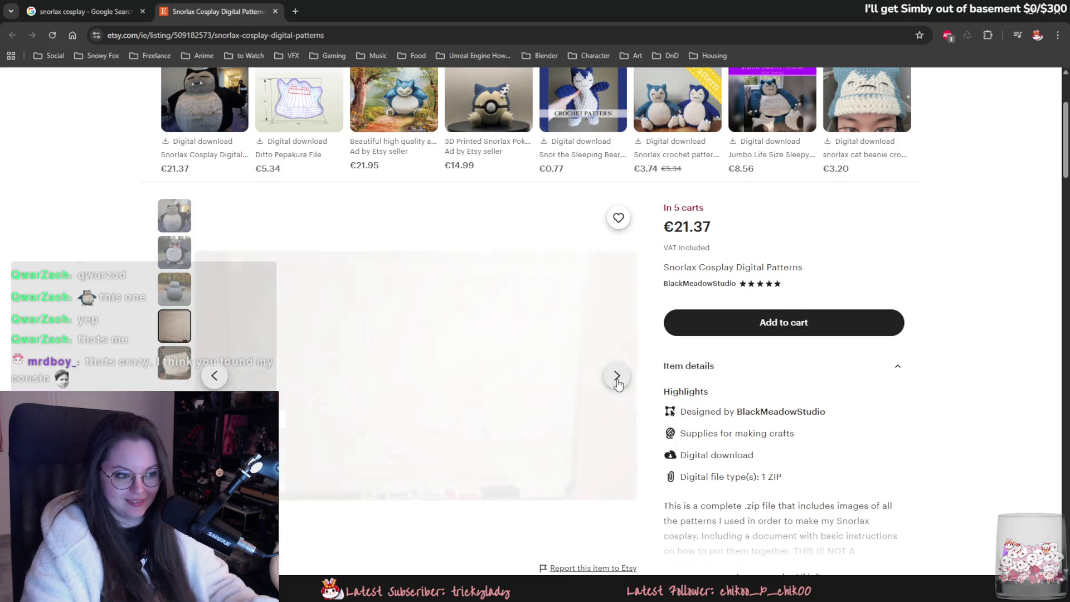
pyautogui.click(617, 383)
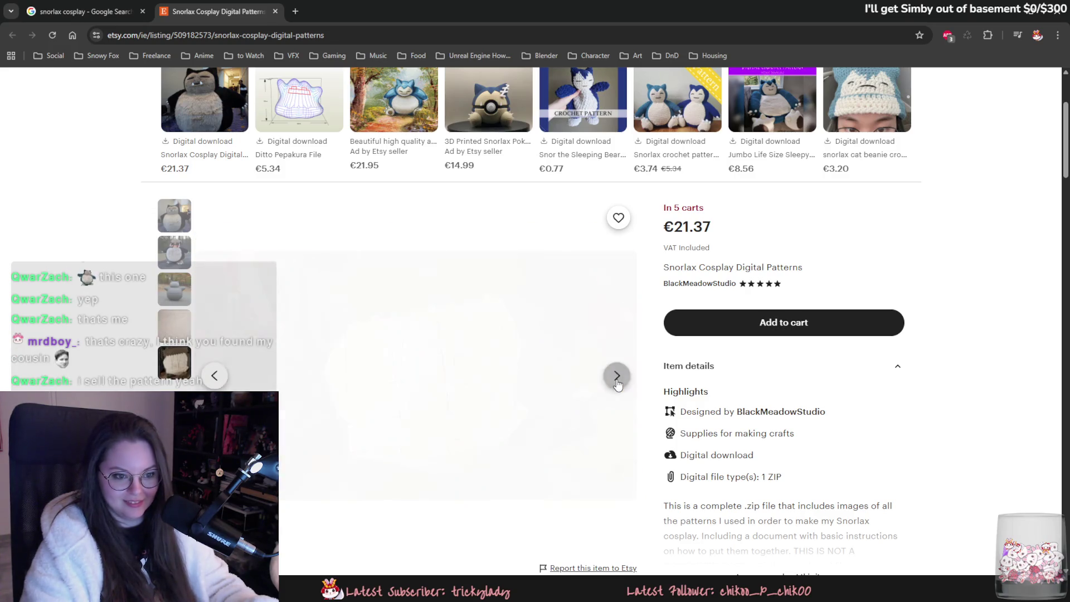
pyautogui.click(618, 384)
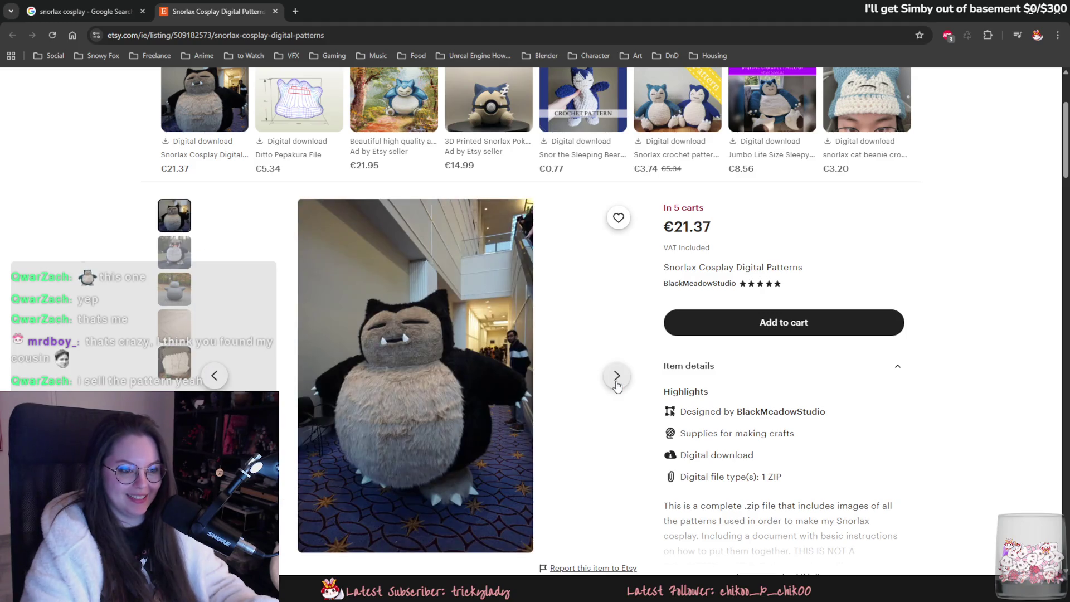
pyautogui.click(616, 383)
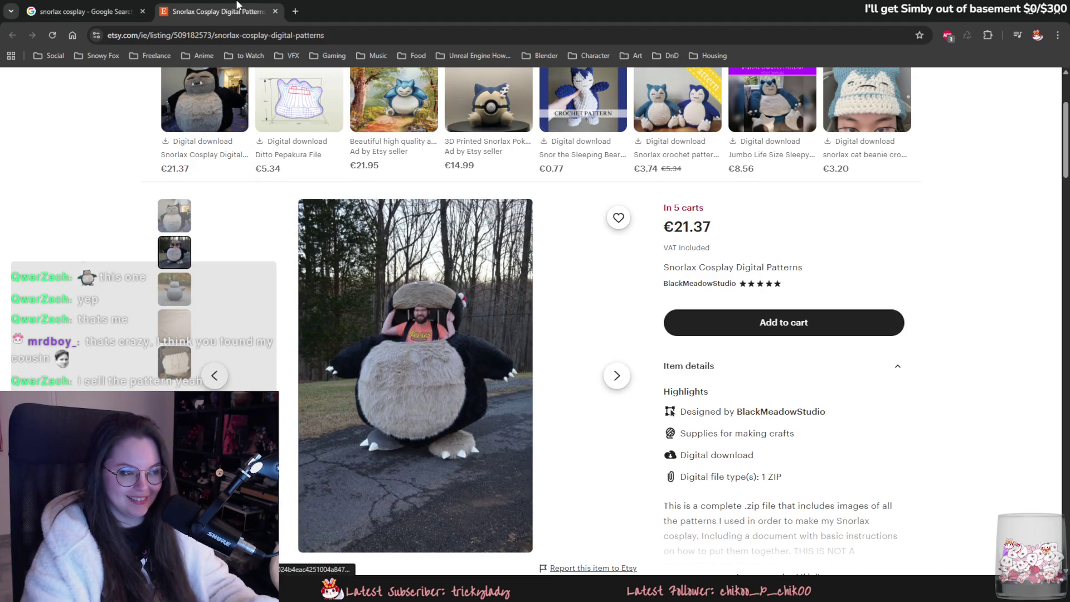
pyautogui.middleClick(234, 5)
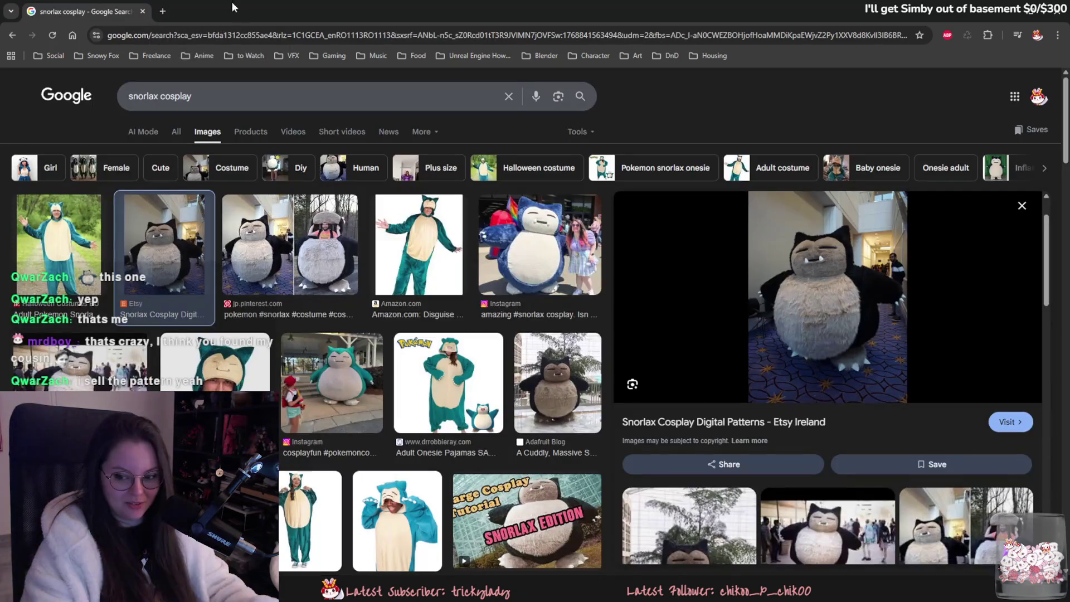
pyautogui.hotkey('alt', 'Tab')
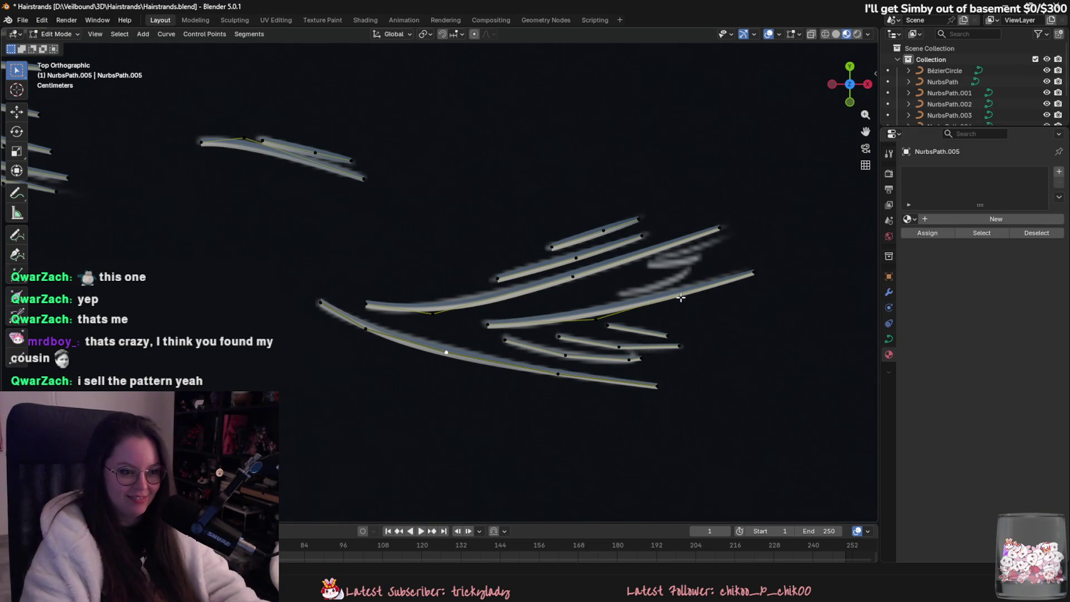
# - Duplicate the short strand up and to the left and extrude a new point from it
pyautogui.press('l')
pyautogui.hotkey('shift', 'd')
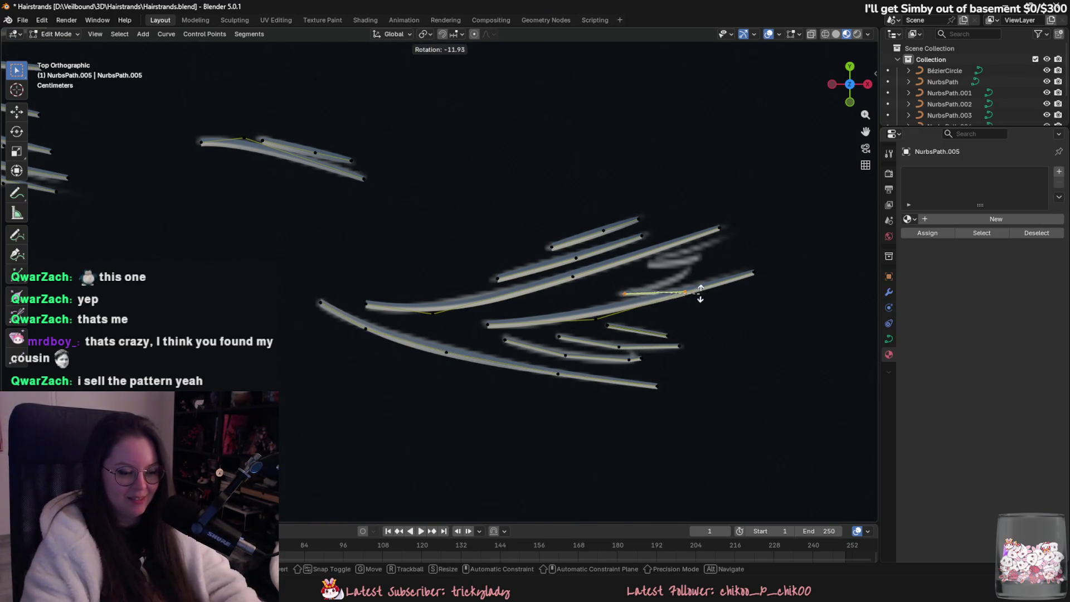
pyautogui.click(692, 278)
pyautogui.press('e')
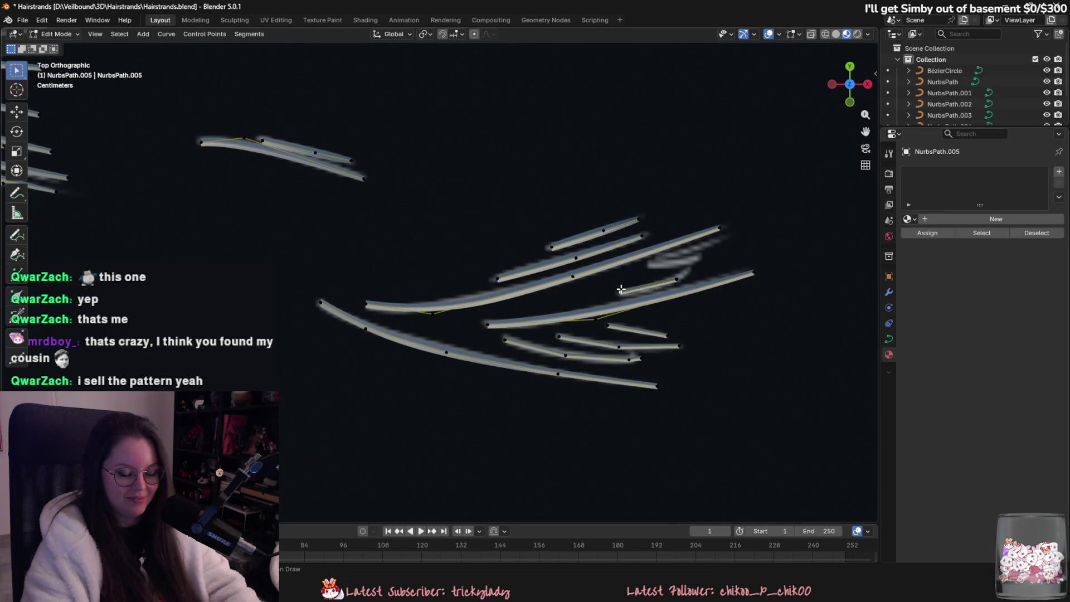
pyautogui.click(679, 273)
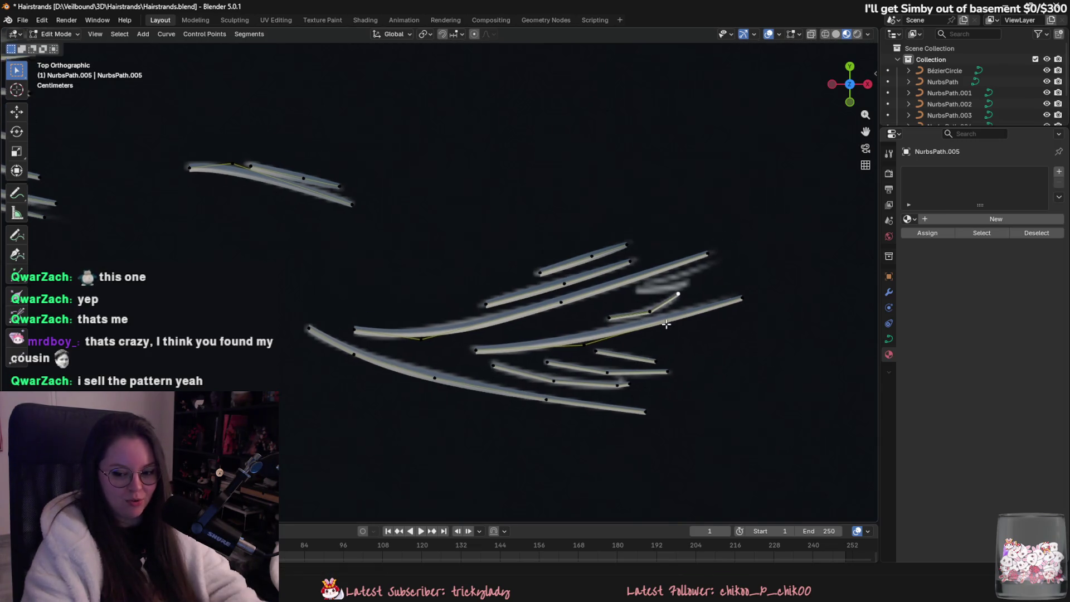
pyautogui.scroll(1, 658, 338)
# - Copy the upper strand segment twice, thinning one end with Alt+S, then return to Object Mode
pyautogui.click(567, 270)
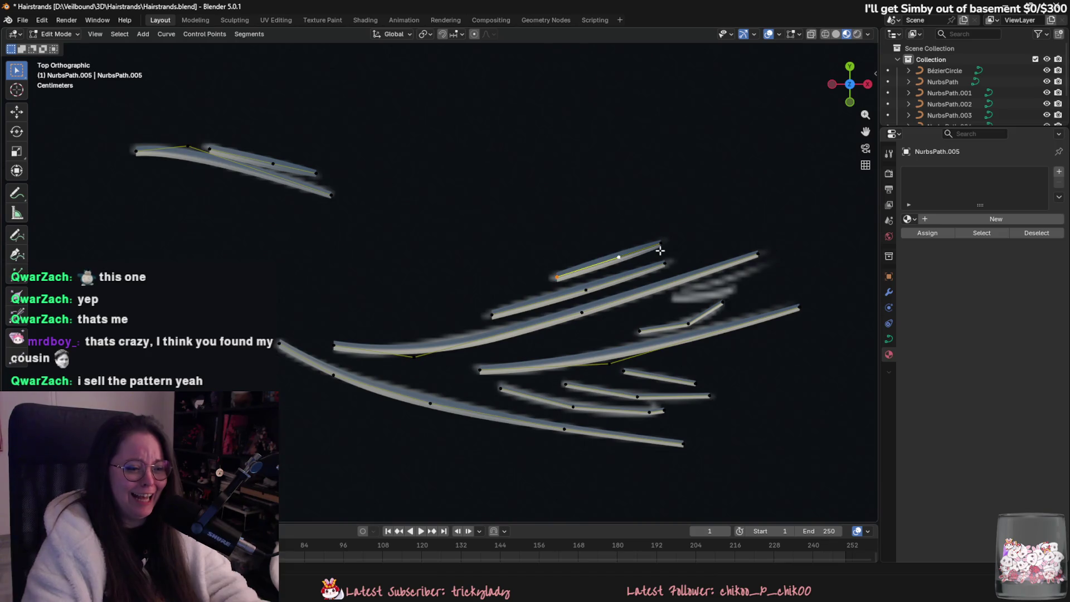
pyautogui.hotkey('shift', 'd')
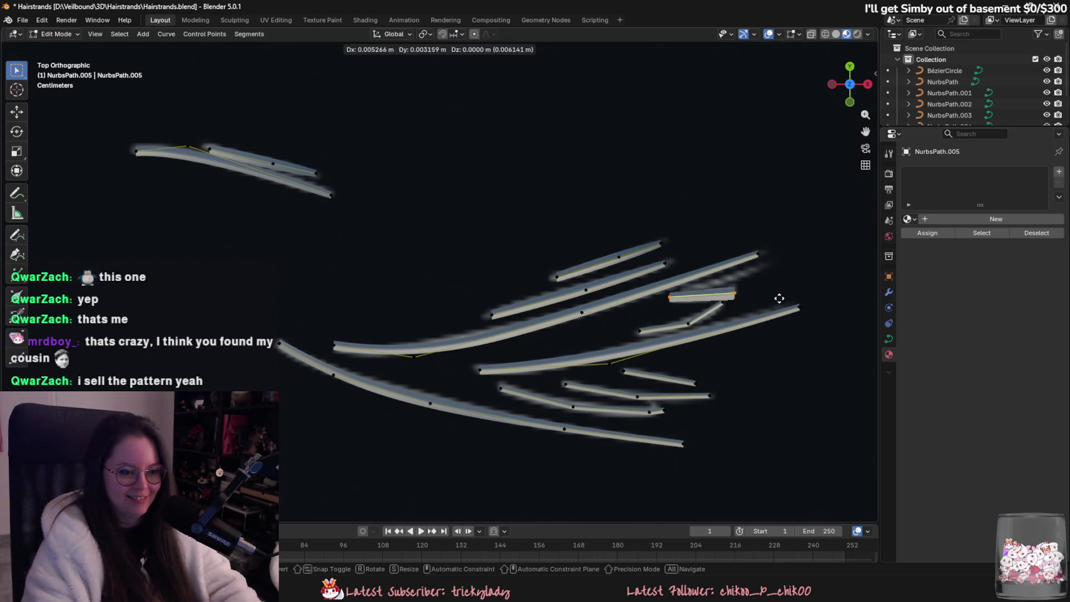
pyautogui.click(755, 300)
pyautogui.hotkey('alt', 's')
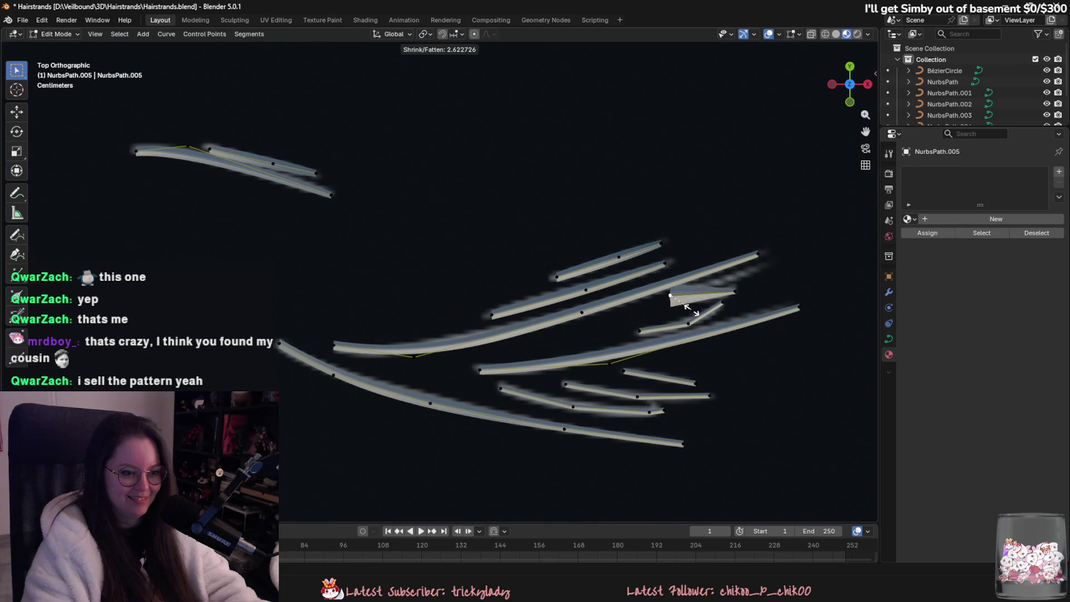
pyautogui.click(681, 304)
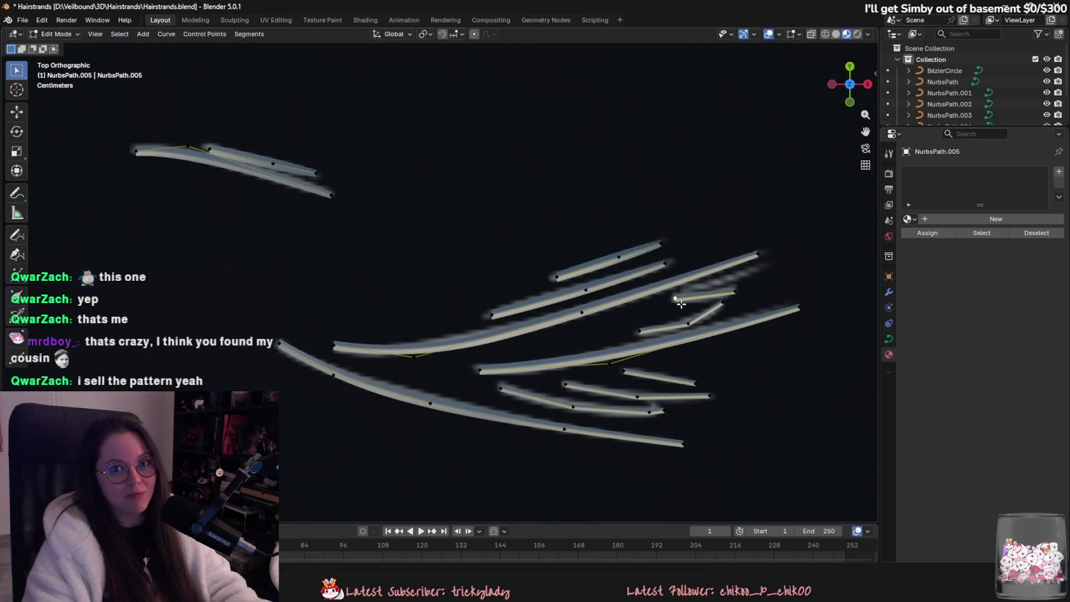
pyautogui.hotkey('shift', 'd')
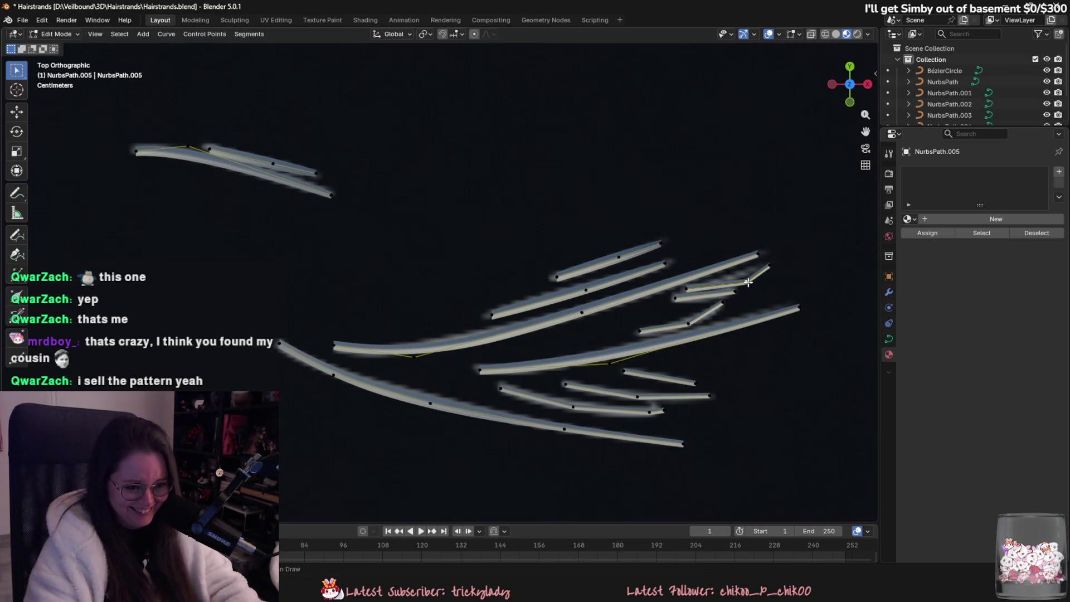
pyautogui.click(768, 263)
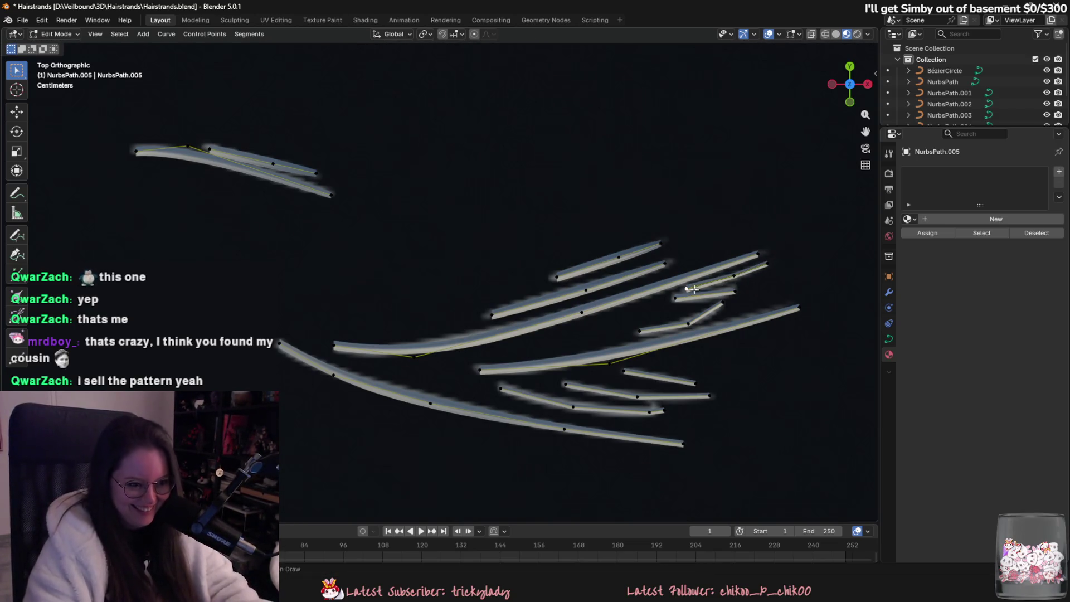
pyautogui.scroll(-8, 745, 351)
pyautogui.press('Tab')
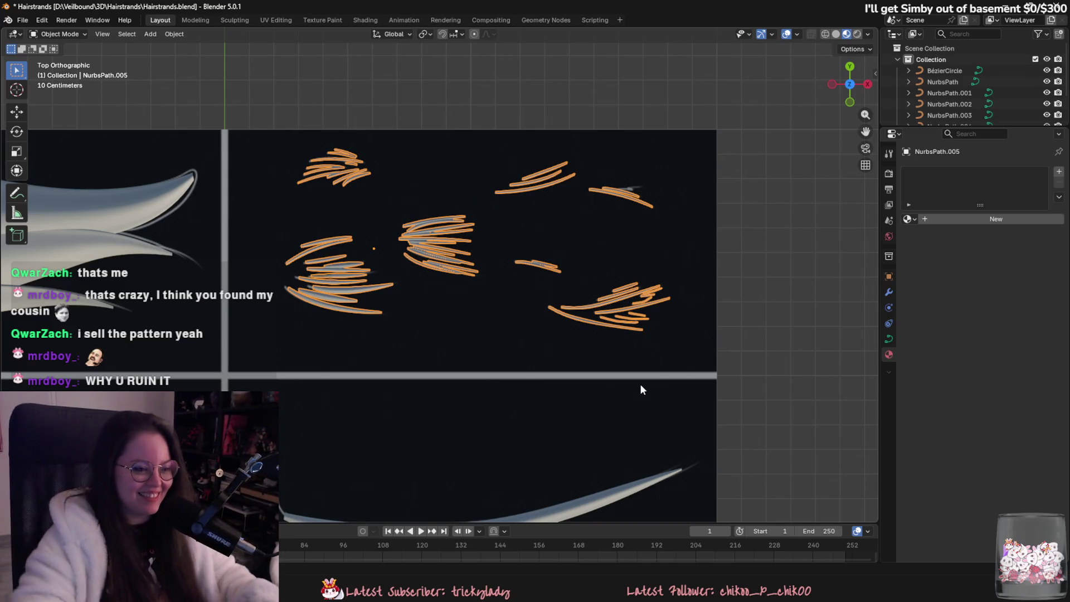
# - Deselect the hair strands, select the reference image plane and save Hairstrands.blend
pyautogui.click(735, 252)
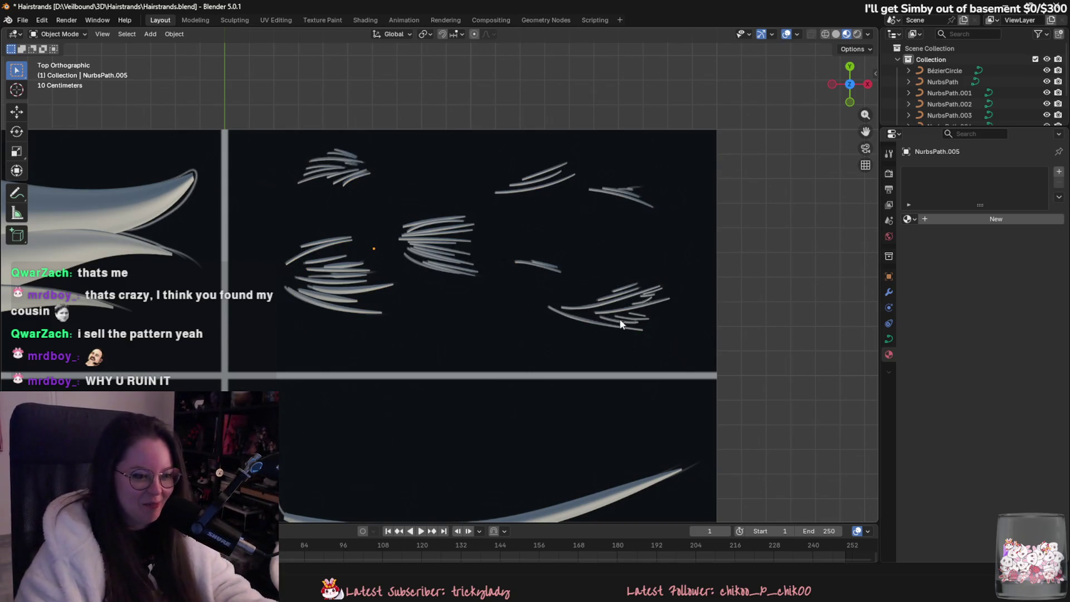
pyautogui.click(642, 358)
pyautogui.scroll(-5, 642, 358)
pyautogui.moveTo(721, 441)
pyautogui.mouseDown(button='middle')
pyautogui.moveTo(500, 359)
pyautogui.moveTo(416, 347)
pyautogui.moveTo(560, 448)
pyautogui.moveTo(588, 413)
pyautogui.mouseUp(button='middle')
pyautogui.hotkey('ctrl', 's')
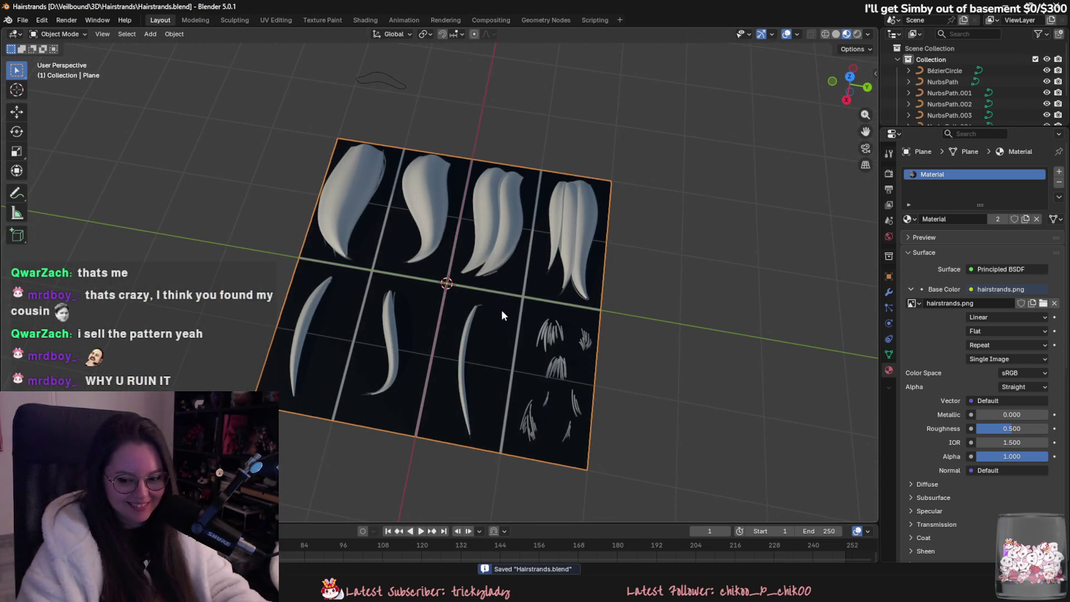
# - Hide the reference plane to inspect the strands from above, then unhide it
pyautogui.press('h')
pyautogui.moveTo(503, 304)
pyautogui.mouseDown(button='middle')
pyautogui.moveTo(577, 477)
pyautogui.moveTo(597, 412)
pyautogui.moveTo(585, 369)
pyautogui.mouseUp(button='middle')
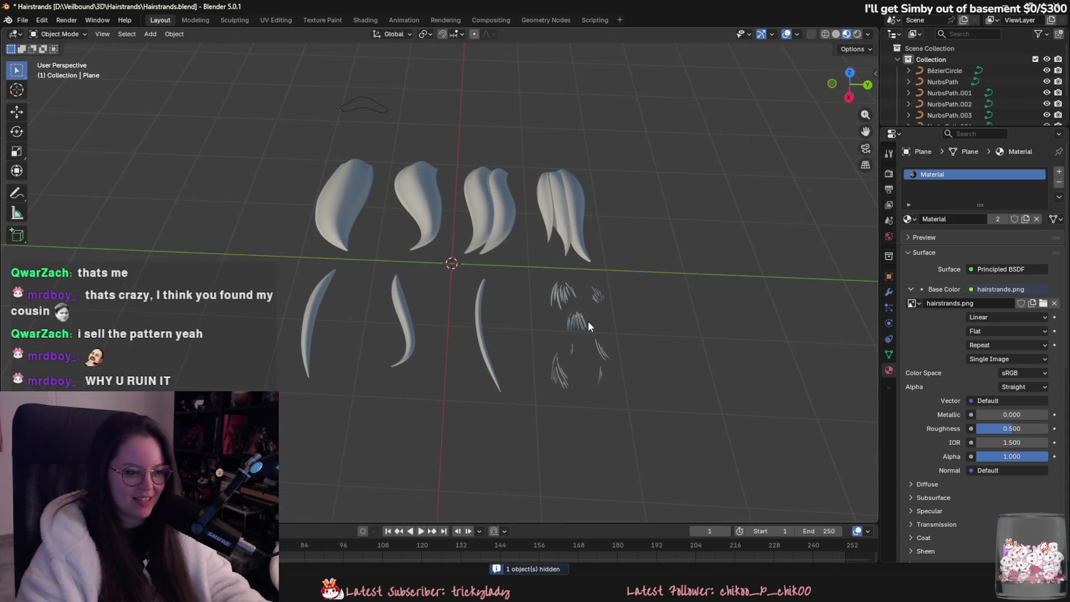
pyautogui.moveTo(587, 316)
pyautogui.mouseDown(button='middle')
pyautogui.moveTo(600, 403)
pyautogui.moveTo(593, 429)
pyautogui.moveTo(560, 440)
pyautogui.mouseUp(button='middle')
pyautogui.scroll(-3, 560, 440)
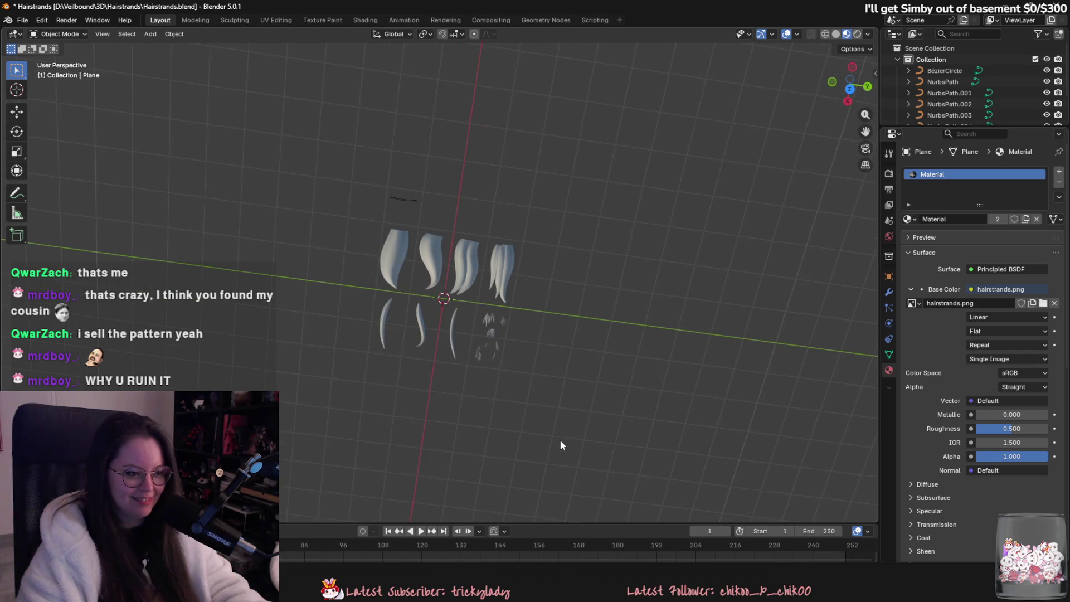
pyautogui.hotkey('alt', 'h')
pyautogui.scroll(3, 547, 394)
pyautogui.click(150, 34)
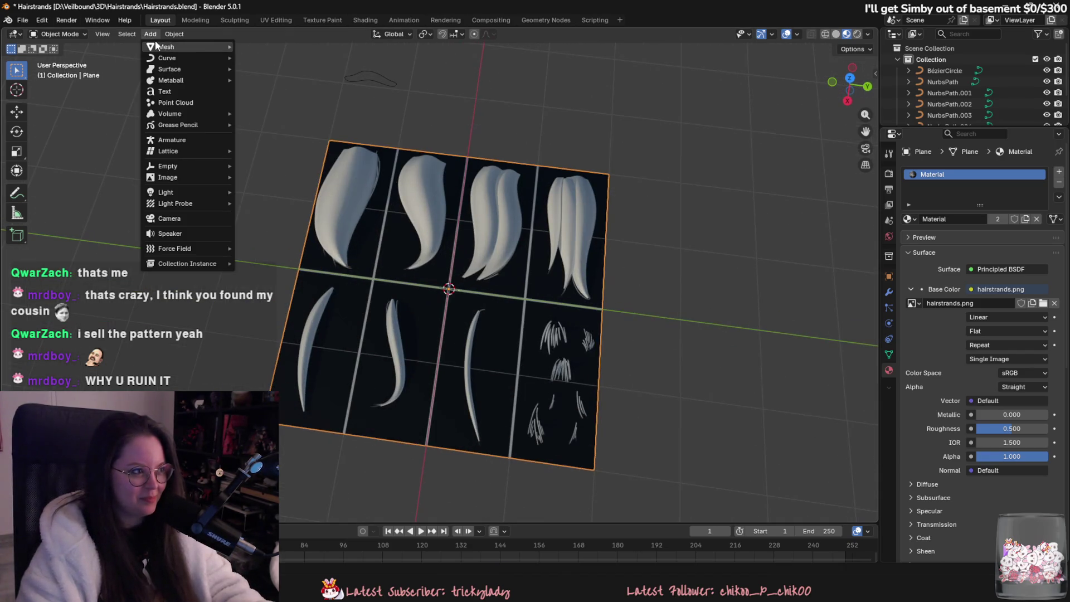
# - In Edit Mode, cut a first edge loop across the plane and switch to Top view
pyautogui.press('Tab')
pyautogui.scroll(1, 396, 145)
pyautogui.hotkey('ctrl', 'r')
pyautogui.click(397, 145)
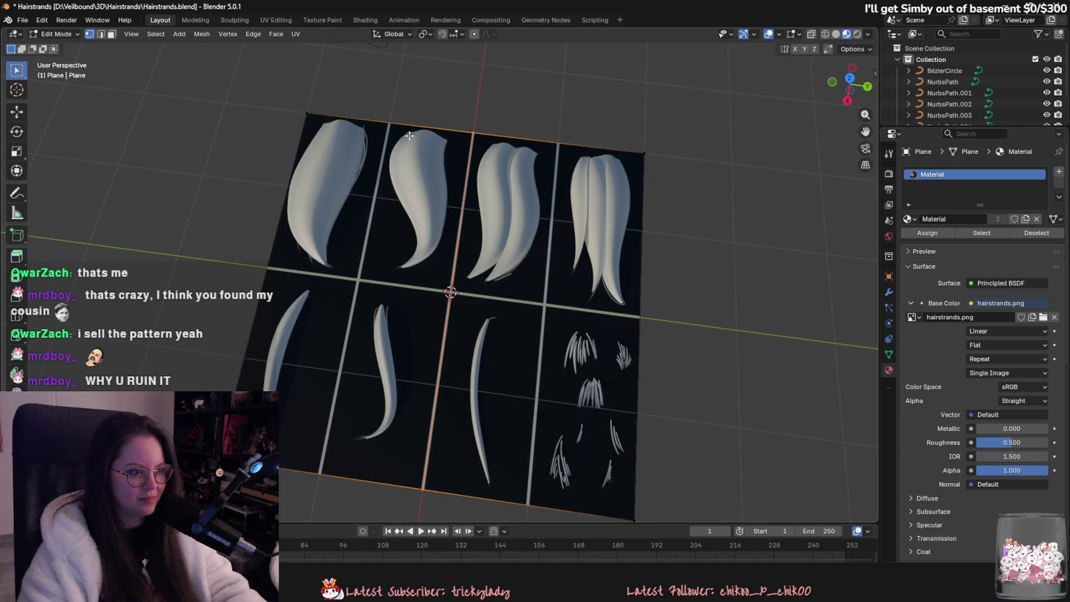
pyautogui.click(362, 129)
pyautogui.moveTo(361, 128); pyautogui.dragTo(423, 178, button='middle')
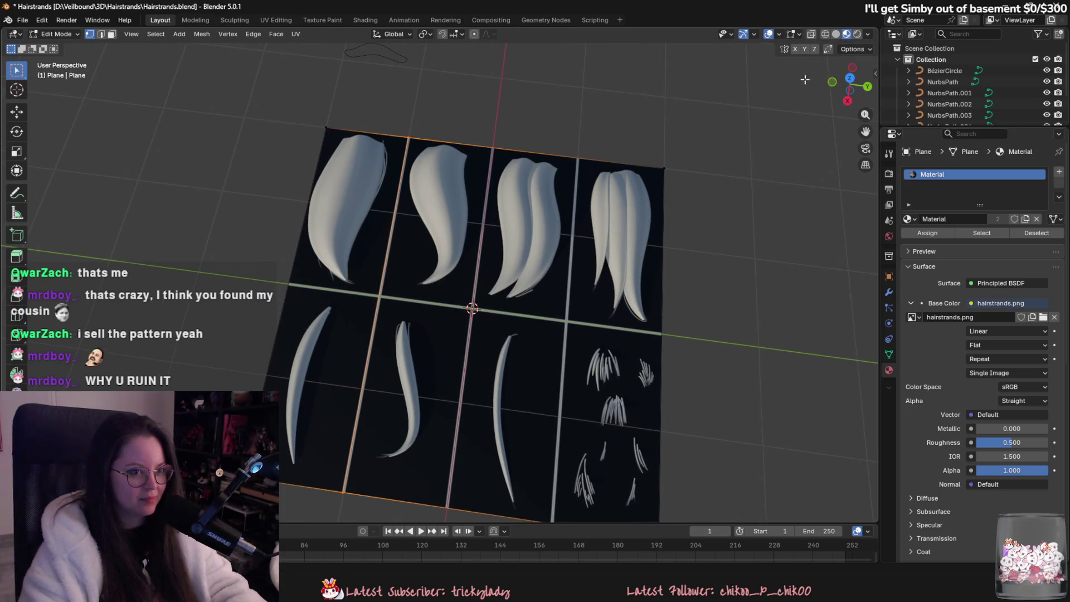
pyautogui.click(849, 83)
# - Slide the horizontal edge loop onto the plane's centre line
pyautogui.press('g')
pyautogui.press('g')
pyautogui.click(729, 300)
pyautogui.keyDown('alt'); pyautogui.click(724, 164); pyautogui.keyUp('alt')
pyautogui.press('g')
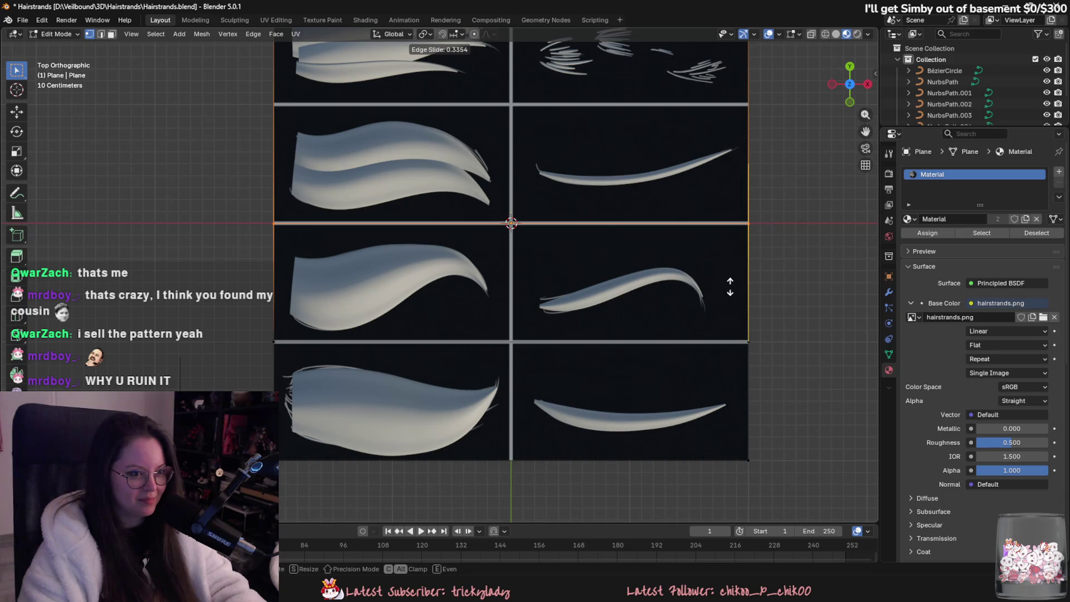
pyautogui.click(728, 279)
pyautogui.keyDown('shift'); pyautogui.moveTo(729, 279); pyautogui.dragTo(707, 368, button='middle'); pyautogui.keyUp('shift')
# - Add another edge loop and slide it onto the border between image rows
pyautogui.hotkey('ctrl', 'r')
pyautogui.click(264, 218)
pyautogui.keyDown('shift'); pyautogui.moveTo(378, 305); pyautogui.dragTo(411, 289, button='middle'); pyautogui.keyUp('shift')
pyautogui.press('a')
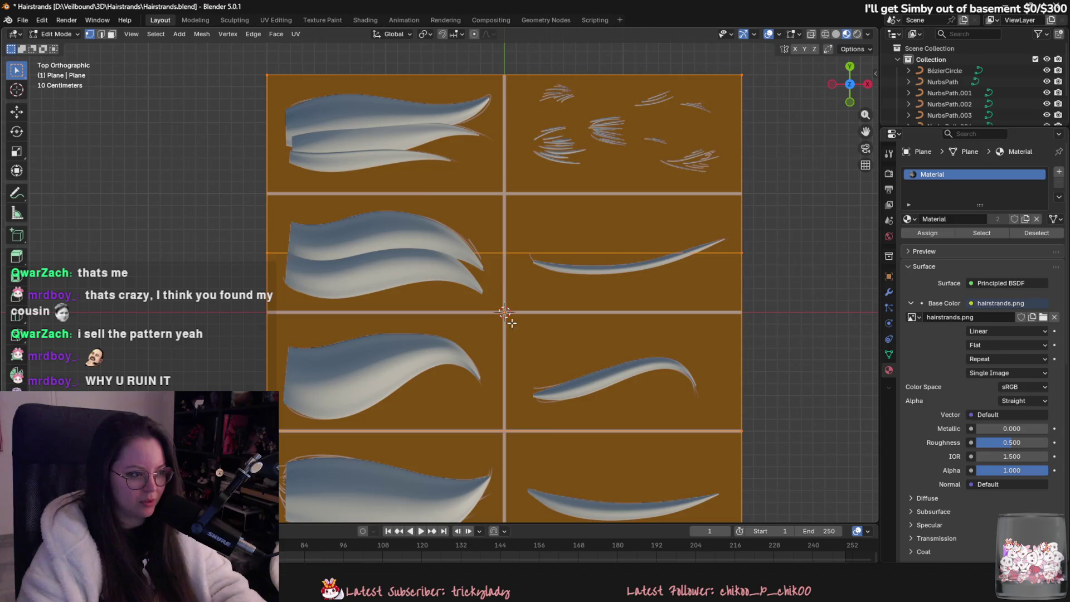
pyautogui.keyDown('shift'); pyautogui.moveTo(482, 290); pyautogui.dragTo(511, 228, button='middle'); pyautogui.keyUp('shift')
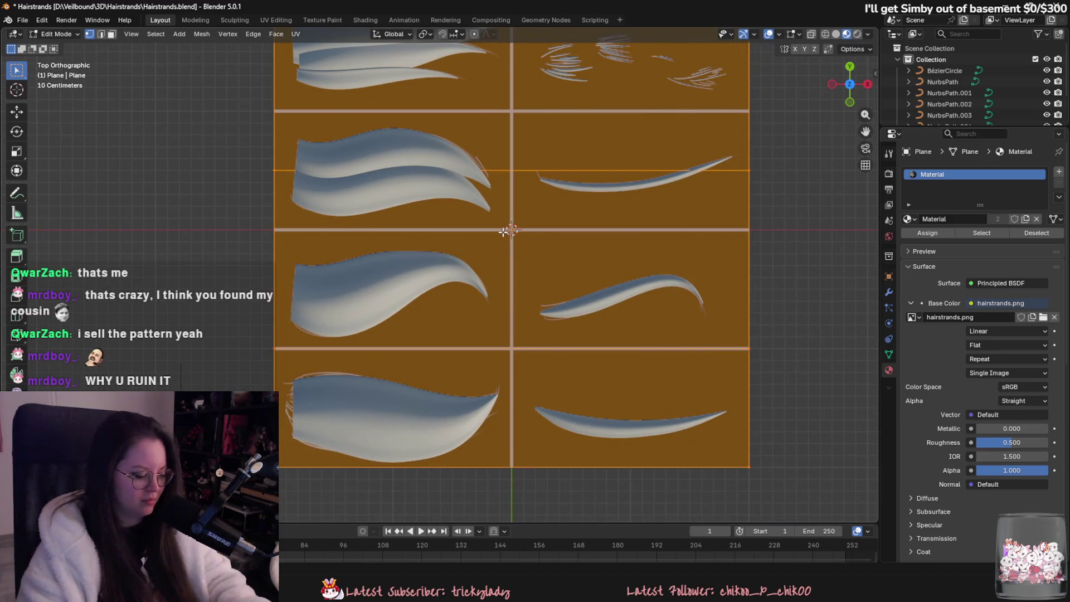
pyautogui.press('2')
pyautogui.keyDown('alt'); pyautogui.click(501, 169); pyautogui.keyUp('alt')
pyautogui.press('g')
pyautogui.press('g')
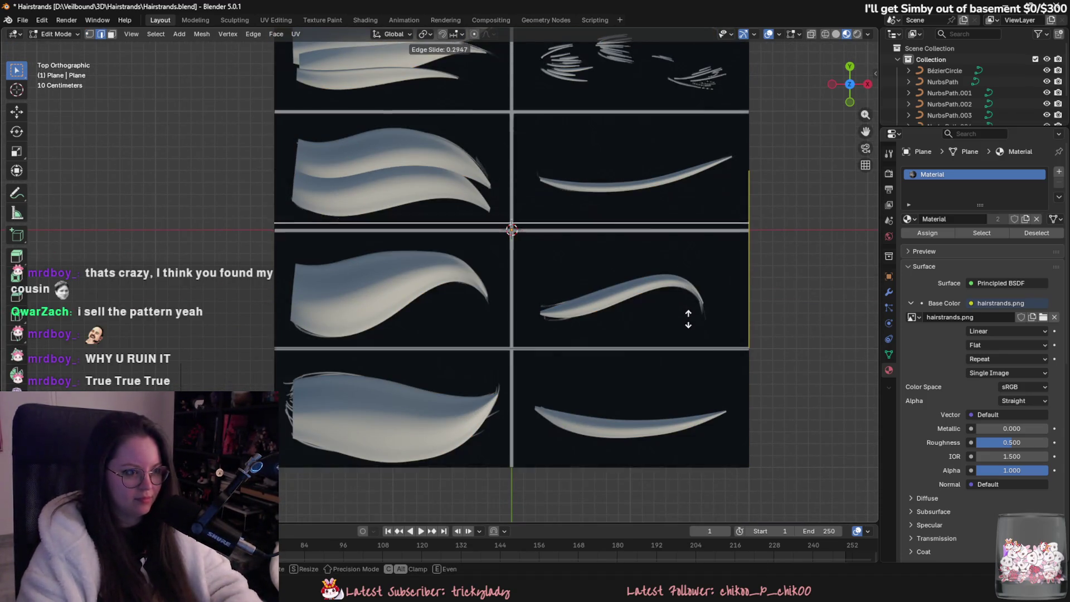
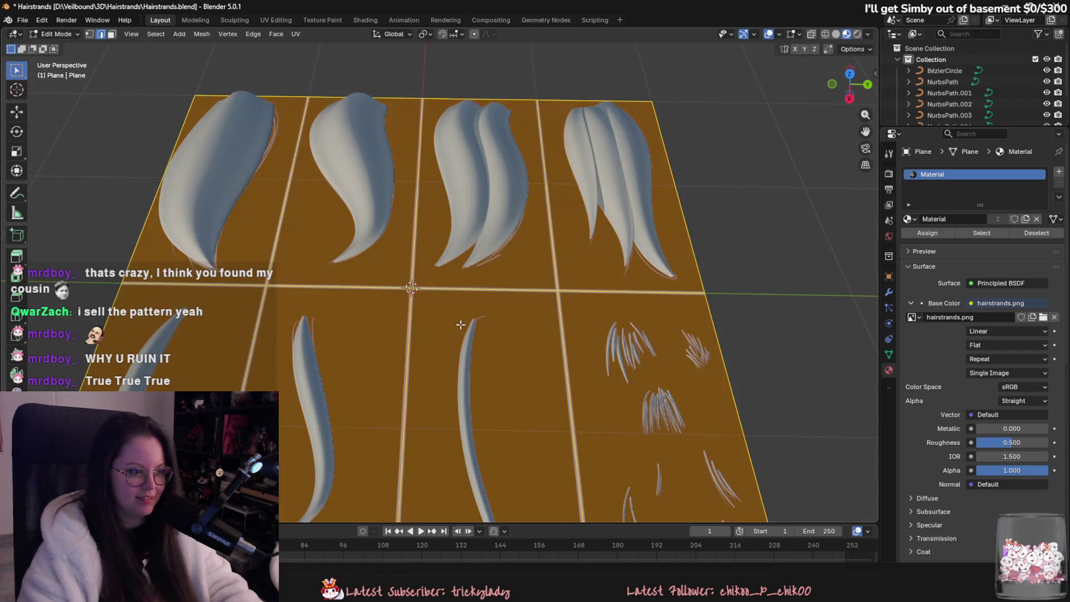
# - Switch to the UV Editing workspace and tilt the 3D view to look down on the plane
pyautogui.moveTo(445, 343)
pyautogui.mouseDown(button='middle')
pyautogui.moveTo(430, 370)
pyautogui.moveTo(406, 352)
pyautogui.mouseUp(button='middle')
pyautogui.scroll(-5, 462, 363)
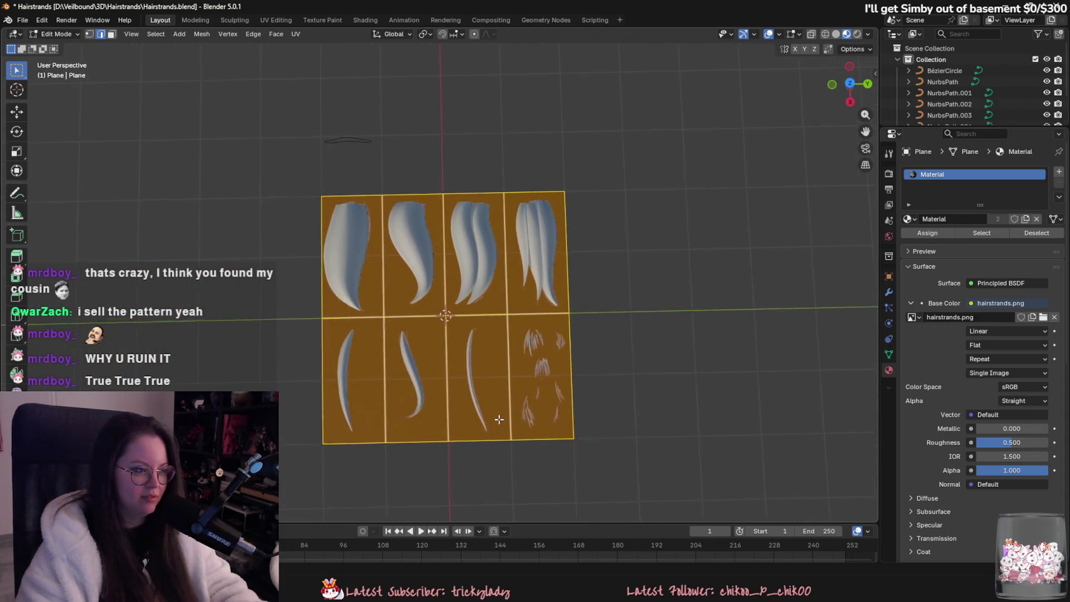
pyautogui.click(276, 20)
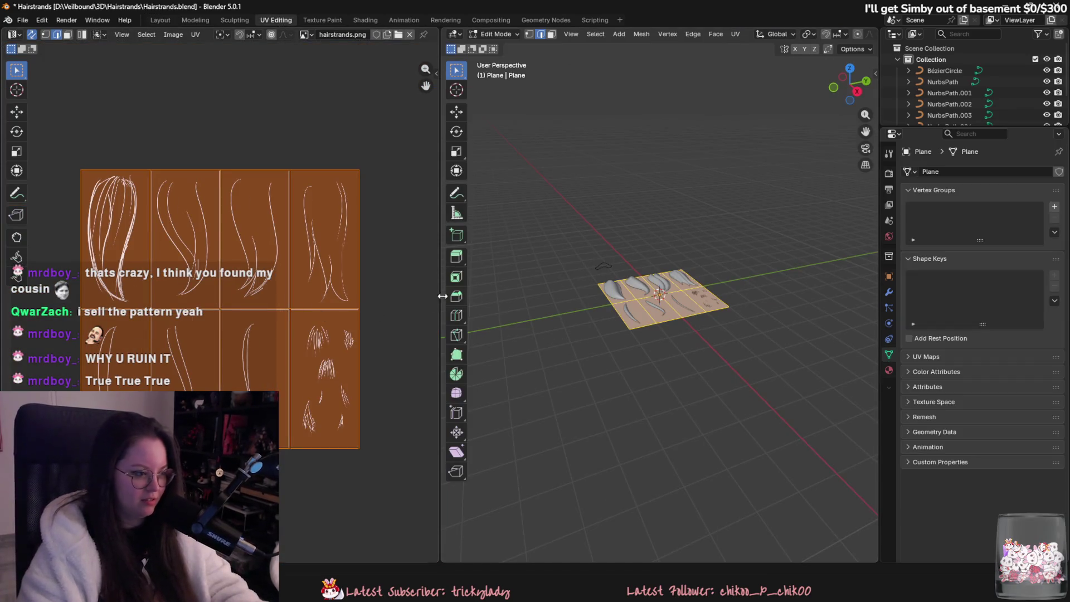
pyautogui.scroll(4, 707, 298)
pyautogui.moveTo(707, 299)
pyautogui.mouseDown(button='middle')
pyautogui.moveTo(699, 351)
pyautogui.moveTo(712, 440)
pyautogui.mouseUp(button='middle')
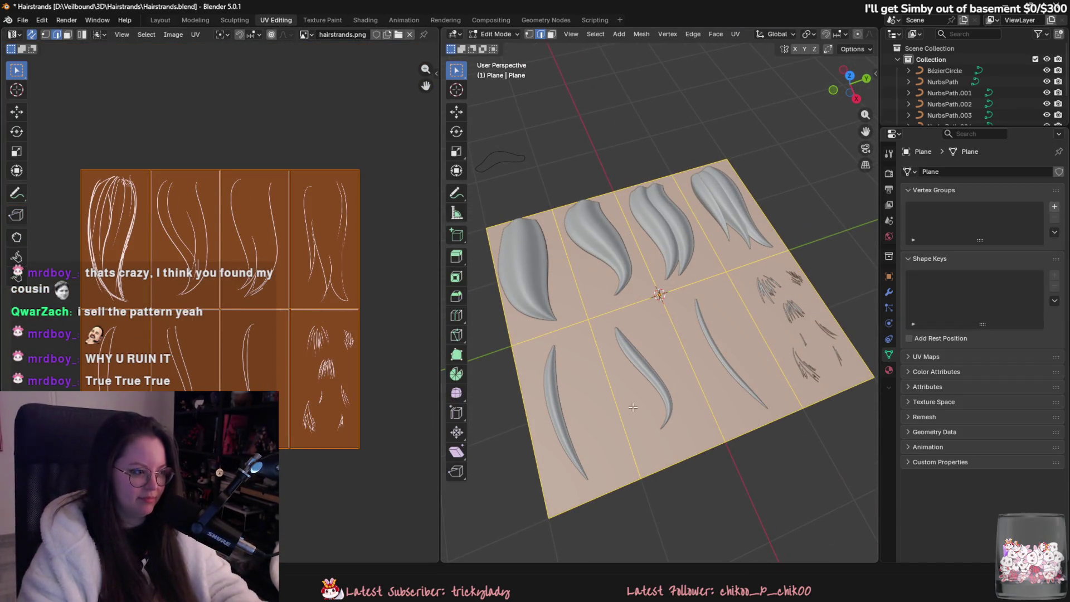
pyautogui.scroll(3, 638, 324)
# - Select the plane's middle edge and edge-slide it slightly, refining the slide three times
pyautogui.click(612, 315)
pyautogui.moveTo(612, 315); pyautogui.dragTo(718, 351, button='middle')
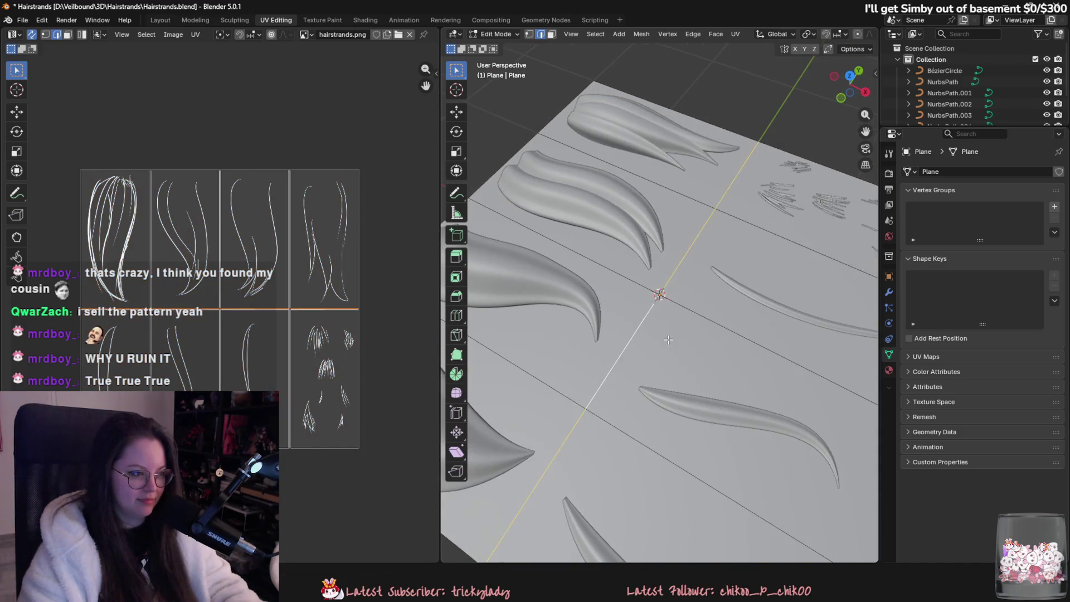
pyautogui.press('g')
pyautogui.press('g')
pyautogui.click(692, 396)
pyautogui.scroll(2, 692, 395)
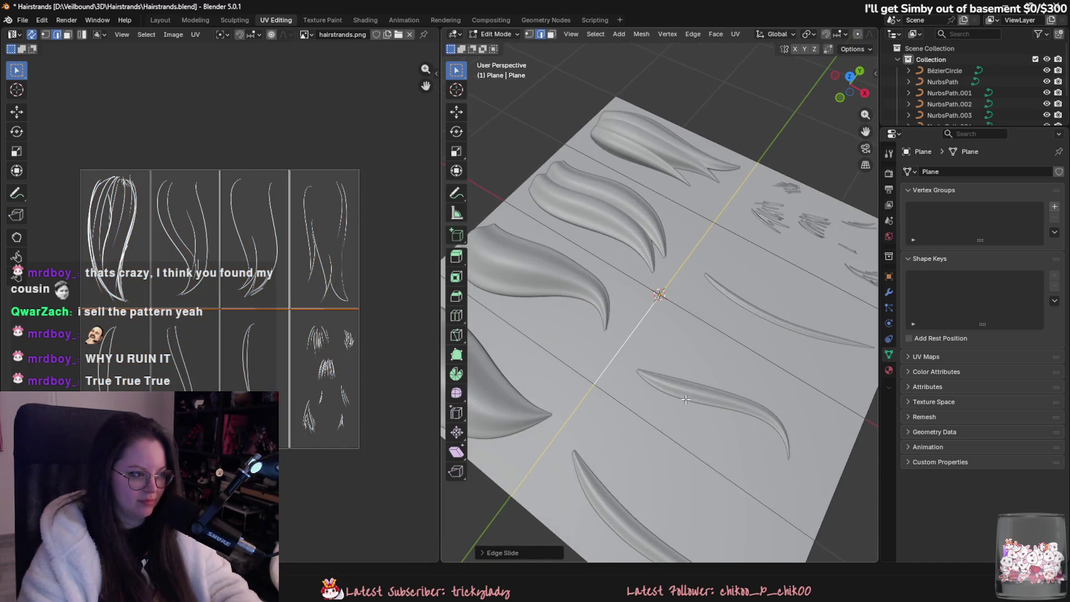
pyautogui.press('g')
pyautogui.press('g')
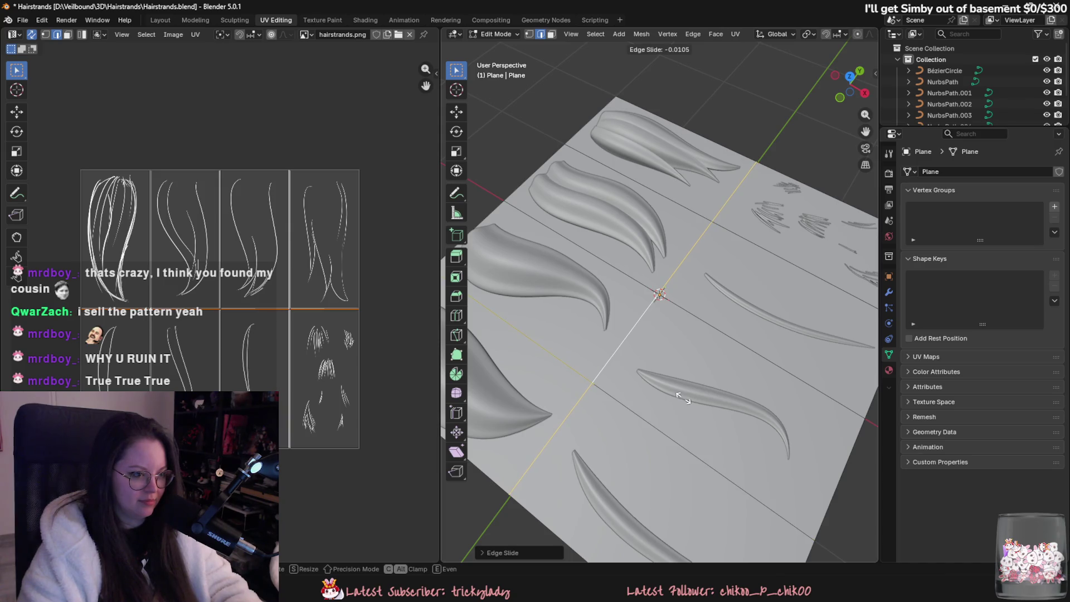
pyautogui.click(682, 398)
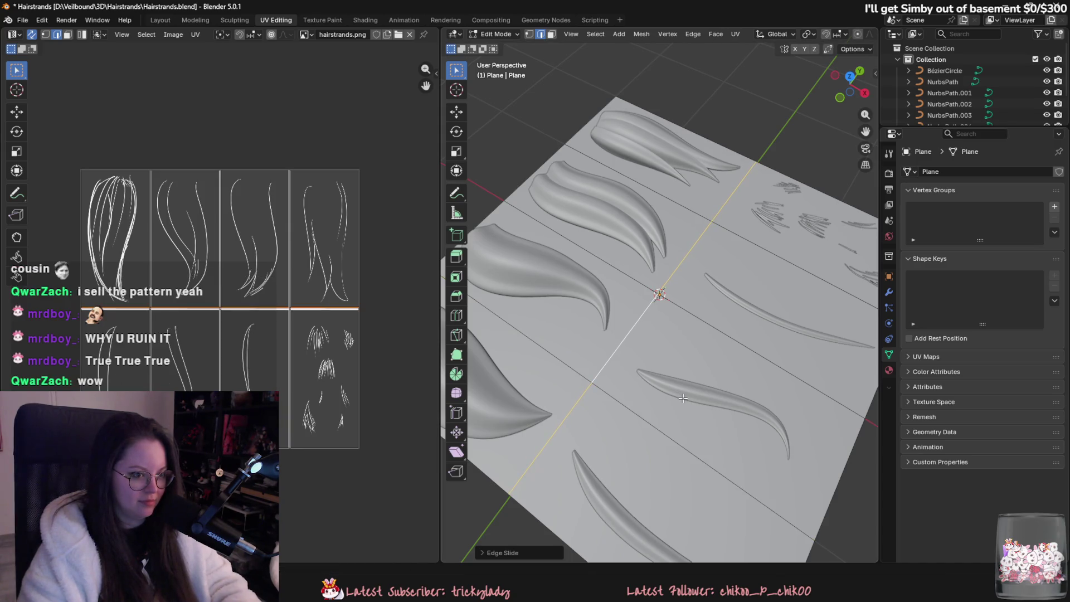
pyautogui.press('g')
pyautogui.press('g')
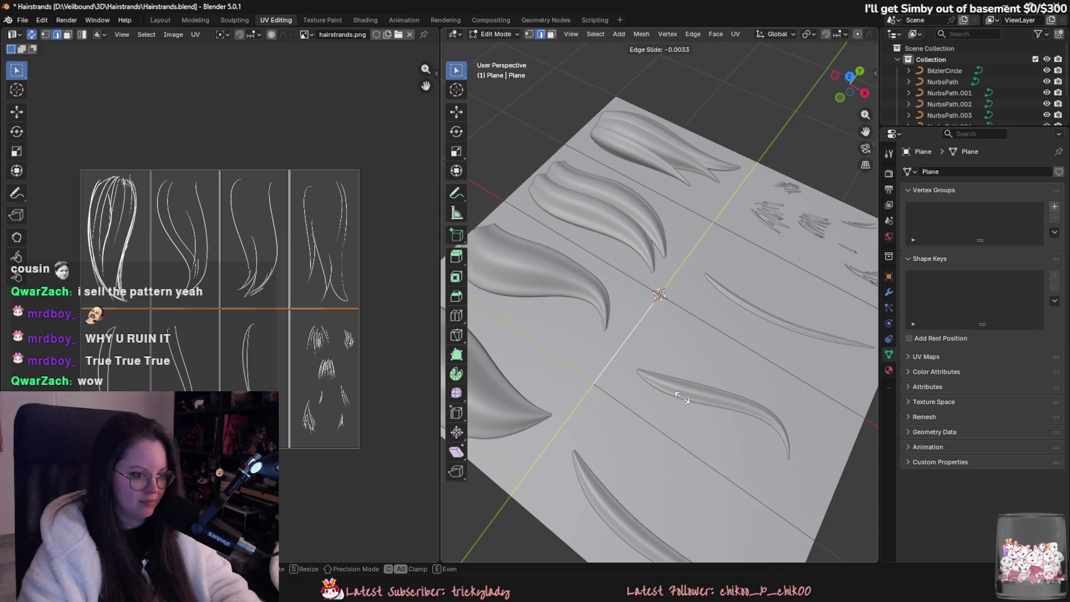
pyautogui.click(681, 397)
# - Return the plane to Object Mode and save Hairstrands.blend
pyautogui.press('Tab')
pyautogui.moveTo(670, 353)
pyautogui.mouseDown(button='middle')
pyautogui.moveTo(622, 372)
pyautogui.moveTo(603, 365)
pyautogui.mouseUp(button='middle')
pyautogui.hotkey('ctrl', 's')
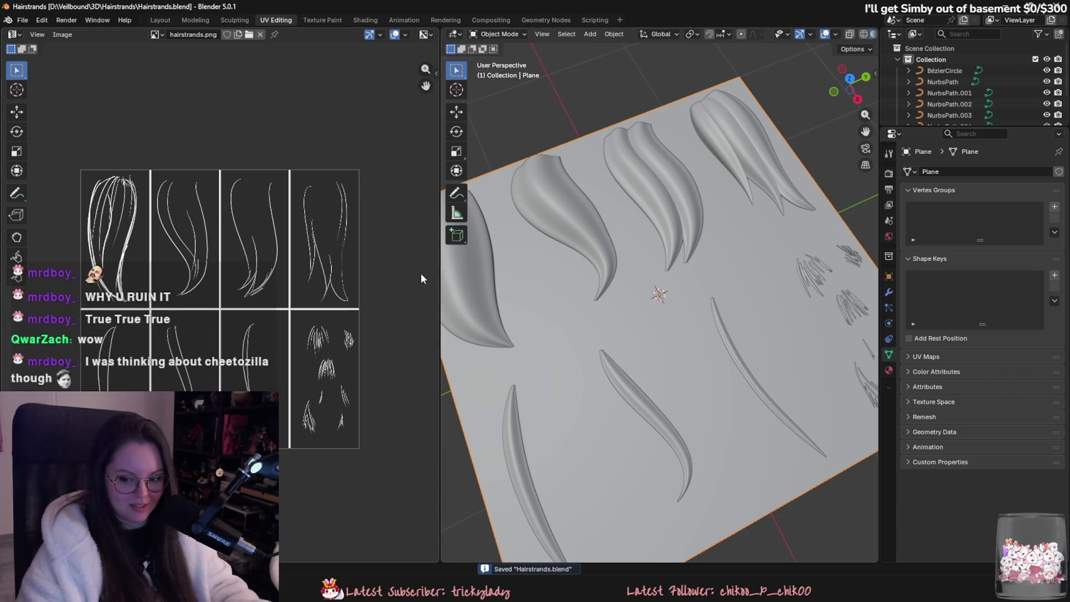
# - Back in the Layout workspace, hide and unhide the textured plane, then delete it and undo the deletion
pyautogui.click(160, 20)
pyautogui.scroll(3, 501, 355)
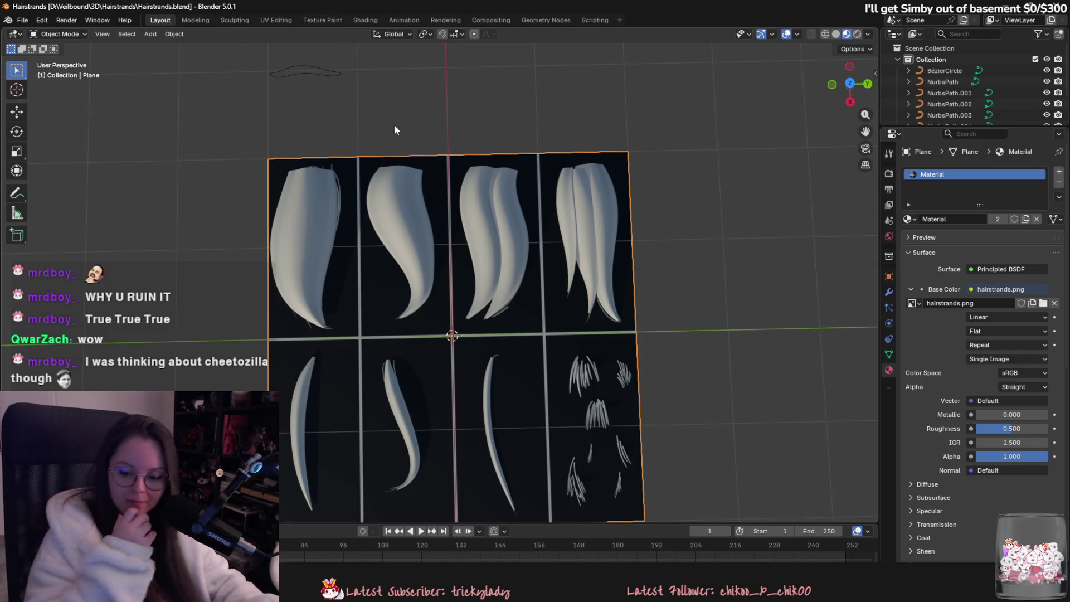
pyautogui.moveTo(564, 165)
pyautogui.mouseDown(button='middle')
pyautogui.moveTo(641, 245)
pyautogui.moveTo(560, 338)
pyautogui.mouseUp(button='middle')
pyautogui.press('h')
pyautogui.moveTo(497, 298)
pyautogui.mouseDown(button='middle')
pyautogui.moveTo(527, 236)
pyautogui.moveTo(479, 225)
pyautogui.mouseUp(button='middle')
pyautogui.scroll(-3, 480, 226)
pyautogui.hotkey('alt', 'h')
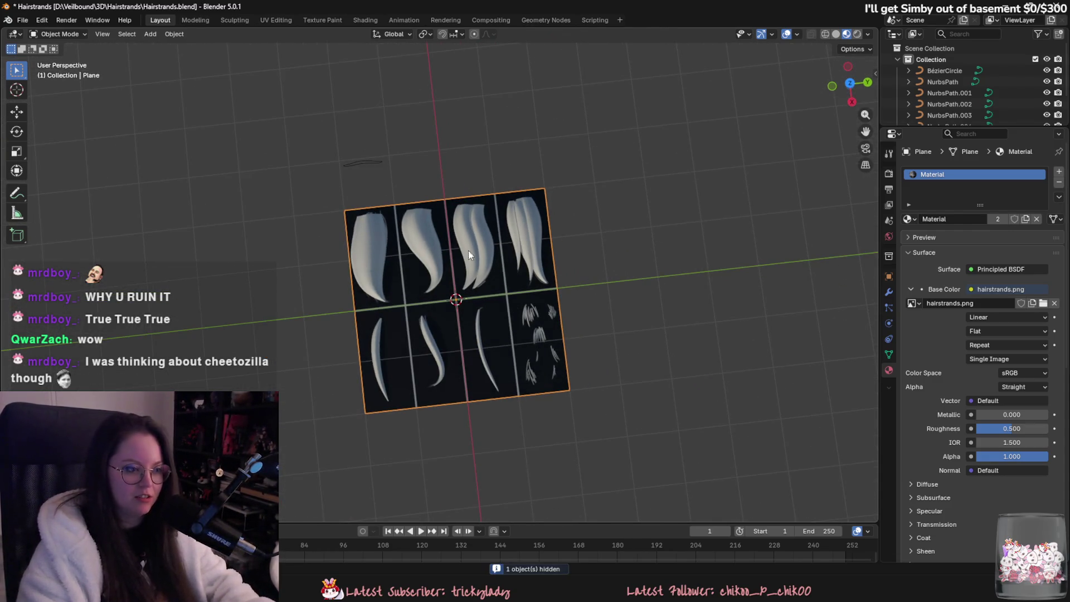
pyautogui.press('Delete')
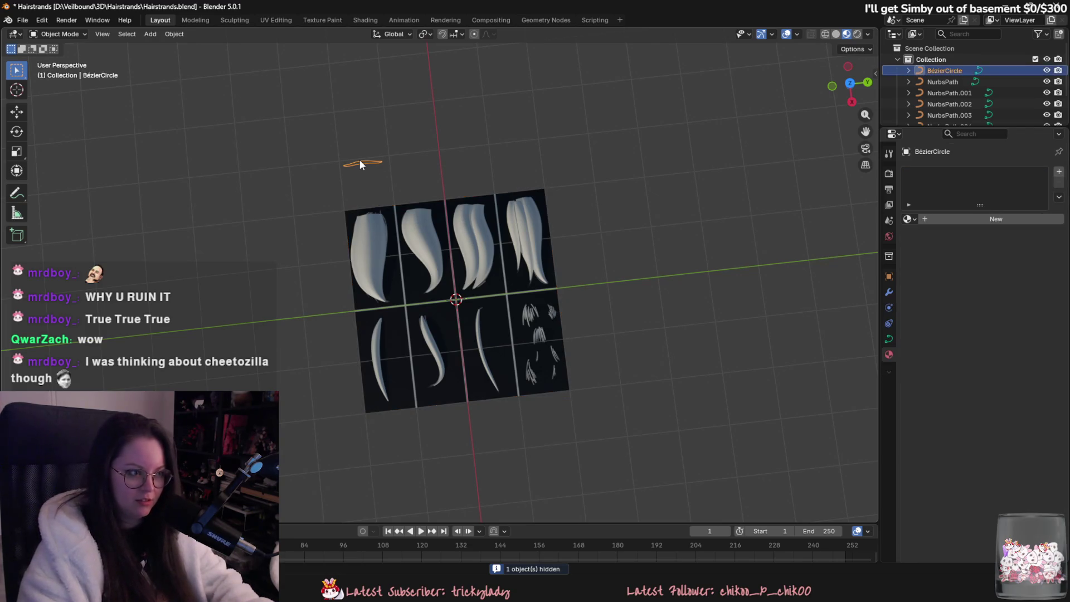
pyautogui.hotkey('ctrl', 'z')
pyautogui.moveTo(361, 159); pyautogui.dragTo(496, 273, button='middle')
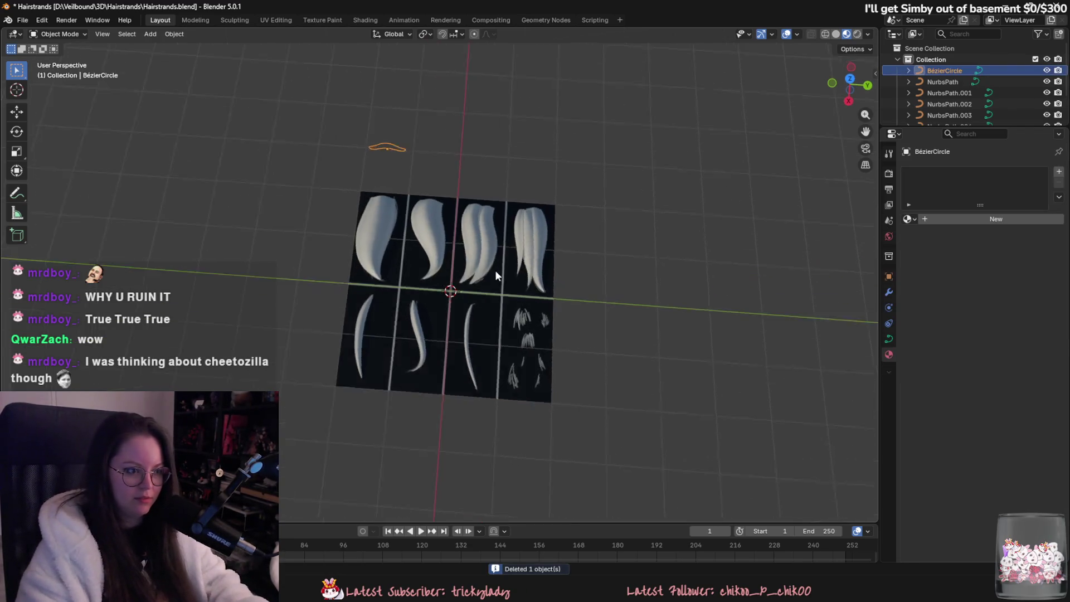
pyautogui.scroll(2, 345, 210)
# - Select the textured plane and switch the viewport to Solid shading
pyautogui.click(345, 211)
pyautogui.scroll(-3, 536, 326)
pyautogui.click(450, 296)
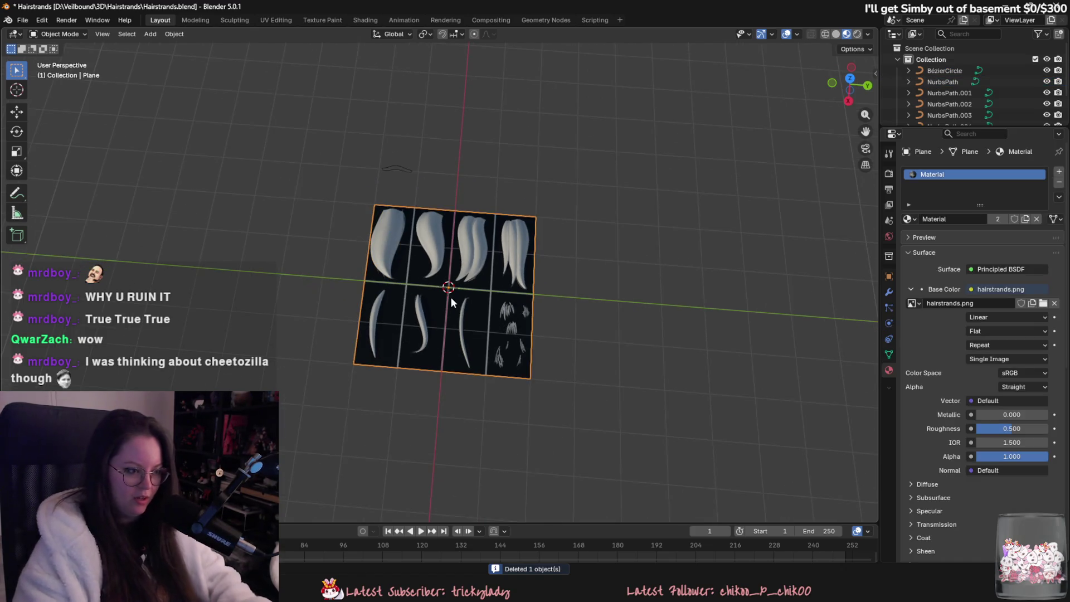
pyautogui.scroll(4, 482, 337)
pyautogui.moveTo(485, 269); pyautogui.dragTo(486, 292, button='middle')
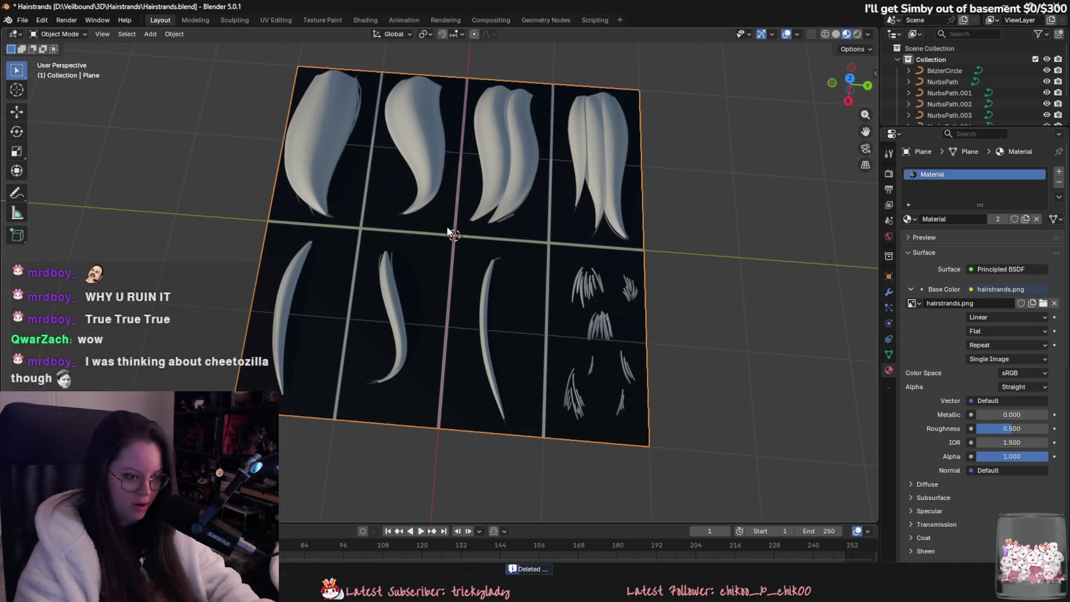
pyautogui.click(835, 35)
pyautogui.moveTo(642, 278)
pyautogui.mouseDown(button='middle')
pyautogui.moveTo(642, 317)
pyautogui.moveTo(616, 262)
pyautogui.mouseUp(button='middle')
# - Add a loop cut across the plane in Edit Mode, then return to Object Mode
pyautogui.press('Tab')
pyautogui.hotkey('ctrl', 'r')
pyautogui.click(567, 238)
pyautogui.press('a')
pyautogui.moveTo(548, 228); pyautogui.dragTo(540, 245, button='middle')
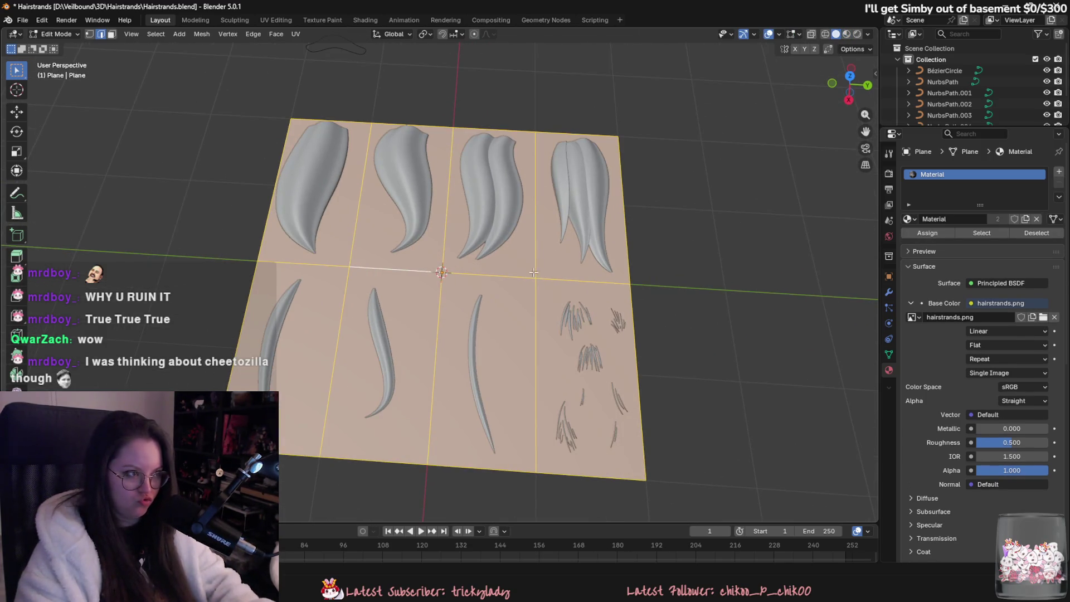
pyautogui.press('Tab')
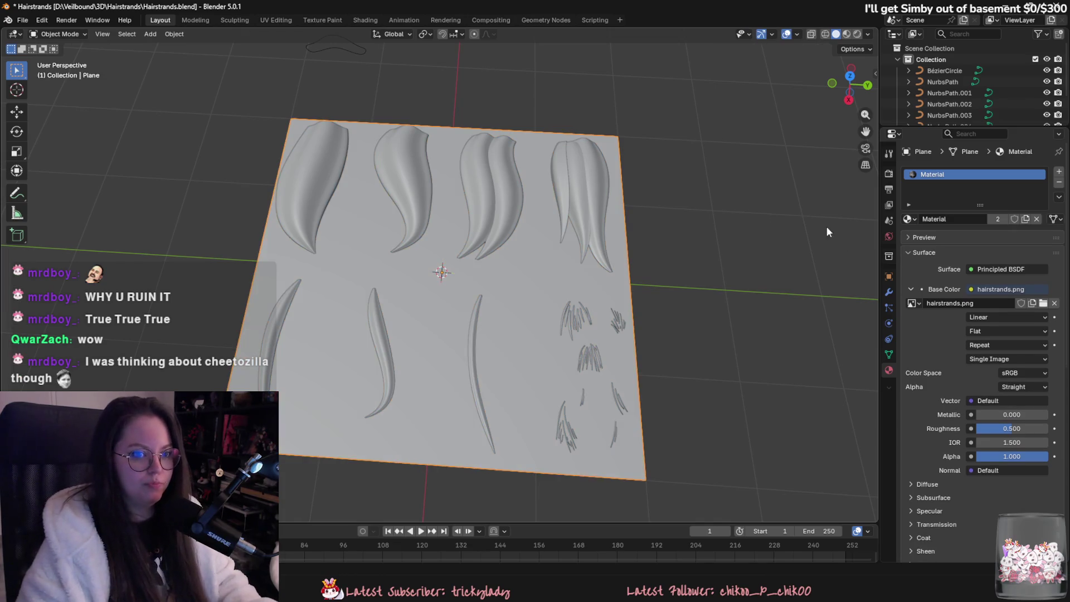
pyautogui.click(24, 19)
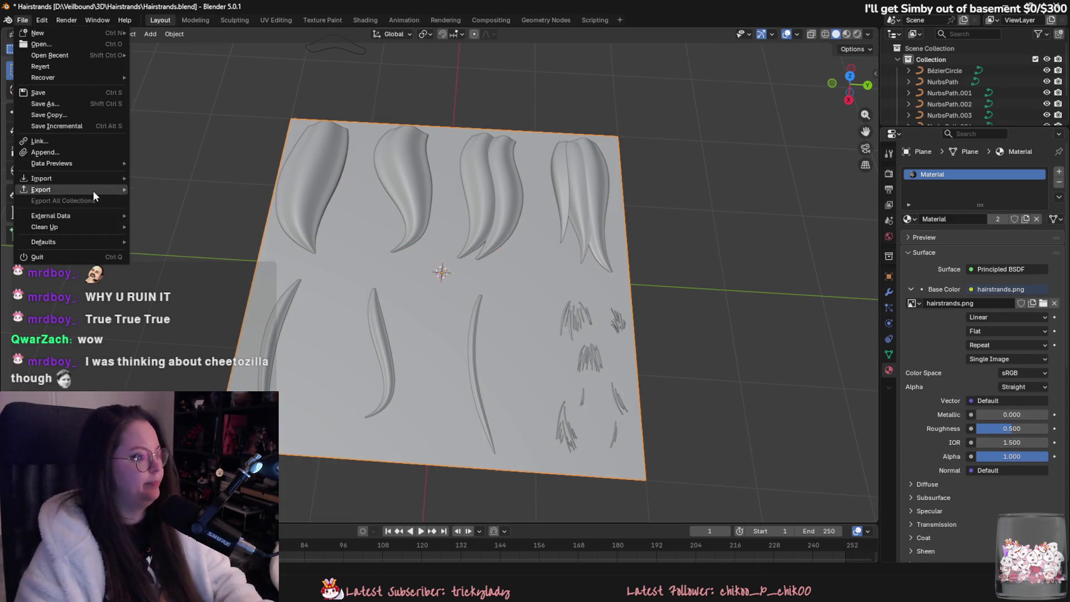
# - Export the plane as FBX into the 3D/Hairstrands folder, limited to selected objects with a smoothing mode set
pyautogui.moveTo(89, 189)
pyautogui.click(201, 278)
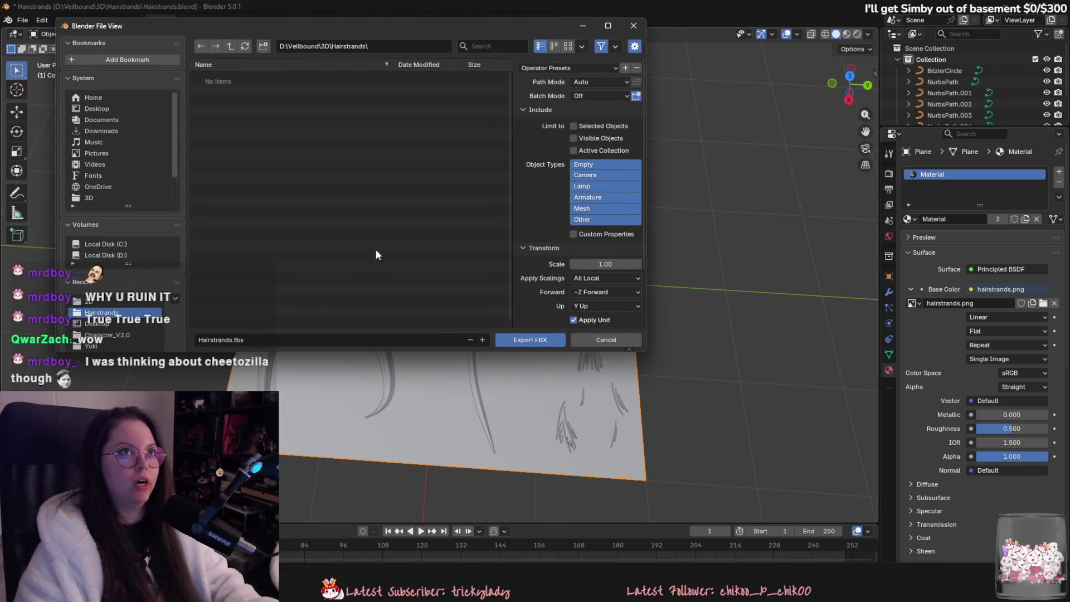
pyautogui.scroll(-2, 107, 145)
pyautogui.click(106, 175)
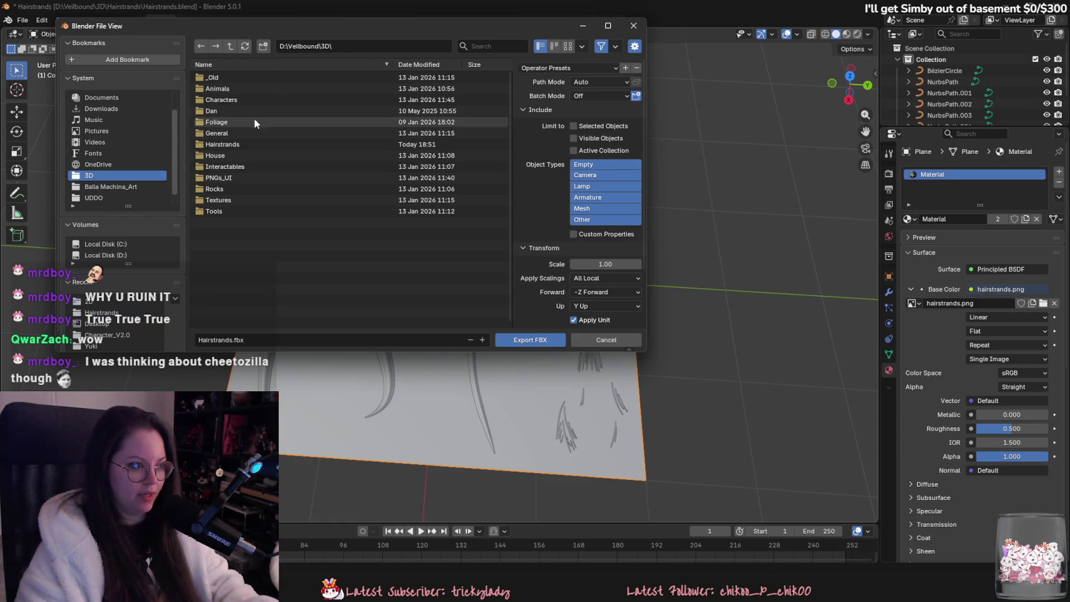
pyautogui.doubleClick(248, 144)
pyautogui.click(256, 339)
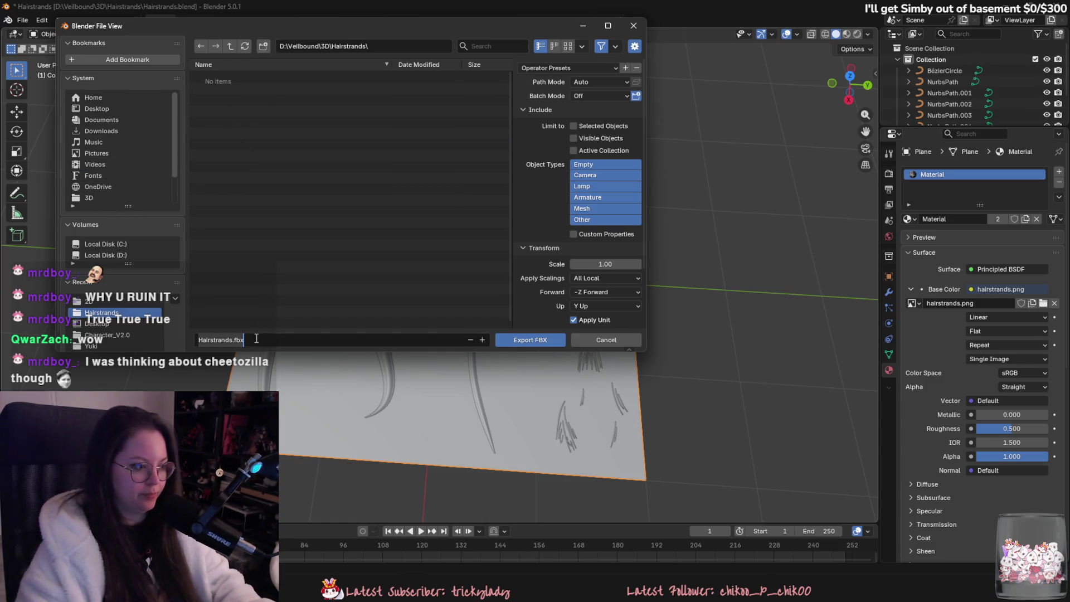
pyautogui.click(600, 127)
pyautogui.scroll(-3, 607, 290)
pyautogui.click(577, 304)
pyautogui.click(591, 310)
pyautogui.click(593, 312)
pyautogui.press('Return')
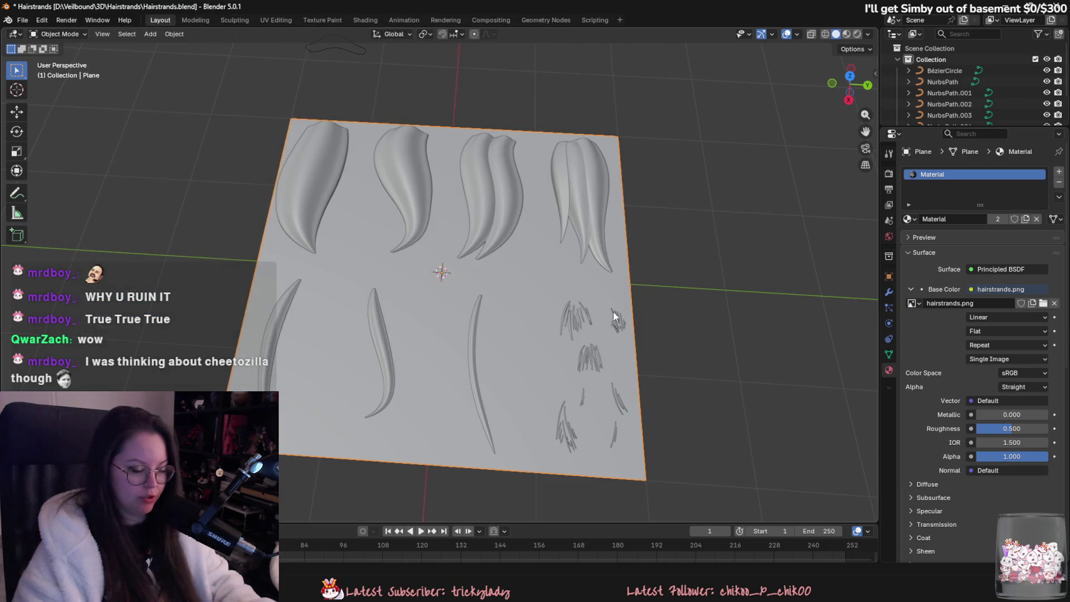
# - Export the plane again as FBX, saving it as Hairstrands_low.fbx
pyautogui.click(22, 20)
pyautogui.moveTo(67, 164)
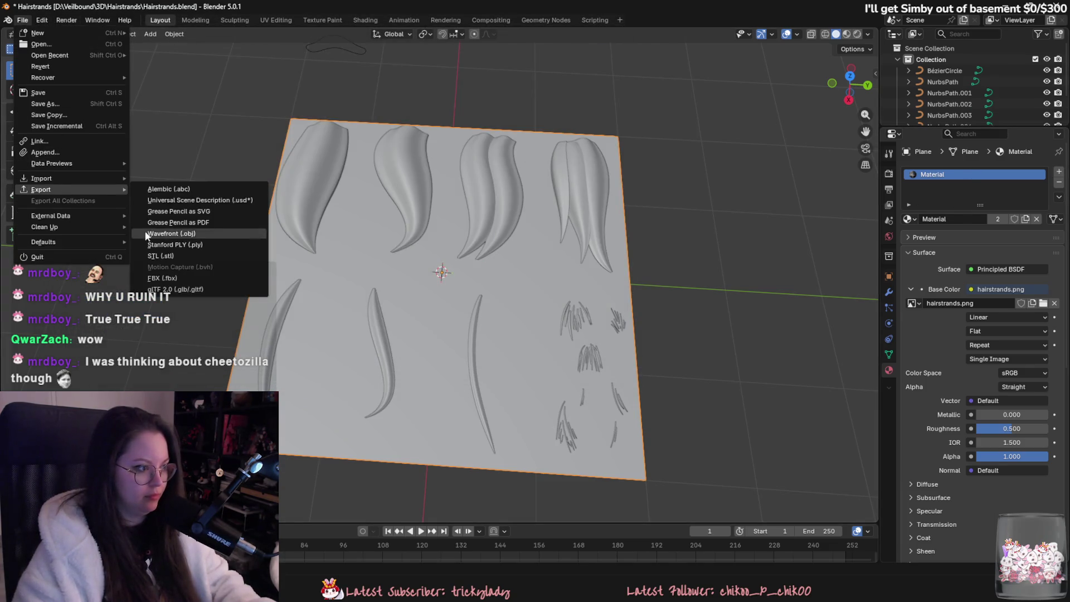
pyautogui.click(173, 271)
pyautogui.click(234, 338)
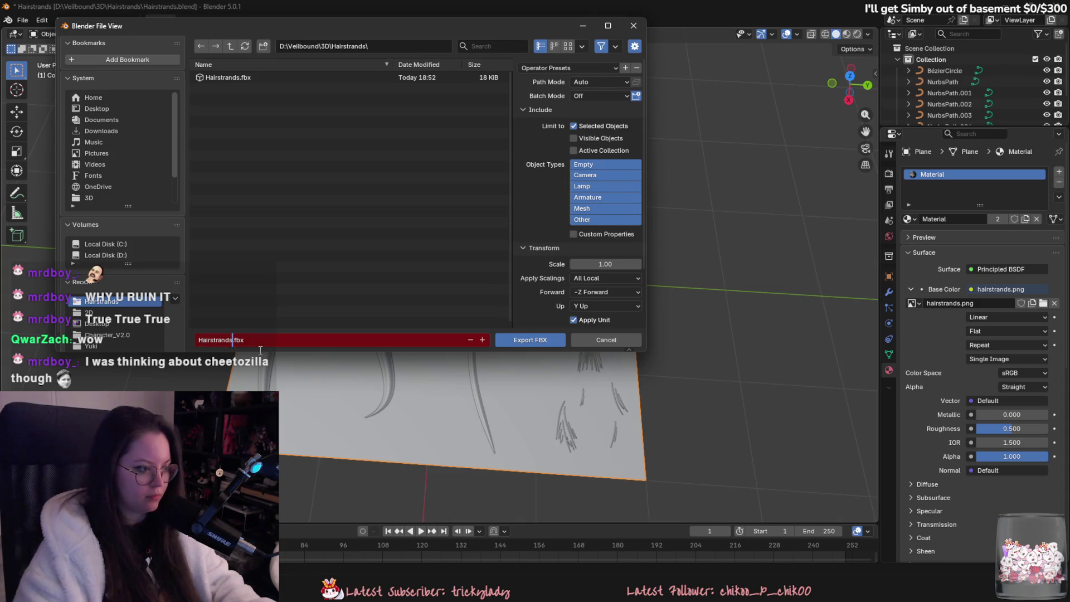
pyautogui.write('_k')
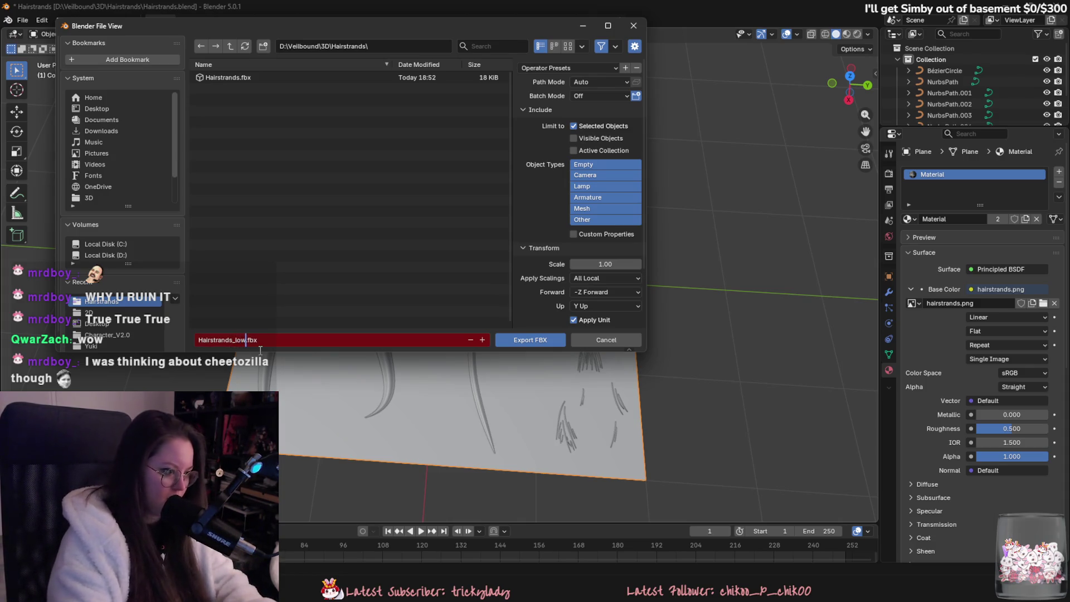
pyautogui.press('Return')
# - Hide the plane, convert all hair strand curves to mesh, and join them with NurbsPath.001 active
pyautogui.press('h')
pyautogui.moveTo(225, 118); pyautogui.dragTo(745, 461)
pyautogui.rightClick(480, 324)
pyautogui.moveTo(483, 371)
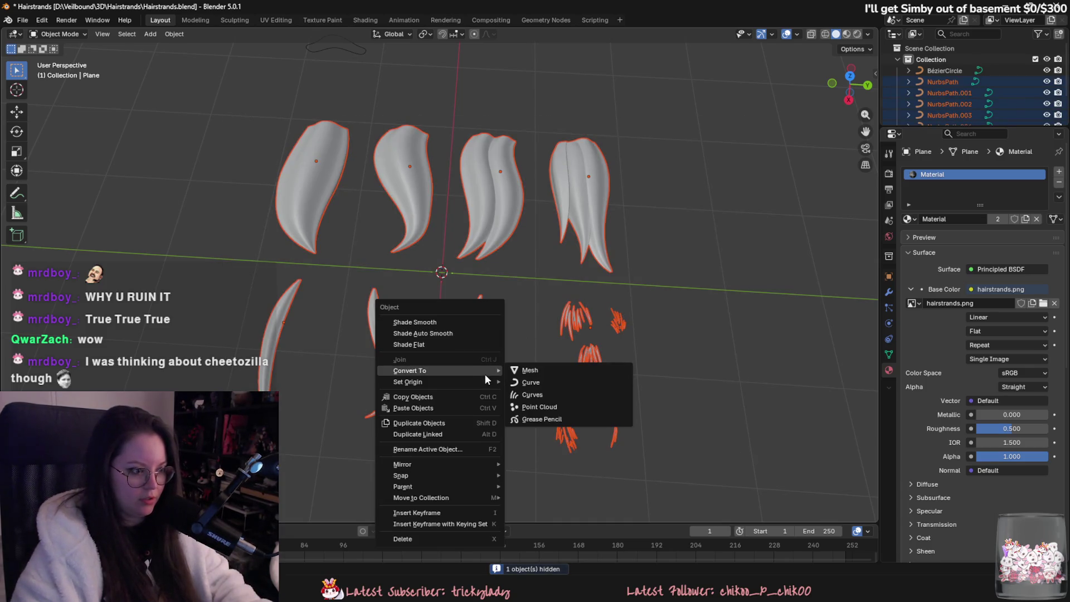
pyautogui.click(538, 371)
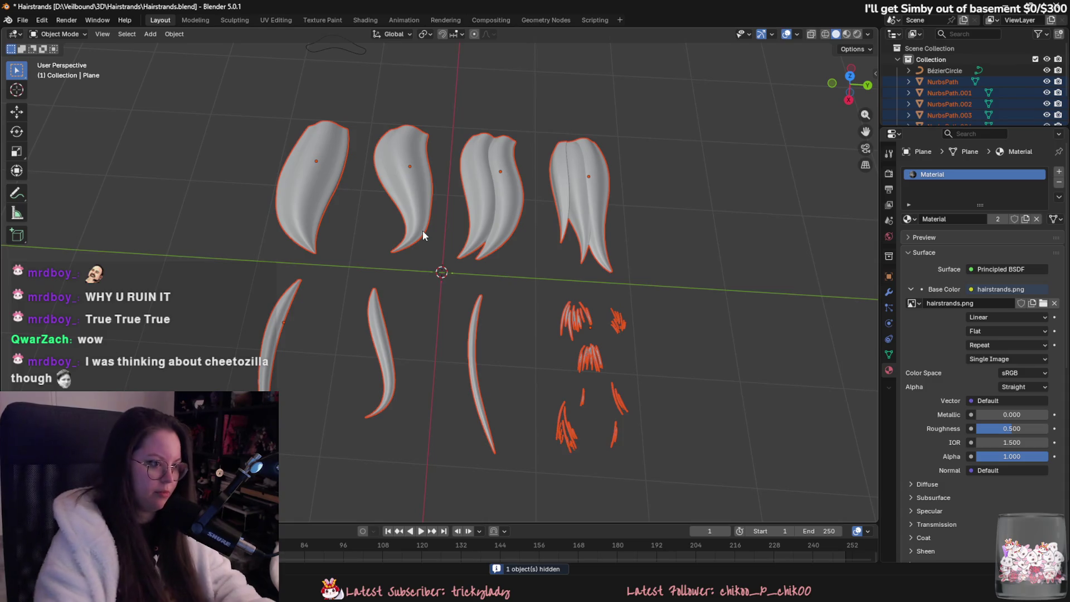
pyautogui.keyDown('shift'); pyautogui.click(417, 196); pyautogui.keyUp('shift')
pyautogui.hotkey('ctrl', 'j')
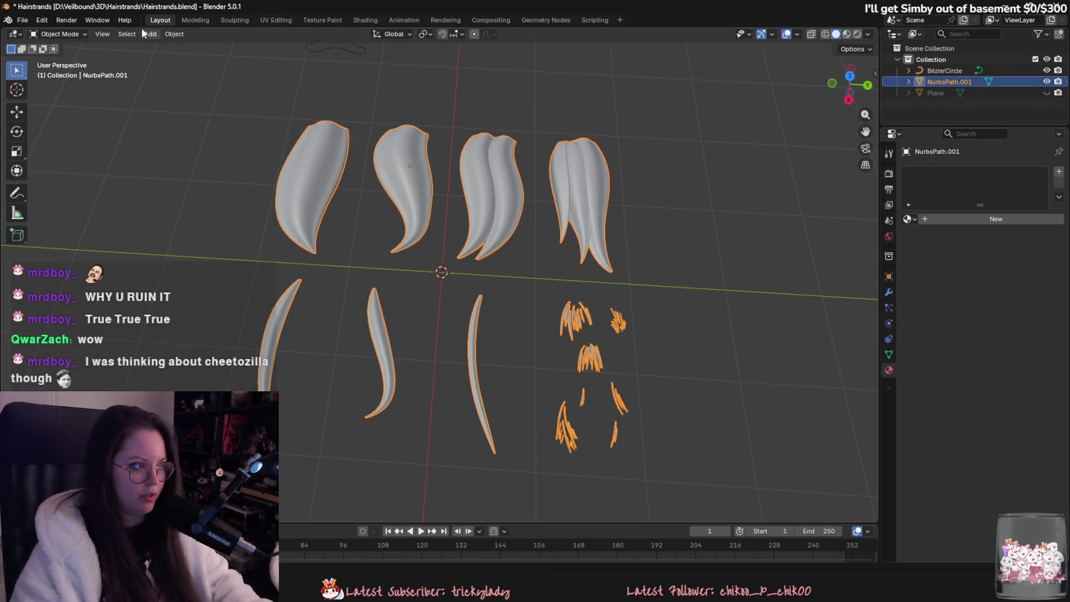
# - Export the joined strand mesh as Hairstrands_high.fbx
pyautogui.click(23, 20)
pyautogui.moveTo(89, 189)
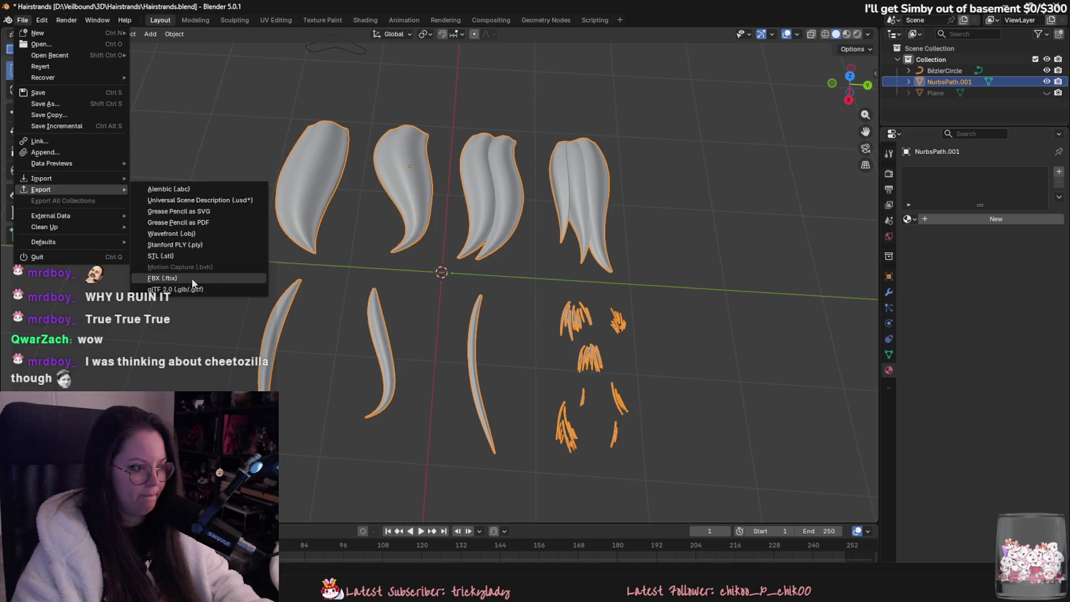
pyautogui.click(192, 278)
pyautogui.click(245, 340)
pyautogui.press('BackSpace')
pyautogui.press('BackSpace')
pyautogui.press('BackSpace')
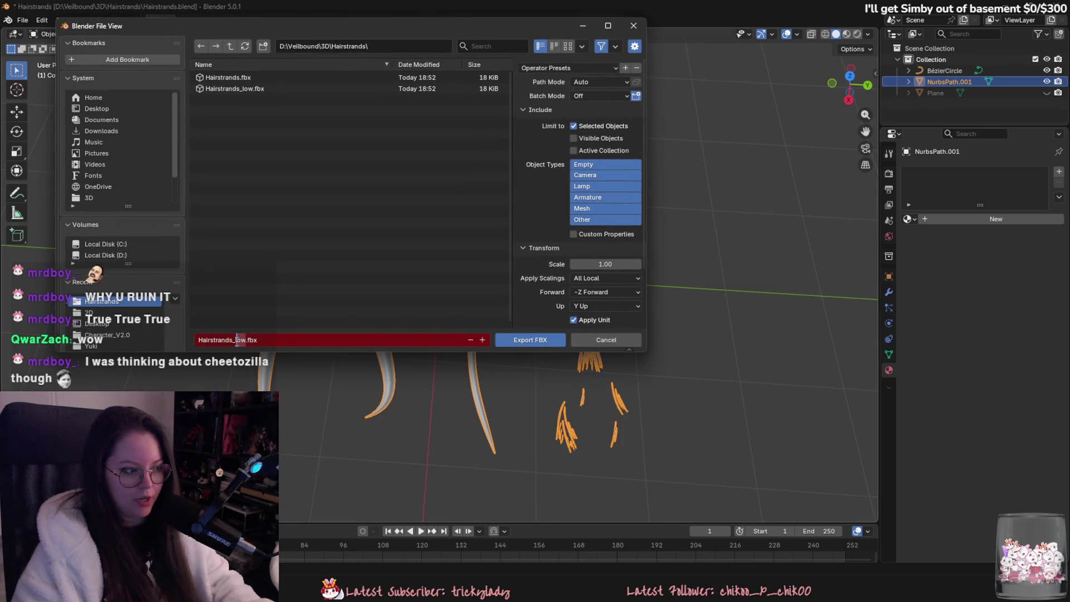
pyautogui.write('high')
pyautogui.press('Return')
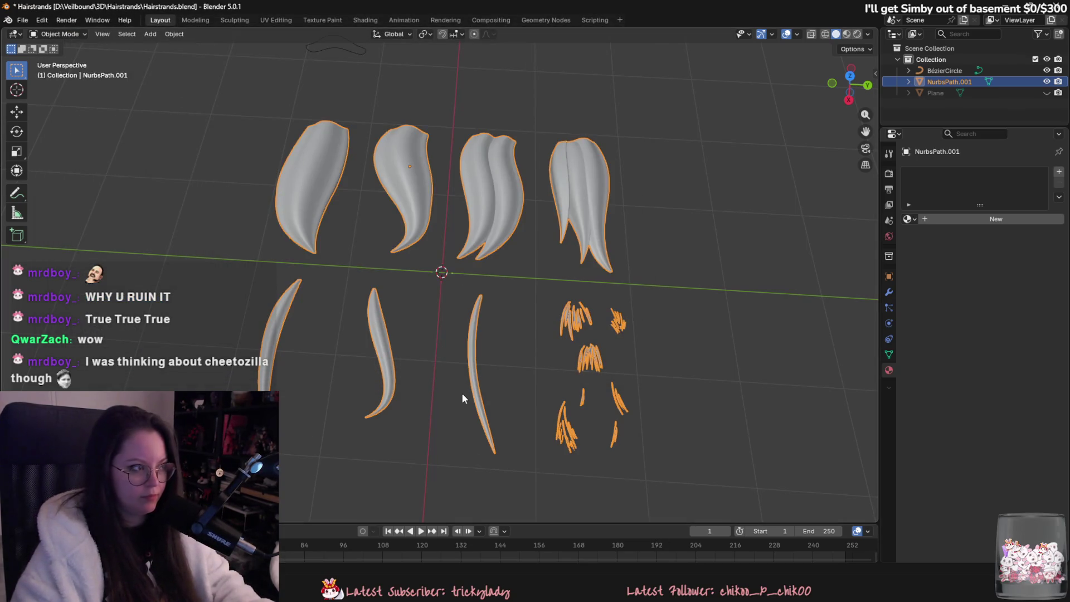
pyautogui.click(600, 587)
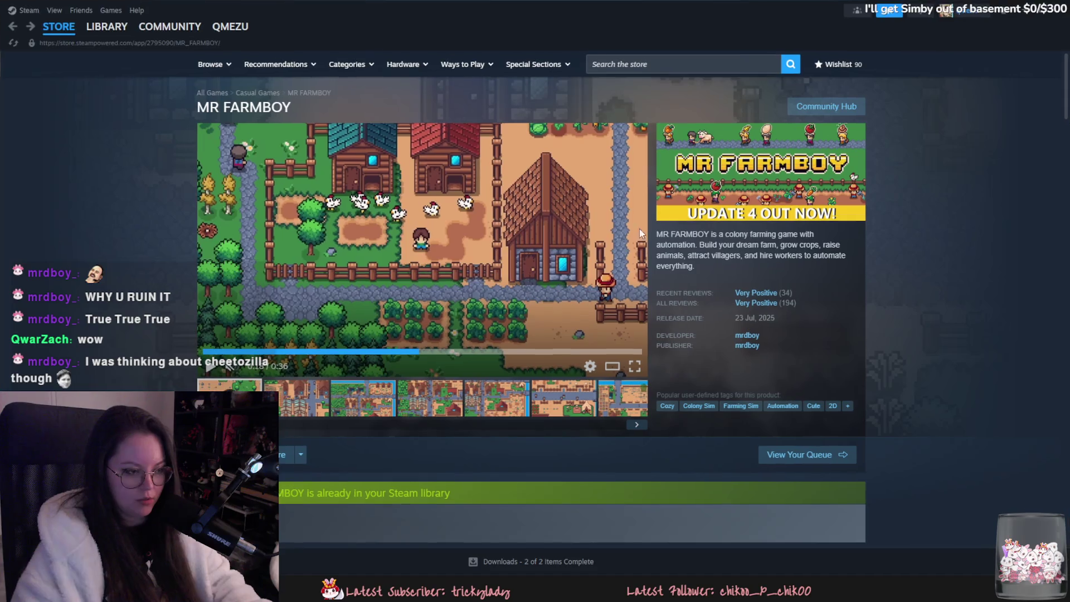
# - Start the MR FARMBOY update from its library page, then launch Substance 3D Painter 2024
pyautogui.click(107, 26)
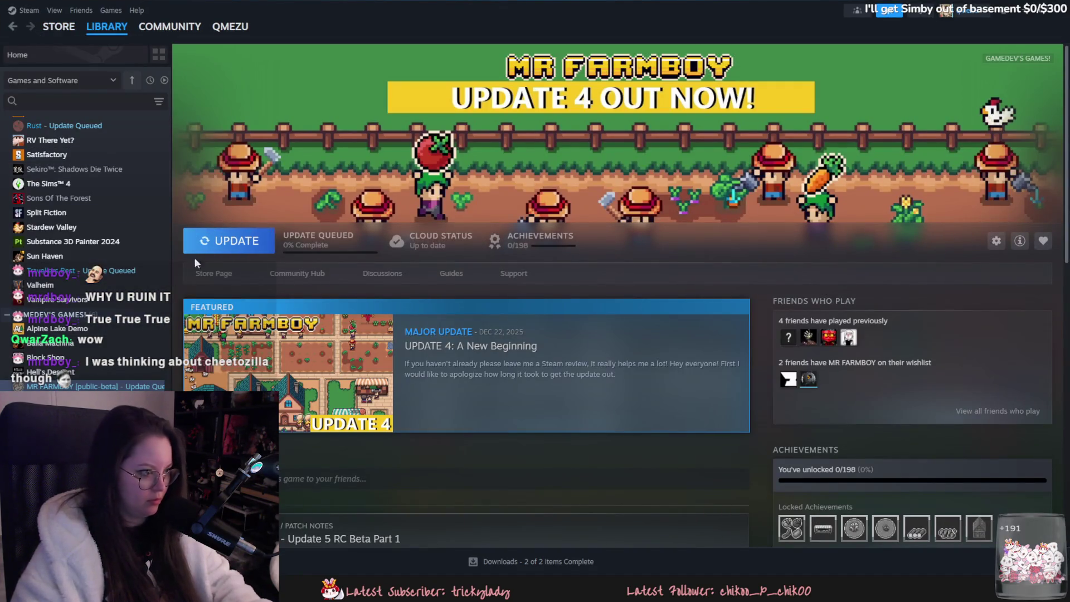
pyautogui.click(220, 245)
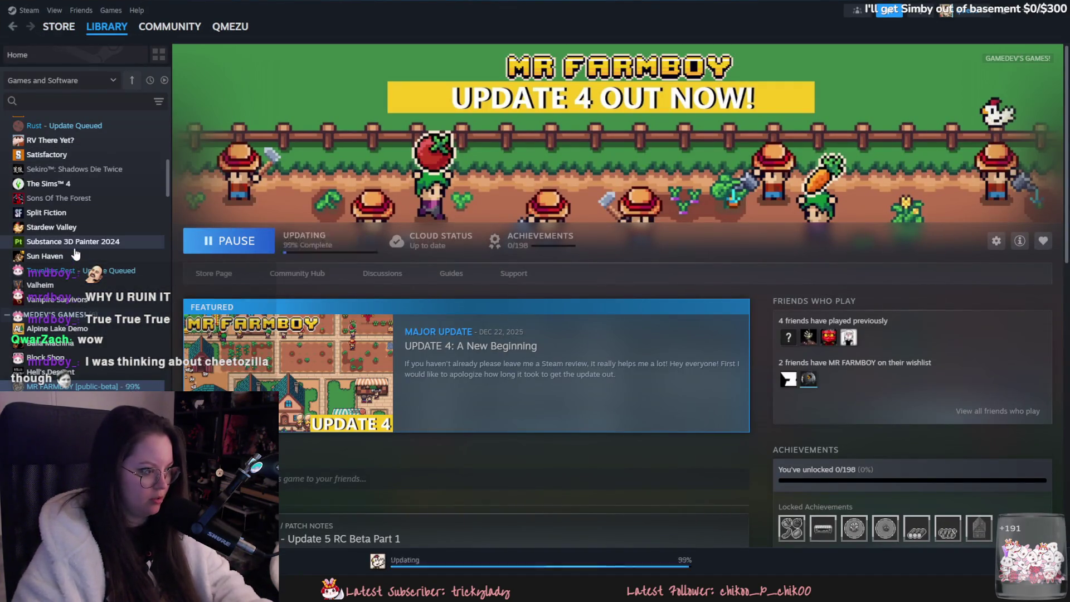
pyautogui.doubleClick(74, 243)
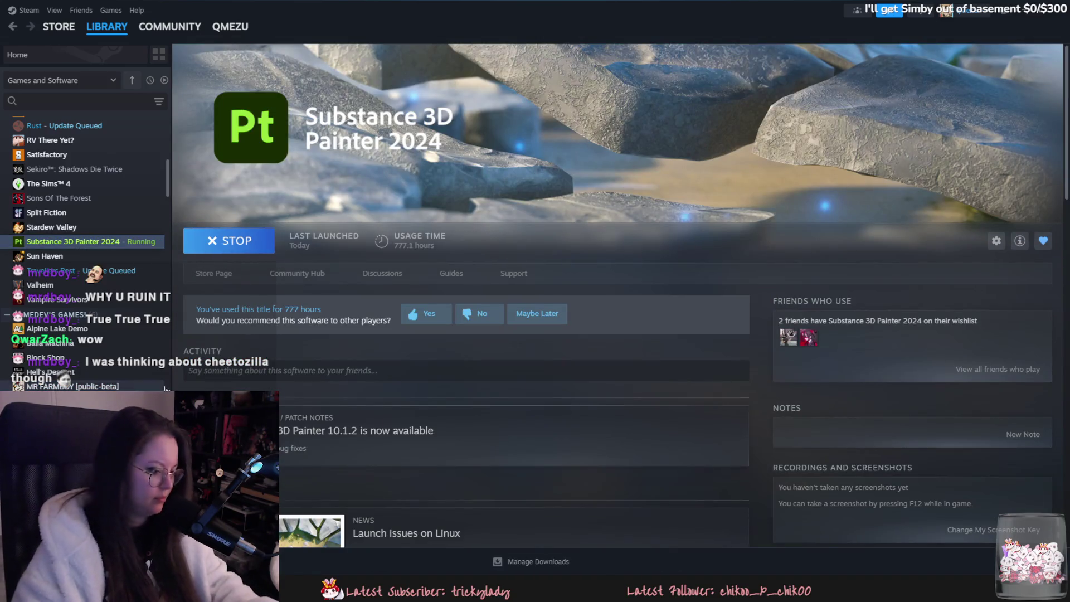